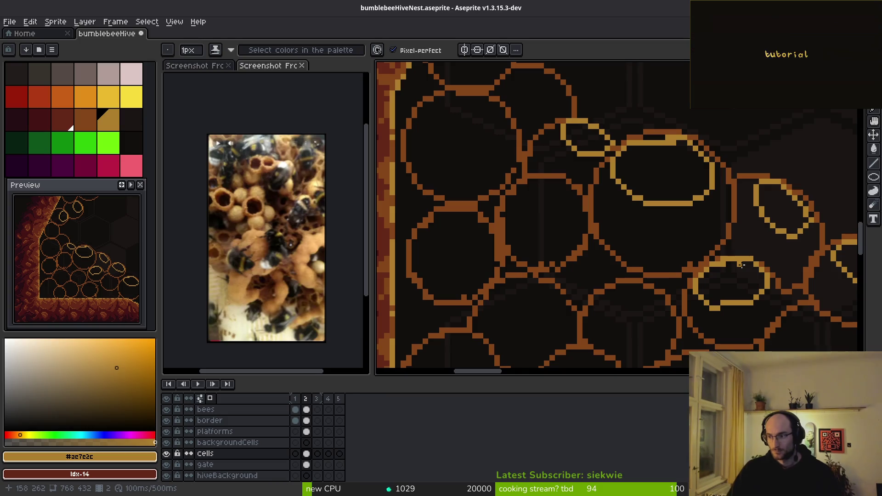
- Switch to the rectangular marquee selection tool
scroll(671, 255, "down", 3)
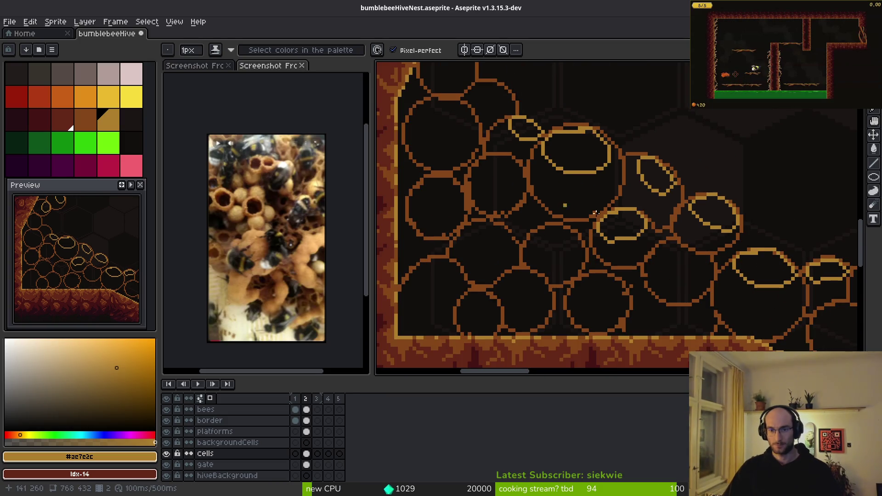
scroll(656, 273, "down", 2)
scroll(612, 275, "up", 1)
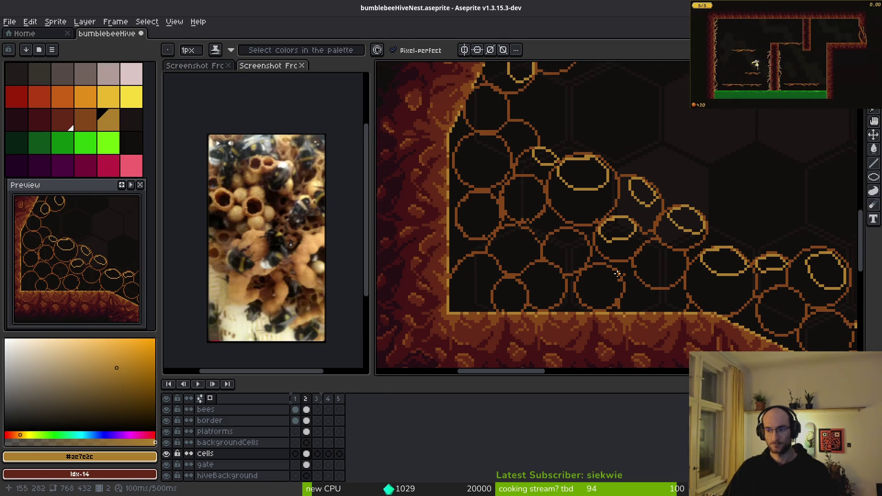
scroll(608, 166, "down", 2)
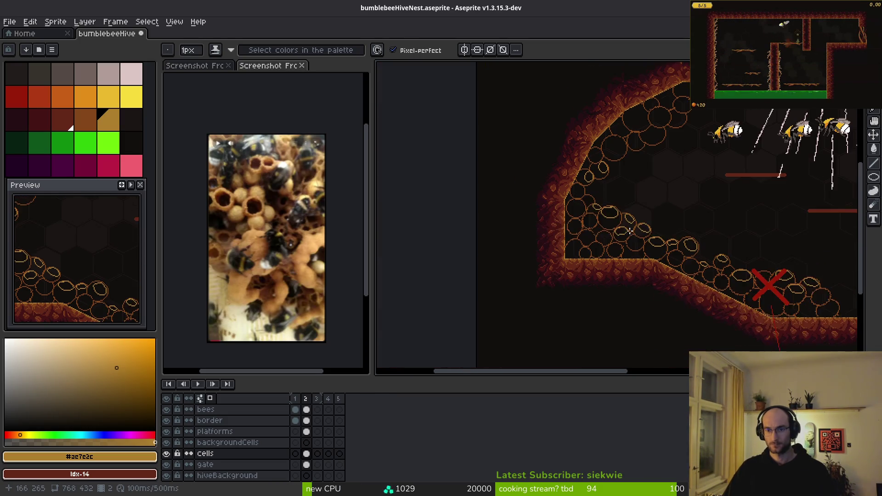
scroll(609, 166, "up", 4)
scroll(609, 166, "down", 2)
scroll(606, 246, "up", 2)
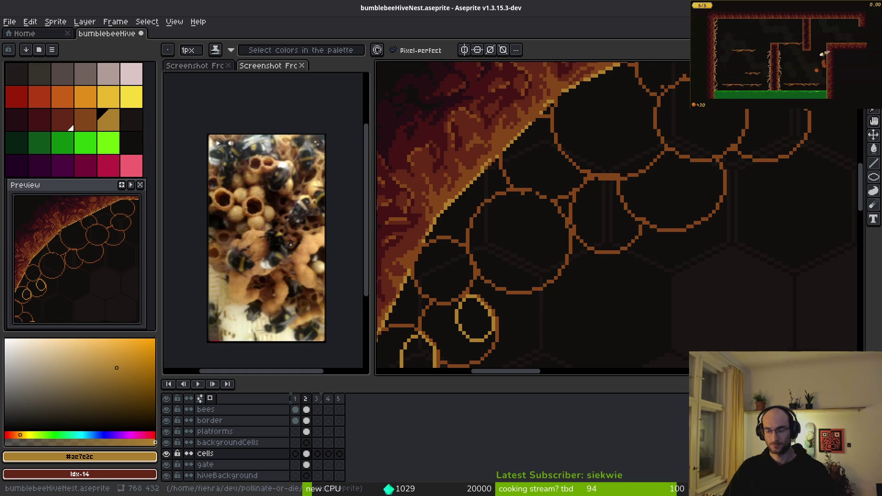
key("m")
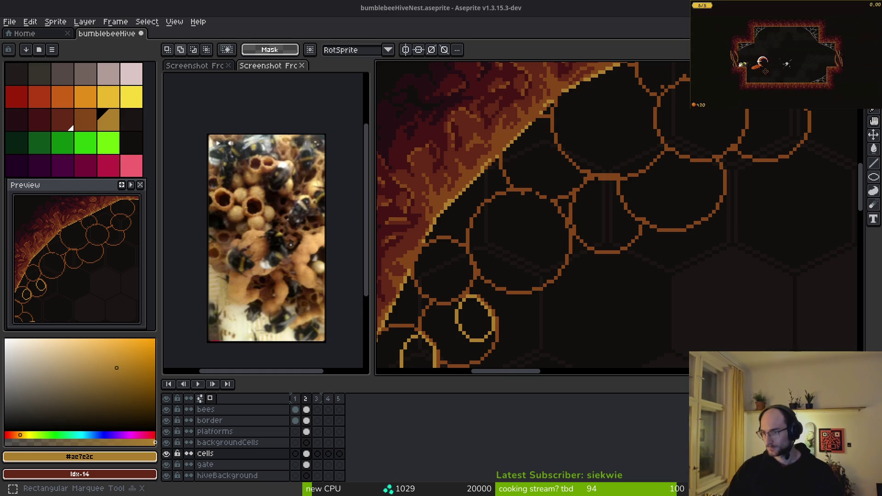
- Sample the deeper brown (palette index 15) from a honeycomb cell outline in the hive interior
scroll(515, 248, "down", 3)
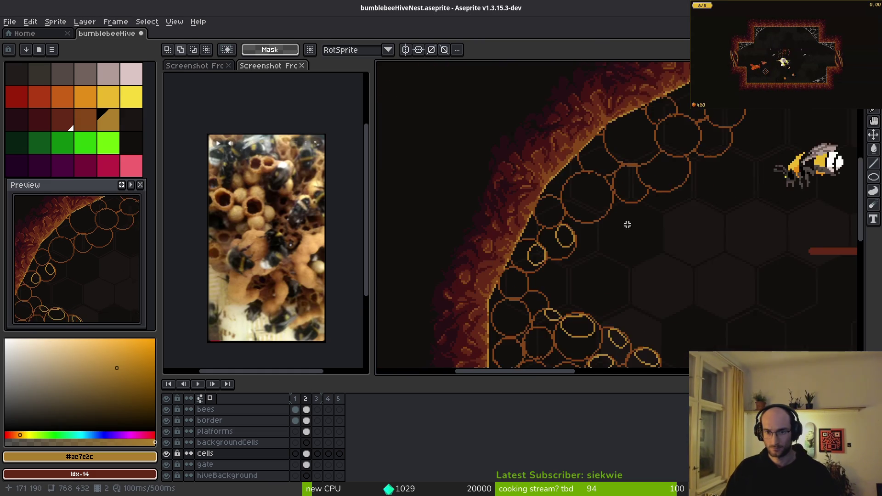
scroll(604, 242, "up", 2)
left_click_drag(603, 282, 609, 294)
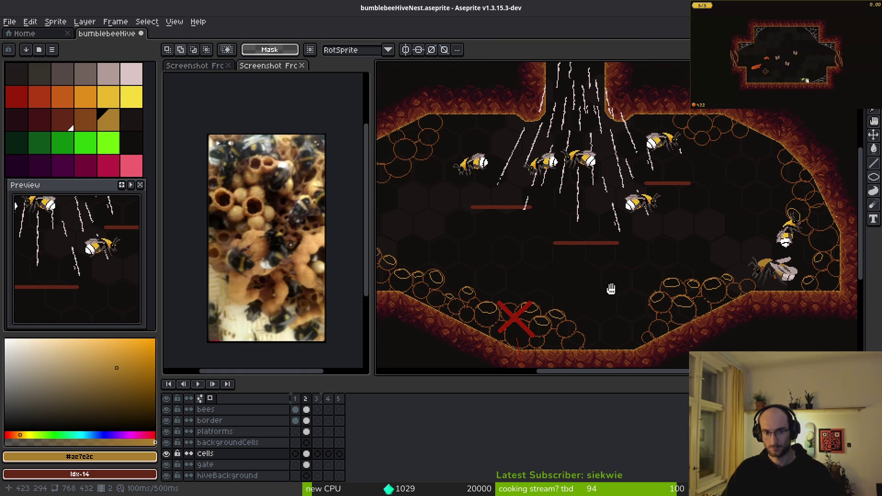
scroll(413, 270, "left", 5)
scroll(460, 271, "down", 2)
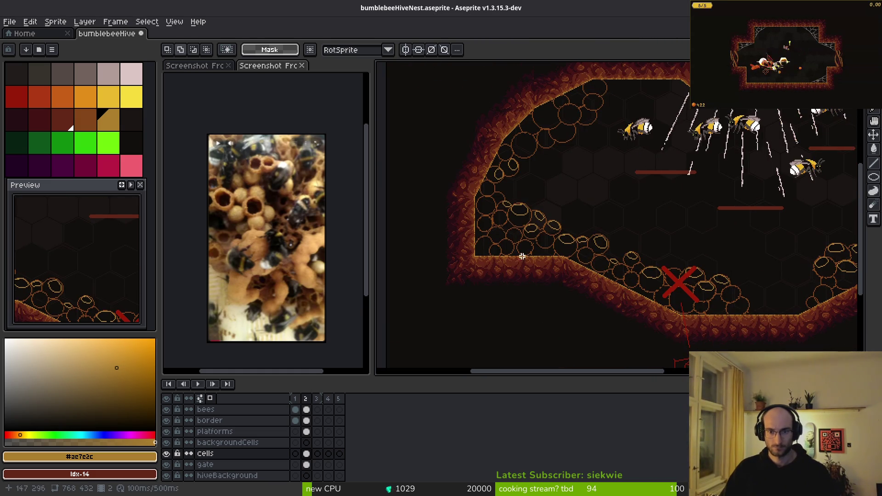
scroll(522, 244, "up", 5)
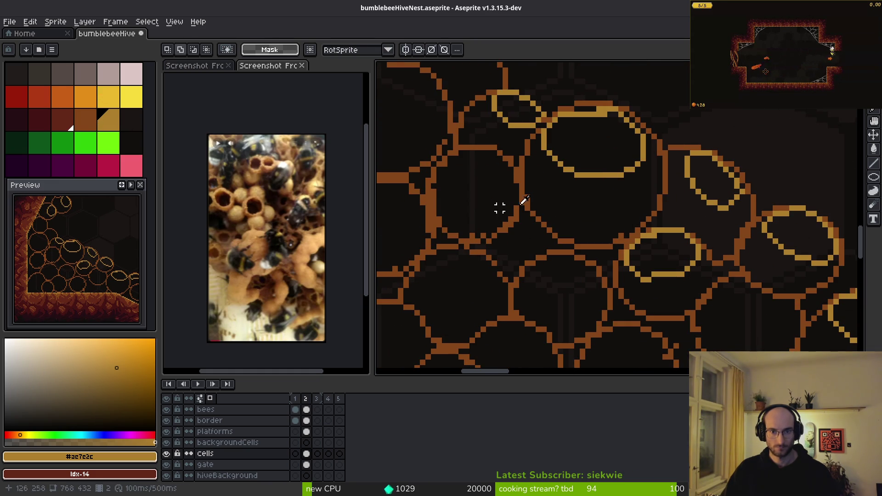
left_click(523, 189, "alt")
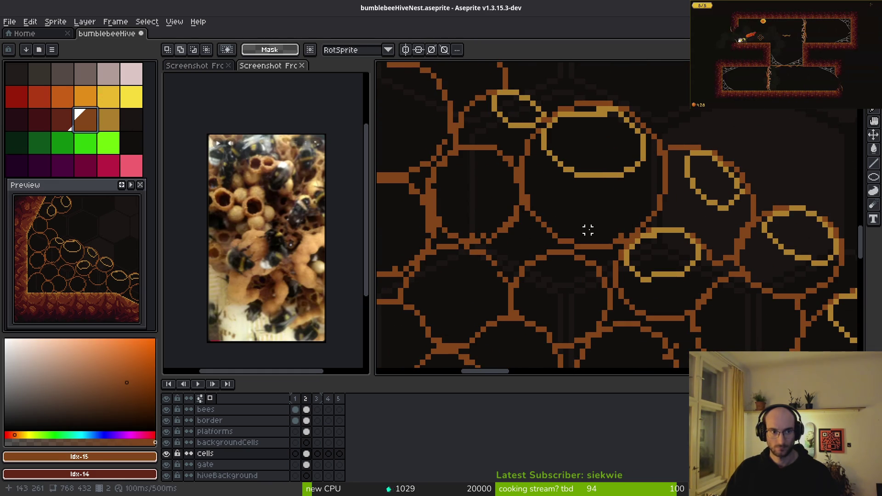
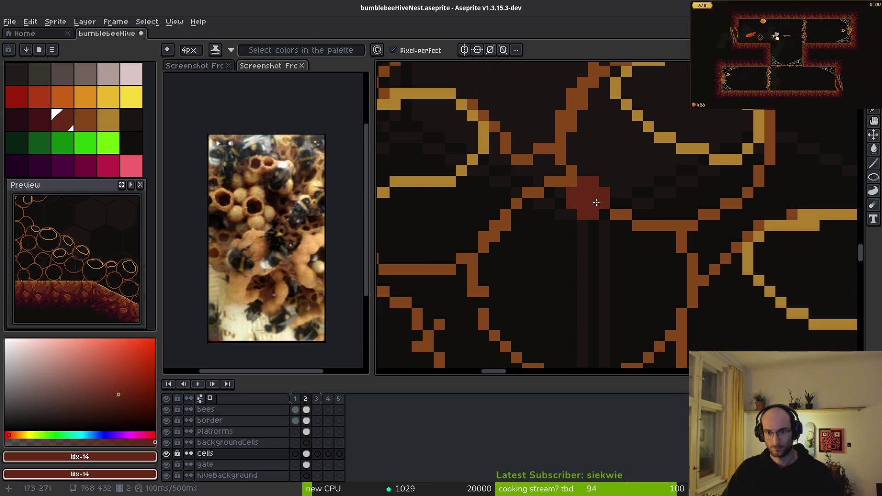
- Add 1px dark-red strokes and single pixels along the cell outlines above the slope
mouse_move(597, 188)
left_mouse_down()
mouse_move(543, 199)
mouse_move(541, 188)
left_mouse_up()
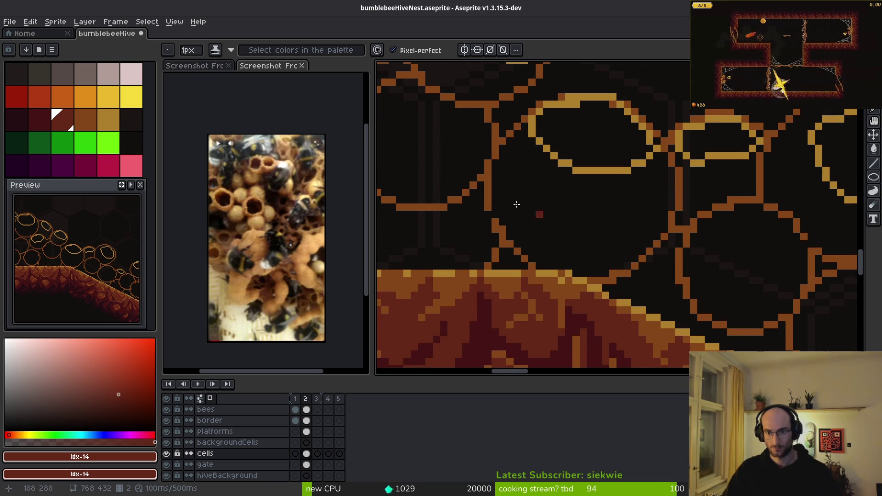
left_click_drag(689, 287, 552, 242)
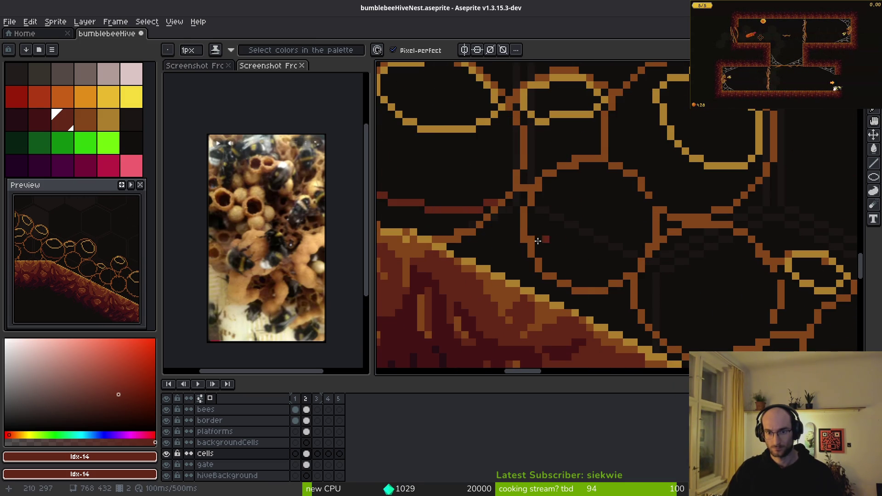
mouse_move(544, 184)
left_mouse_down()
mouse_move(619, 273)
mouse_move(591, 244)
left_mouse_up()
key("ctrl+z")
left_click_drag(512, 177, 516, 216)
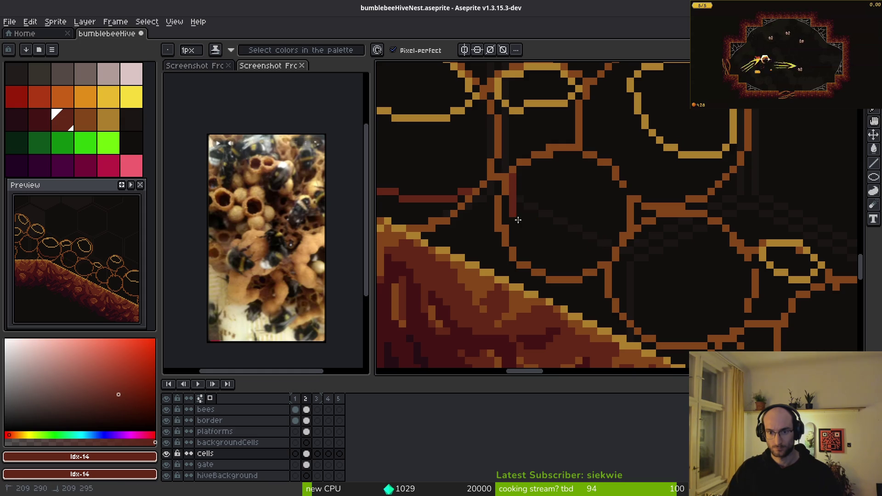
left_click_drag(590, 249, 579, 243)
left_click(662, 260)
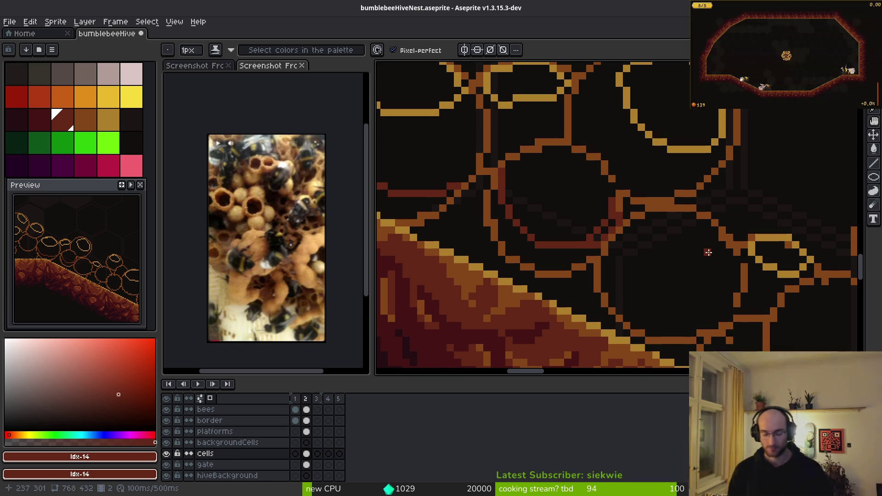
scroll(638, 220, "down", 2)
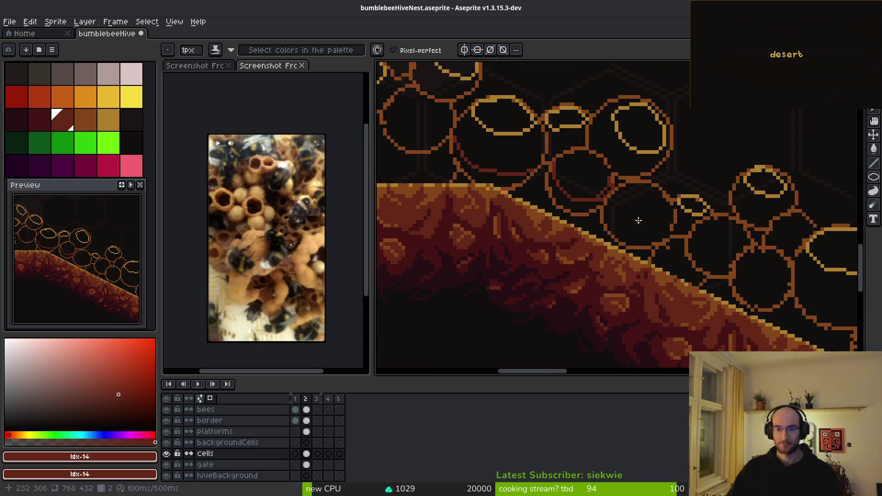
- Set the Pencil to 3px and paint dark-red strokes down the cell's left edge
scroll(614, 201, "up", 1)
scroll(606, 195, "up", 1)
key("plus")
key("plus")
key("plus")
left_click(571, 186)
key("minus")
mouse_move(557, 136)
left_mouse_down()
mouse_move(562, 171)
mouse_move(625, 225)
mouse_move(687, 192)
mouse_move(666, 188)
mouse_move(662, 215)
mouse_move(579, 212)
mouse_move(561, 148)
left_mouse_up()
key("ctrl+z")
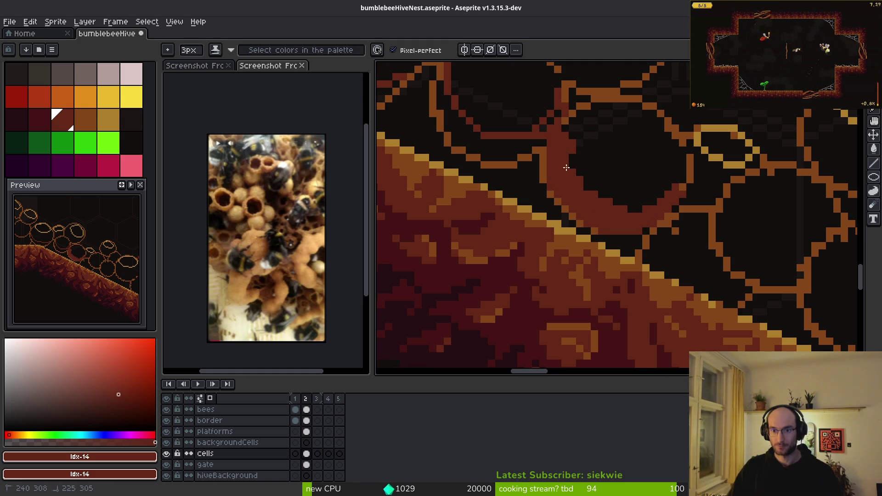
left_click_drag(635, 193, 702, 241)
mouse_move(503, 106)
left_mouse_down()
mouse_move(512, 165)
mouse_move(600, 194)
mouse_move(516, 169)
left_mouse_up()
- Paint and thicken a dark-red band along the cell's lower arc
scroll(521, 202, "down", 2)
scroll(607, 246, "up", 2)
mouse_move(621, 217)
left_mouse_down()
mouse_move(523, 215)
mouse_move(481, 159)
left_mouse_up()
scroll(531, 203, "down", 2)
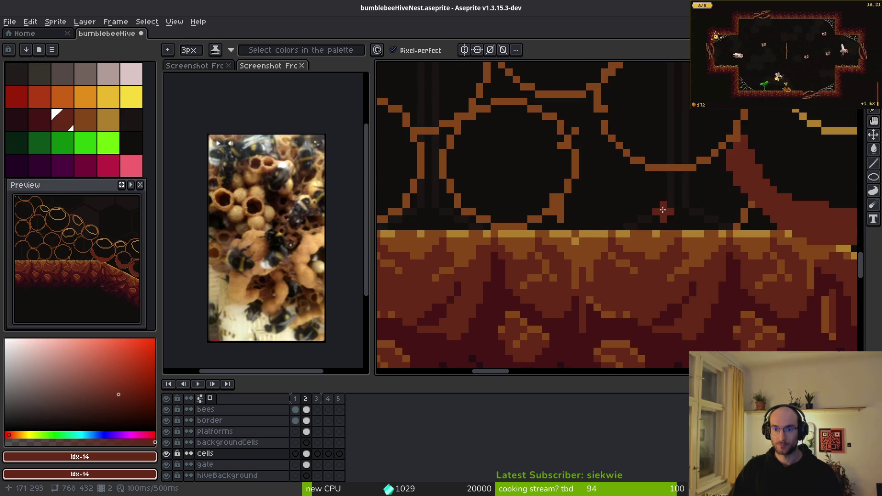
scroll(673, 197, "up", 2)
scroll(492, 177, "down", 1)
scroll(483, 173, "up", 3)
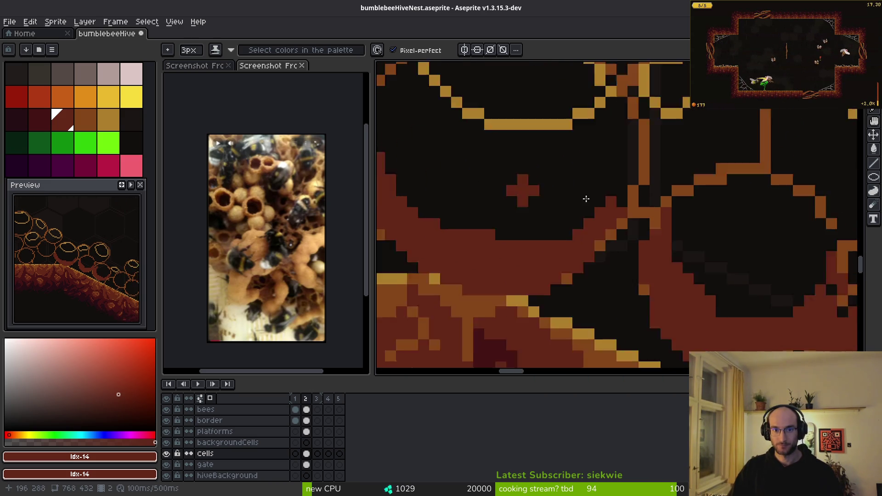
mouse_move(469, 122)
left_mouse_down()
mouse_move(629, 281)
mouse_move(687, 277)
left_mouse_up()
- Flood-fill the cell body with orange #854619 and its interior with dark red #632718
key("g")
left_click(472, 69, "alt")
left_click(606, 195)
scroll(605, 194, "down", 2)
scroll(588, 239, "up", 2)
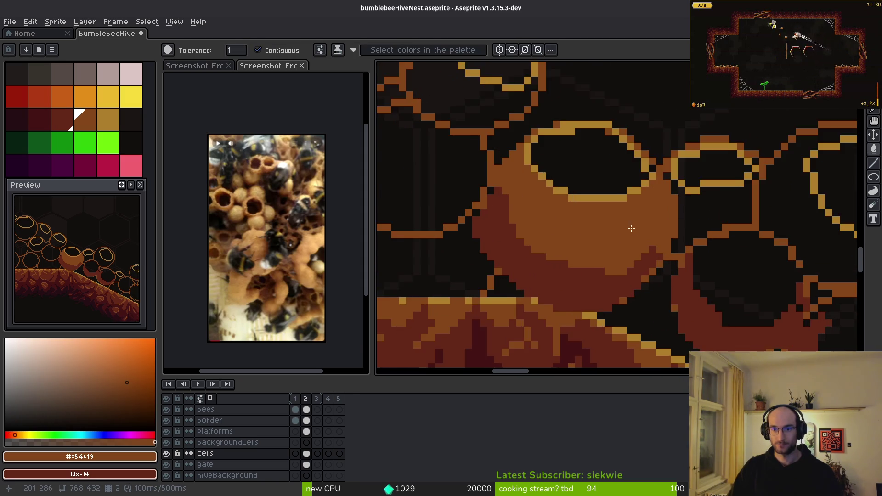
left_click(552, 298, "alt")
scroll(531, 179, "up", 2)
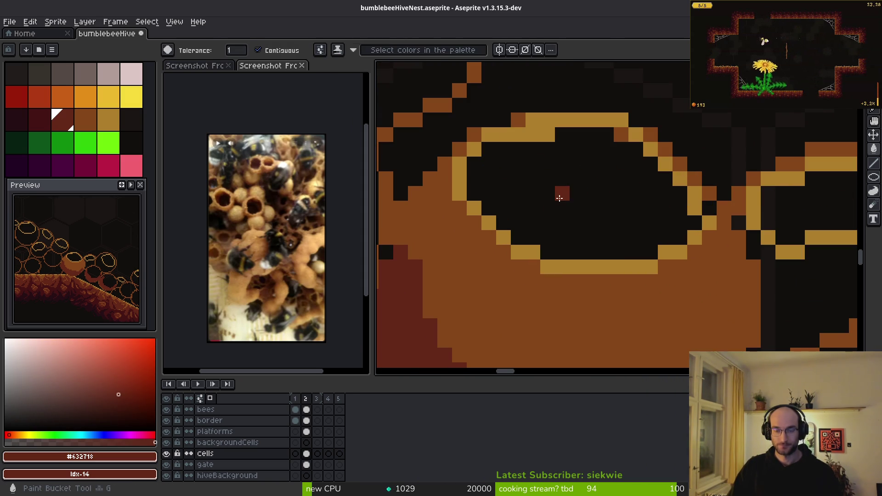
left_click(560, 193)
- Paint the cell opening with the darker palette colours idx-13 and idx-12
left_click(39, 120)
key("b")
scroll(528, 161, "up", 1)
mouse_move(528, 161)
left_mouse_down()
mouse_move(468, 171)
mouse_move(615, 183)
mouse_move(684, 235)
mouse_move(691, 254)
mouse_move(546, 255)
mouse_move(496, 232)
mouse_move(448, 185)
mouse_move(547, 198)
left_mouse_up()
left_click(17, 120)
mouse_move(448, 170)
left_mouse_down()
mouse_move(528, 226)
mouse_move(509, 230)
mouse_move(541, 256)
mouse_move(679, 258)
mouse_move(443, 179)
mouse_move(446, 148)
left_mouse_up()
scroll(627, 226, "down", 4)
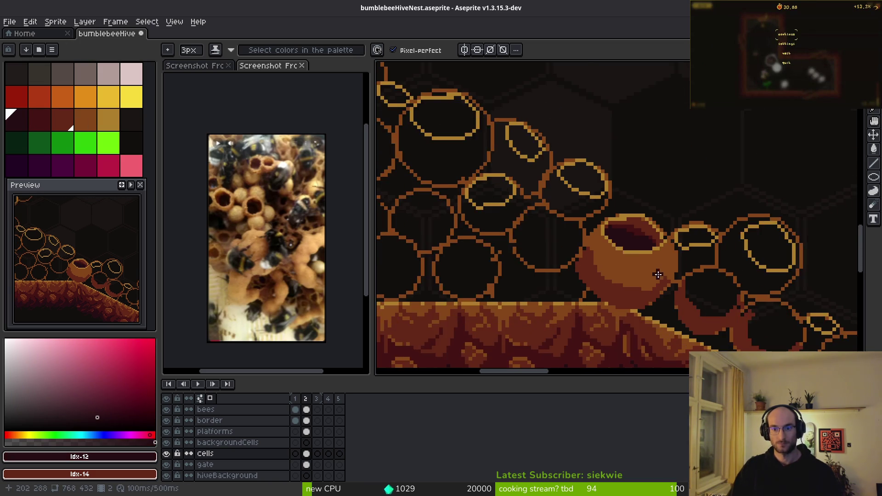
scroll(587, 232, "up", 3)
left_click_drag(500, 217, 636, 271)
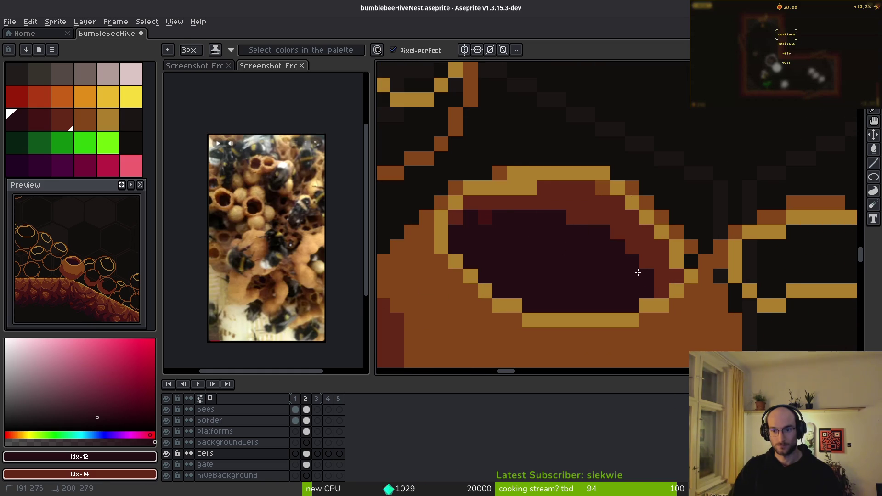
- Shade individual opening pixels with idx-13 using a 1px Pencil
left_click(39, 119)
scroll(597, 228, "up", 2)
key("minus")
key("minus")
mouse_move(552, 196)
left_mouse_down()
mouse_move(602, 243)
mouse_move(643, 205)
mouse_move(649, 266)
mouse_move(514, 162)
left_mouse_up()
scroll(643, 205, "down", 2)
scroll(515, 162, "up", 2)
scroll(565, 236, "left", 4)
mouse_move(702, 179)
left_mouse_down()
mouse_move(507, 198)
mouse_move(732, 163)
mouse_move(758, 219)
left_mouse_up()
scroll(758, 218, "right", 4)
scroll(758, 219, "down", 1)
mouse_move(574, 181)
left_mouse_down()
mouse_move(569, 122)
mouse_move(708, 243)
mouse_move(701, 272)
mouse_move(501, 152)
mouse_move(616, 212)
left_mouse_up()
scroll(516, 191, "left", 3)
scroll(617, 212, "down", 5)
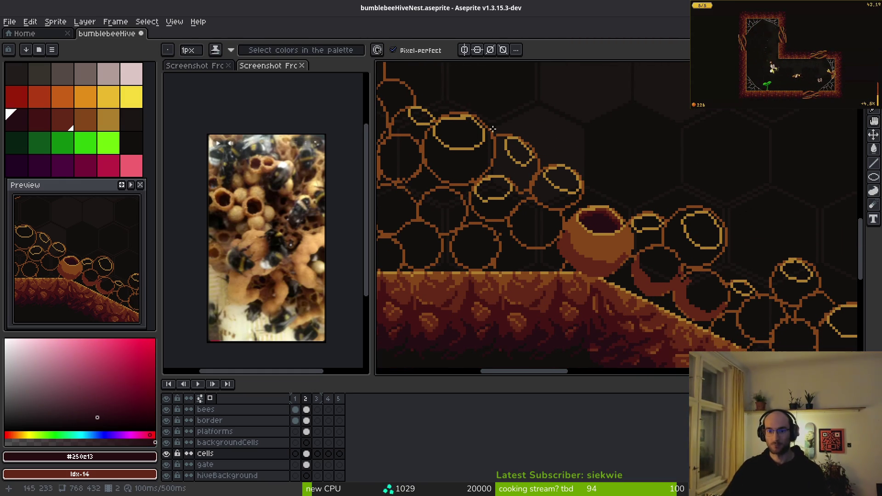
scroll(506, 154, "down", 2)
scroll(654, 235, "down", 2)
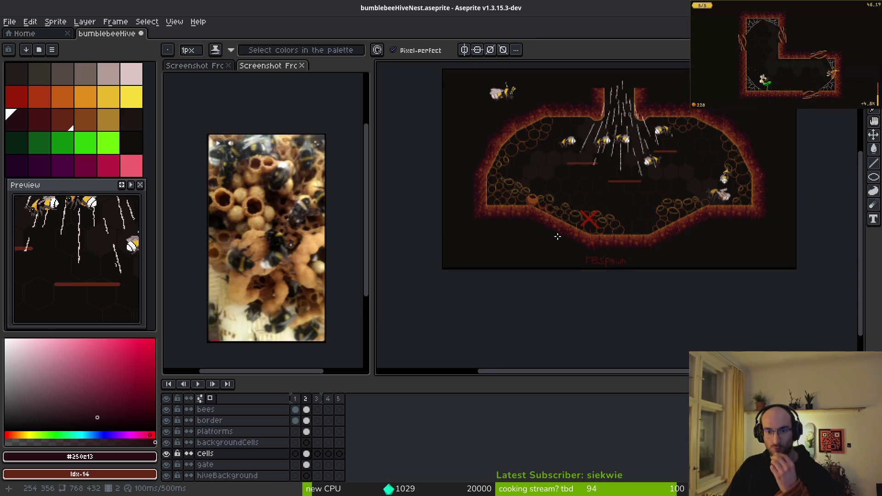
scroll(550, 236, "up", 4)
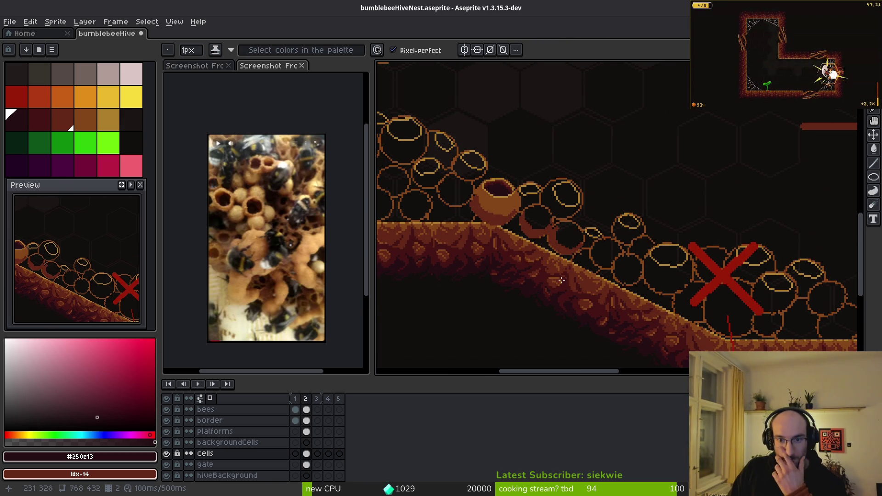
scroll(500, 183, "up", 1)
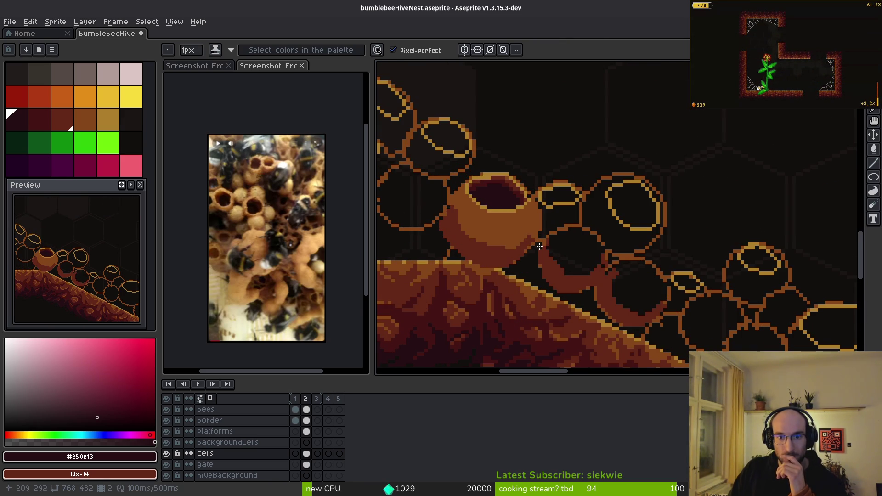
scroll(528, 230, "up", 1)
scroll(529, 227, "down", 1)
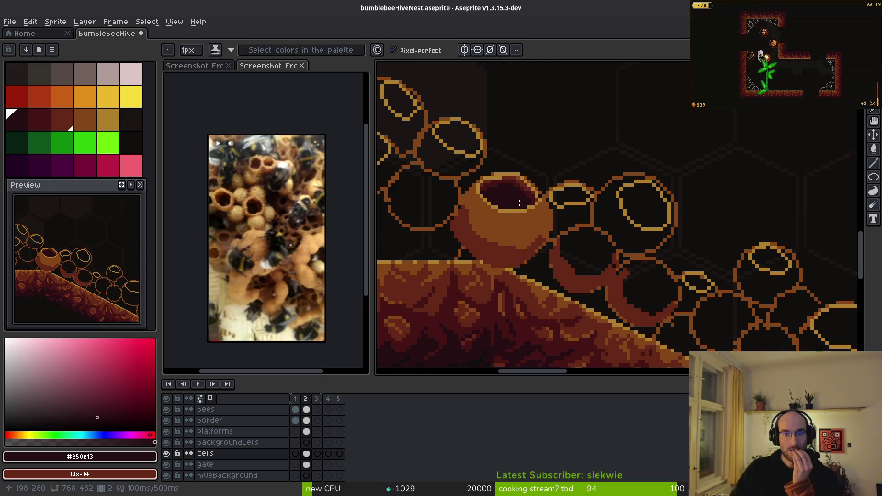
scroll(519, 203, "up", 2)
scroll(580, 190, "up", 1)
left_click(580, 191, "alt")
left_click_drag(580, 190, 622, 302)
key("g")
scroll(622, 301, "down", 6)
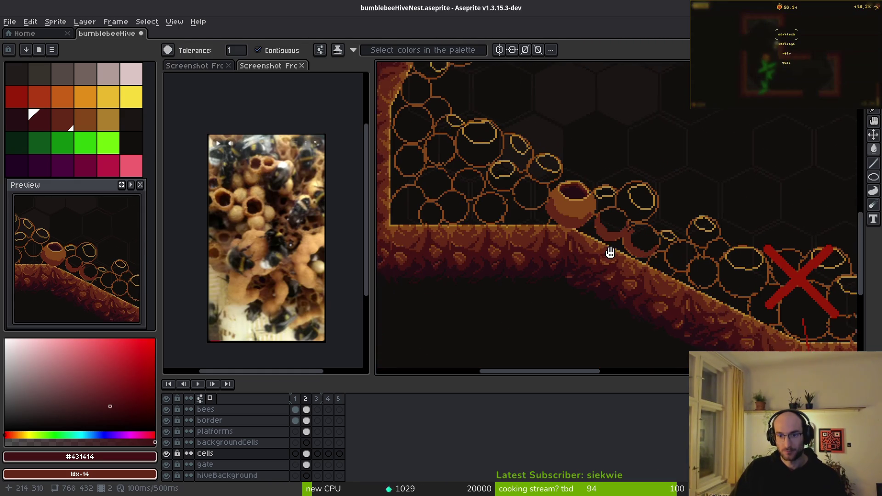
left_click_drag(608, 249, 622, 259)
key("b")
scroll(622, 260, "up", 2)
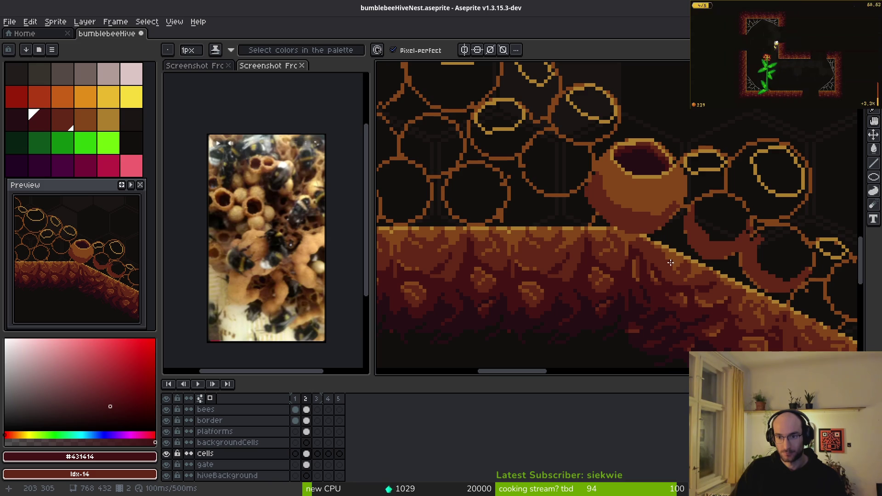
scroll(695, 268, "down", 2)
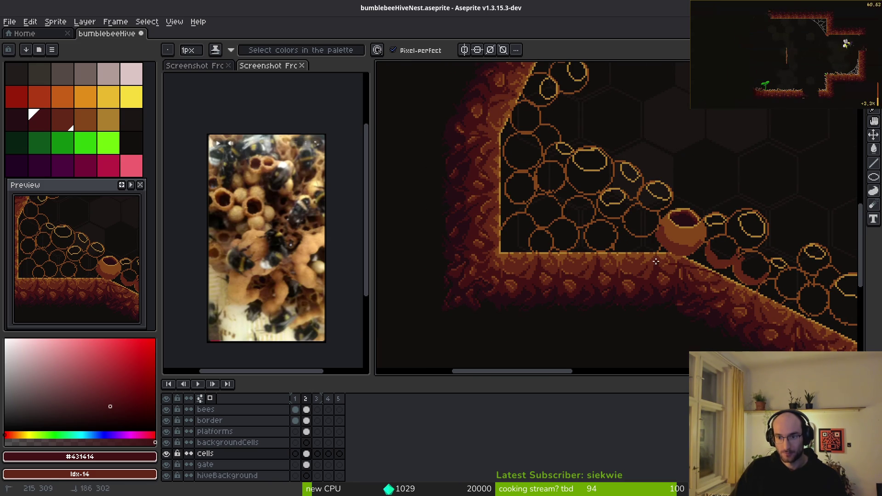
scroll(498, 101, "up", 3)
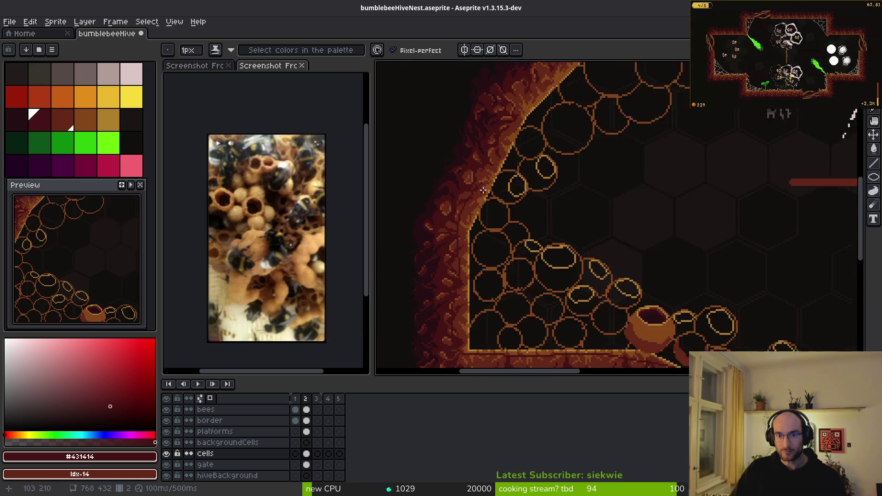
mouse_move(576, 81)
left_mouse_down()
mouse_move(493, 287)
mouse_move(473, 303)
left_mouse_up()
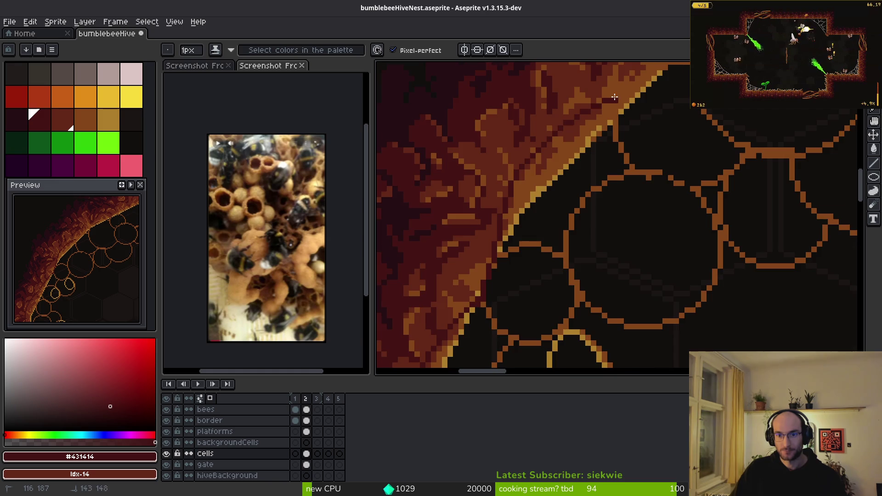
scroll(618, 95, "down", 2)
scroll(490, 228, "up", 1)
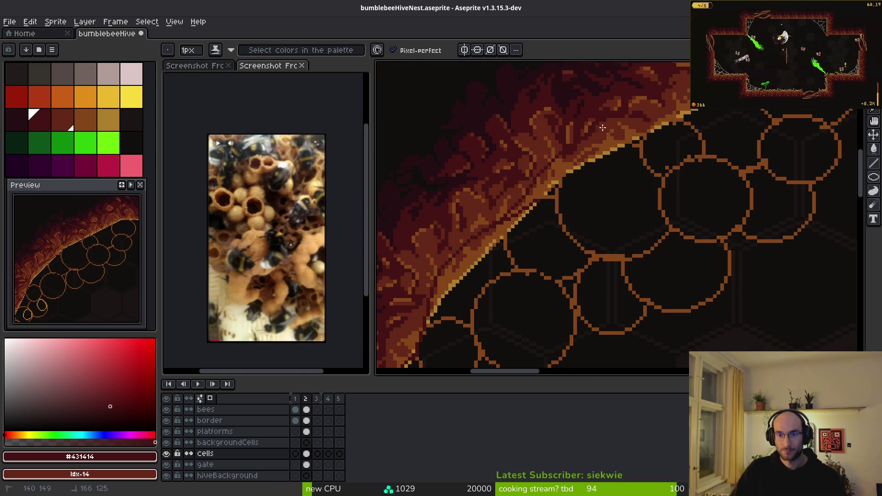
left_click_drag(695, 154, 497, 210)
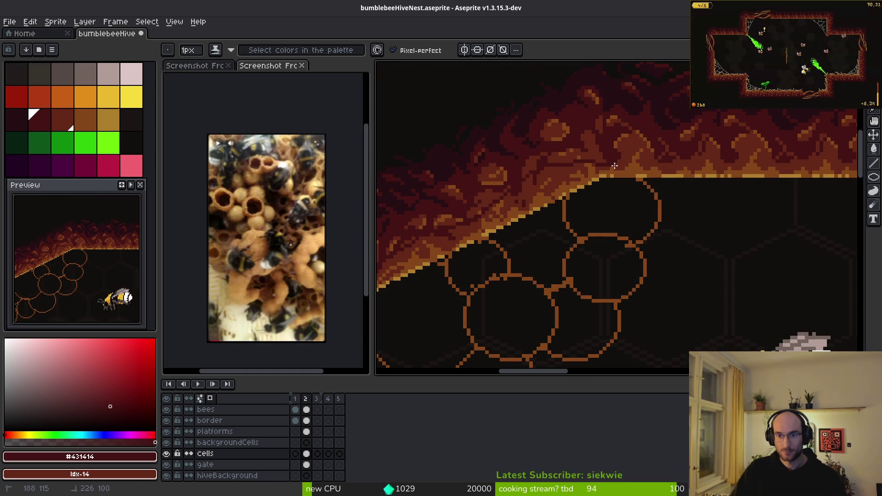
mouse_move(644, 182)
left_mouse_down()
mouse_move(598, 276)
mouse_move(510, 184)
left_mouse_up()
scroll(597, 275, "down", 2)
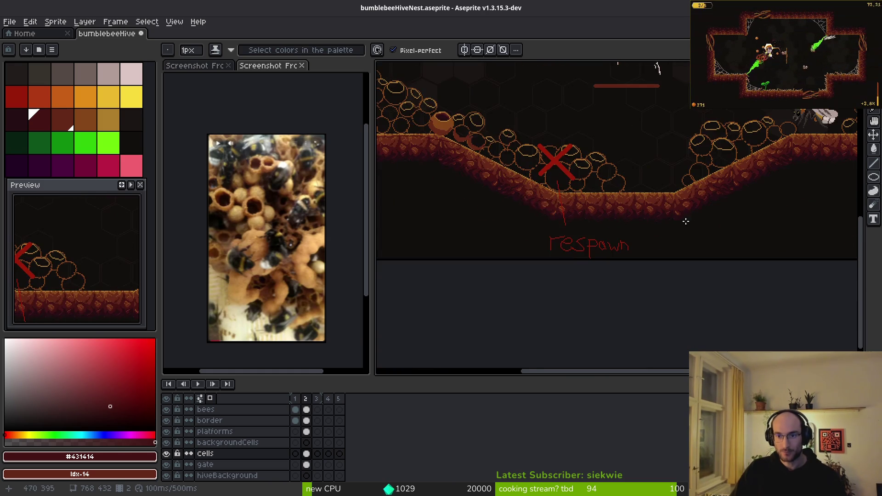
scroll(509, 184, "up", 2)
scroll(509, 185, "up", 3)
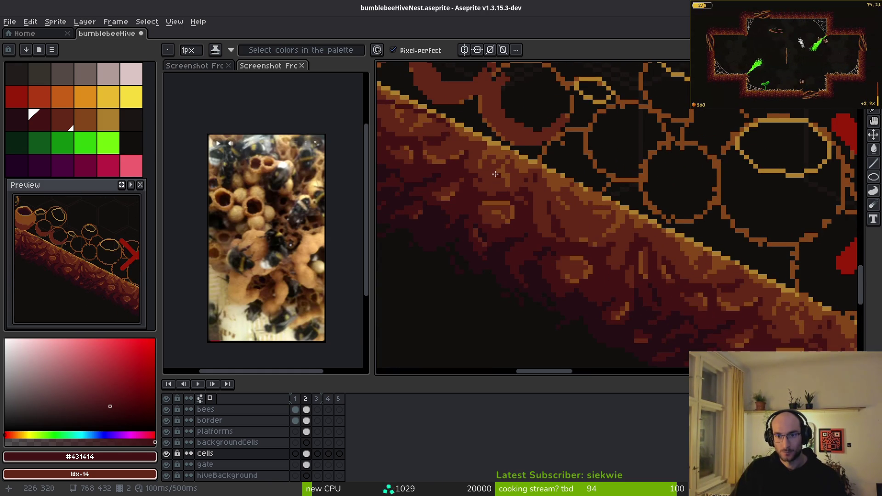
left_click_drag(448, 125, 641, 243)
mouse_move(794, 313)
left_mouse_down()
mouse_move(587, 256)
mouse_move(498, 216)
mouse_move(603, 260)
left_mouse_up()
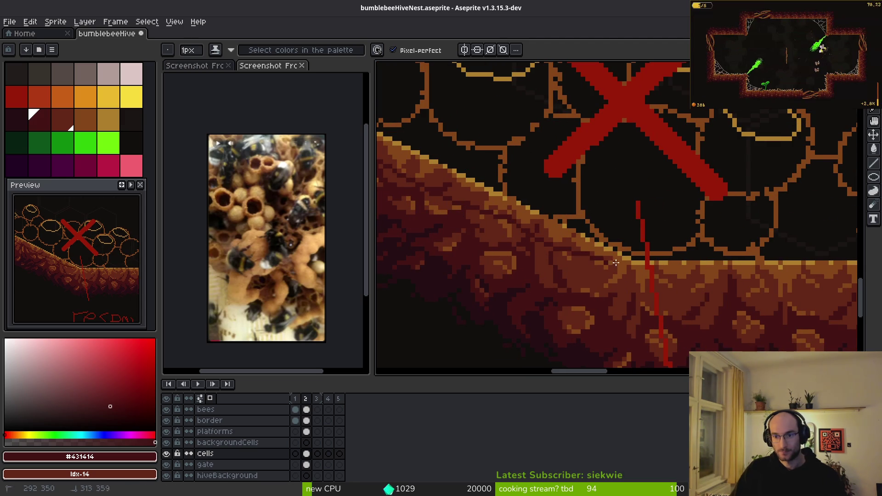
mouse_move(757, 284)
left_mouse_down()
mouse_move(542, 257)
mouse_move(581, 266)
mouse_move(573, 244)
mouse_move(761, 233)
left_mouse_up()
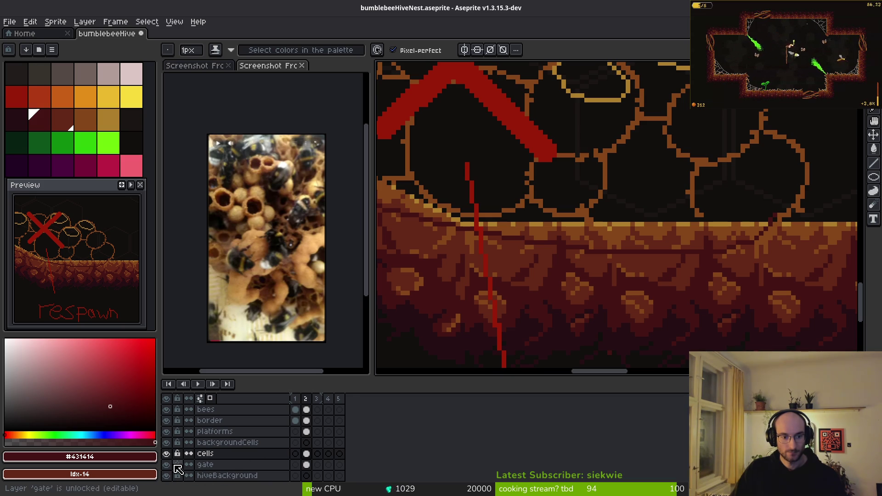
- Hide the referenceHive layer and trace a dark-red wall outline above the honeycomb cells
scroll(177, 467, "down", 3)
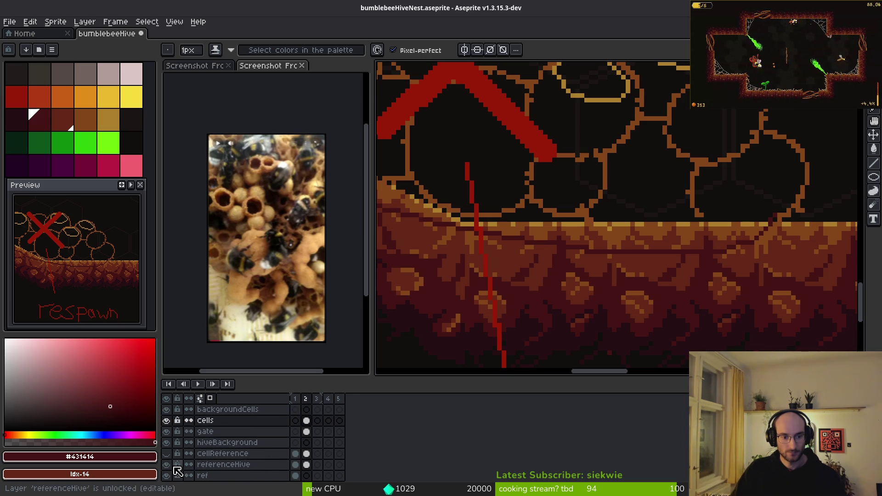
left_click(167, 464)
scroll(603, 256, "down", 2)
scroll(665, 274, "up", 2)
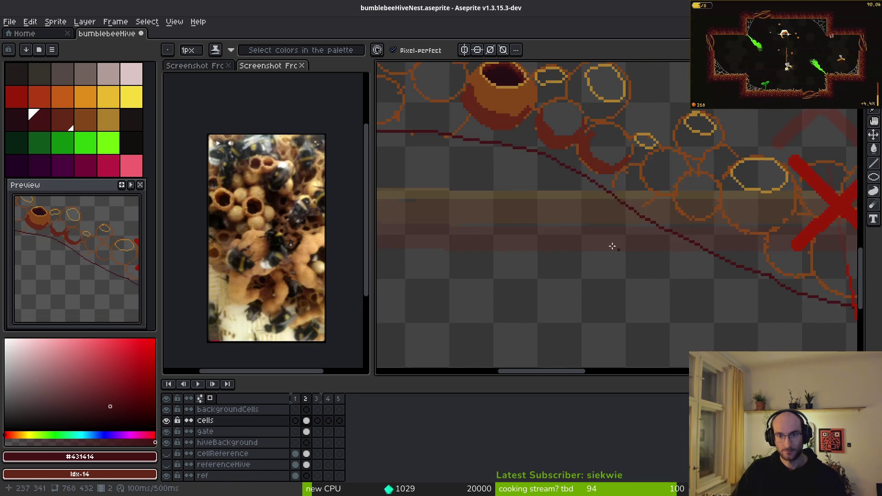
scroll(664, 273, "down", 2)
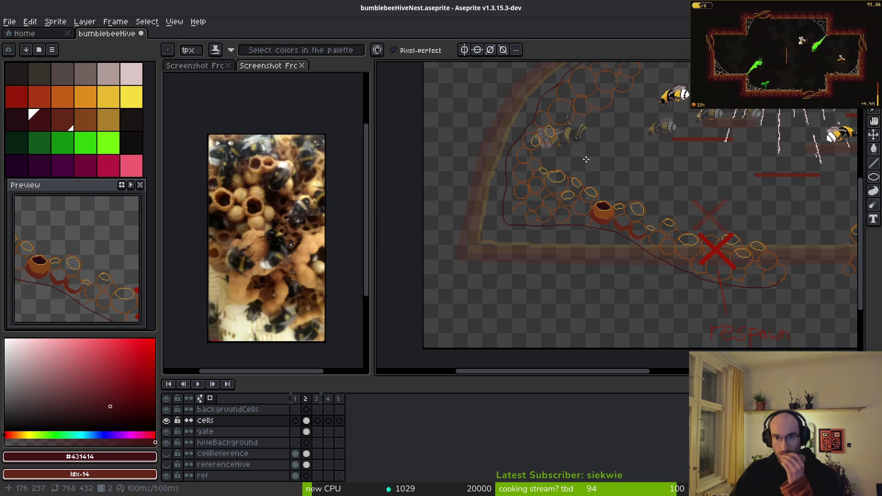
scroll(586, 177, "up", 4)
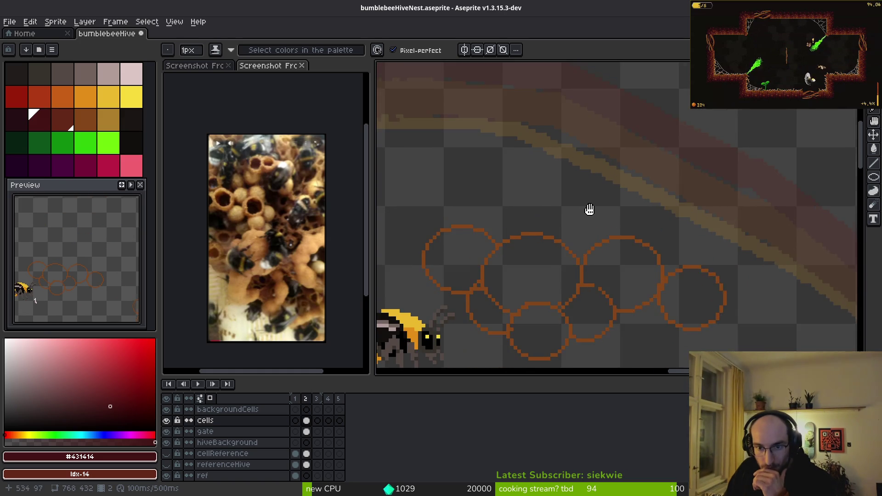
scroll(582, 210, "up", 2)
left_click_drag(436, 205, 778, 220)
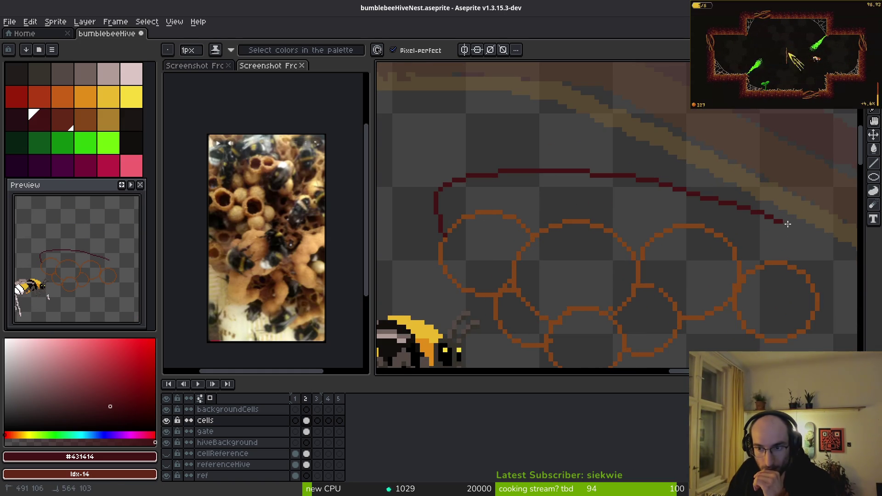
- Draw a dark-red wall line below the honeycomb cells and fill the area beneath it
scroll(520, 171, "down", 3)
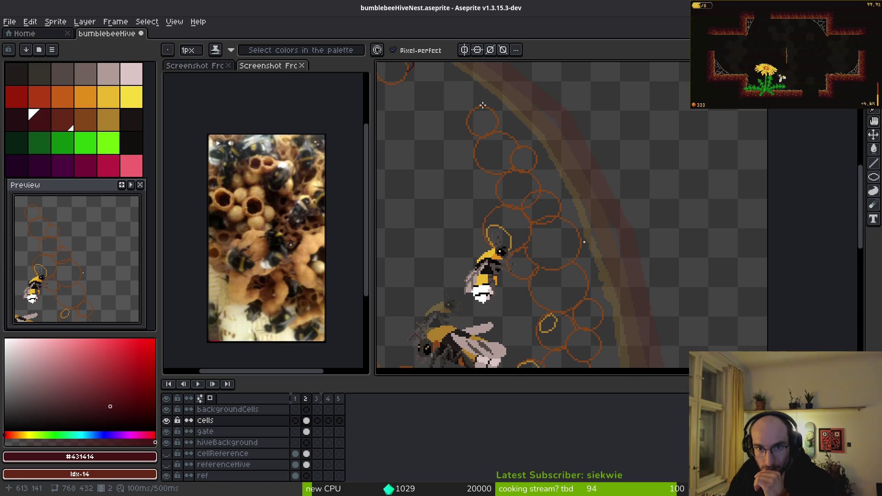
mouse_move(634, 307)
left_mouse_down()
mouse_move(609, 135)
mouse_move(659, 151)
left_mouse_up()
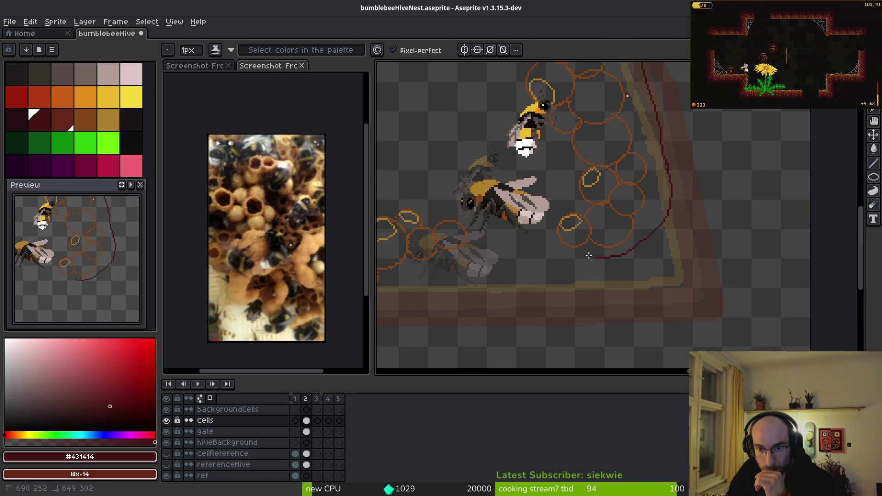
left_click_drag(573, 248, 801, 216)
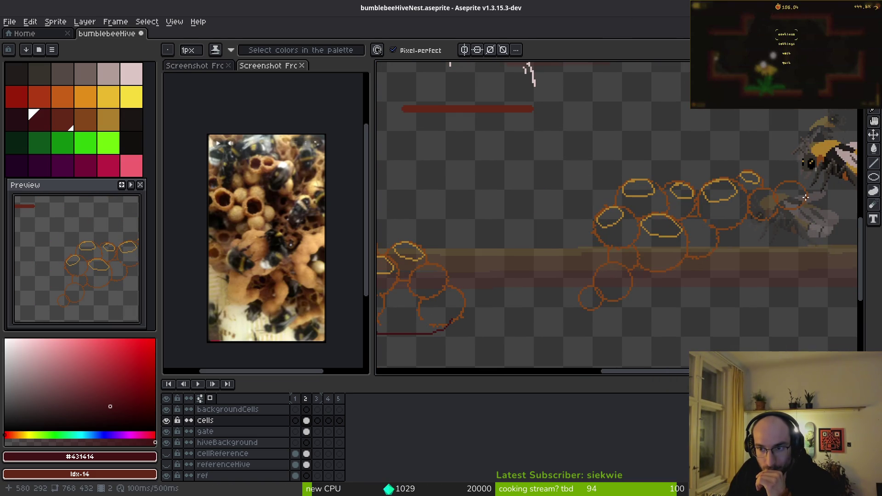
left_click_drag(757, 246, 605, 315)
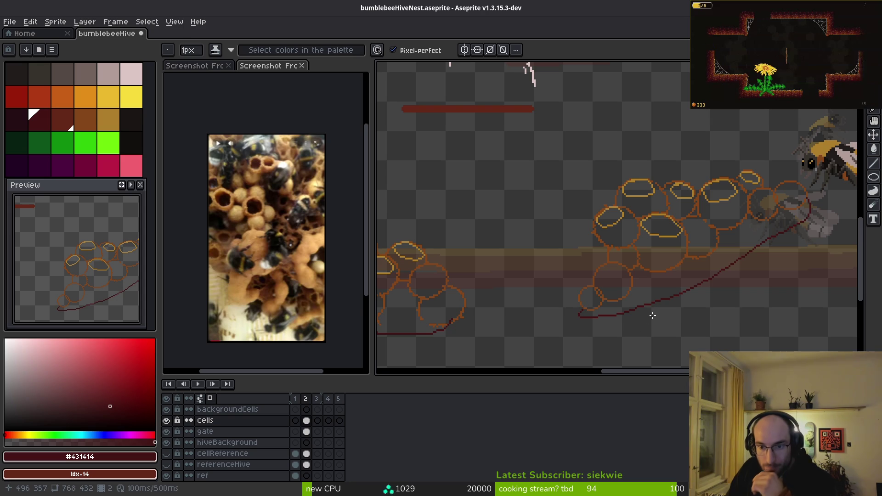
key("g")
left_click(704, 263)
- Fill the top-right wall region and the two gaps beside the cells dark red
mouse_move(704, 263)
left_mouse_down()
mouse_move(597, 299)
mouse_move(721, 309)
mouse_move(659, 246)
left_mouse_up()
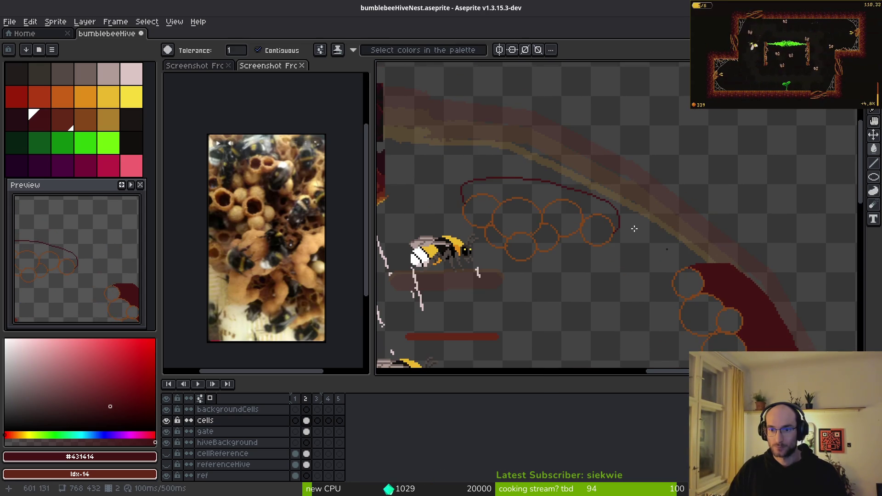
mouse_move(522, 187)
left_mouse_down()
mouse_move(414, 133)
mouse_move(671, 215)
left_mouse_up()
left_click(694, 138)
left_click_drag(614, 240, 659, 119)
left_click(639, 141)
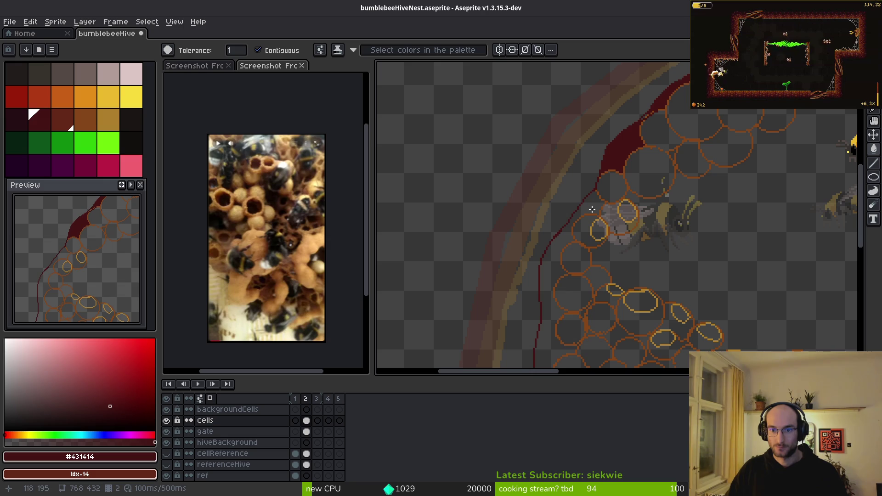
left_click(587, 206)
- Fill the remaining wall band dark red and show the referenceHive layer again
mouse_move(569, 327)
left_mouse_down()
mouse_move(582, 231)
mouse_move(523, 215)
left_mouse_up()
left_click(602, 227)
left_click_drag(769, 309, 588, 245)
scroll(705, 266, "down", 4)
scroll(705, 265, "up", 1)
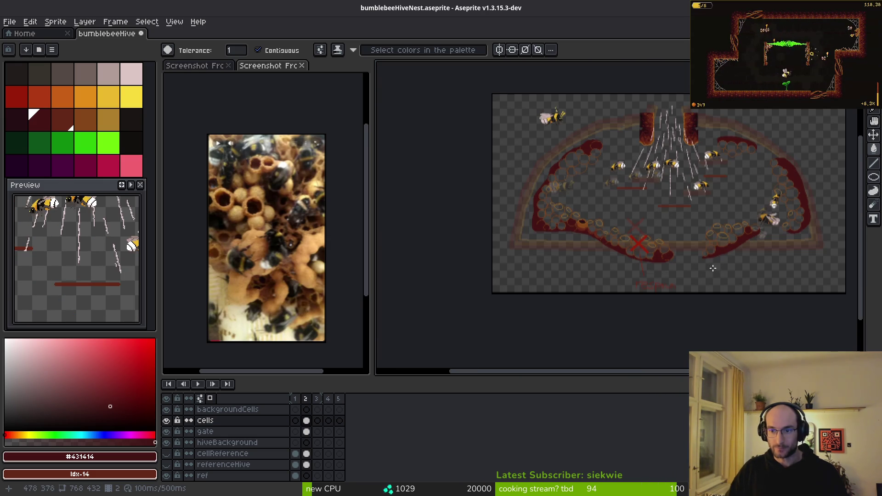
left_click(168, 464)
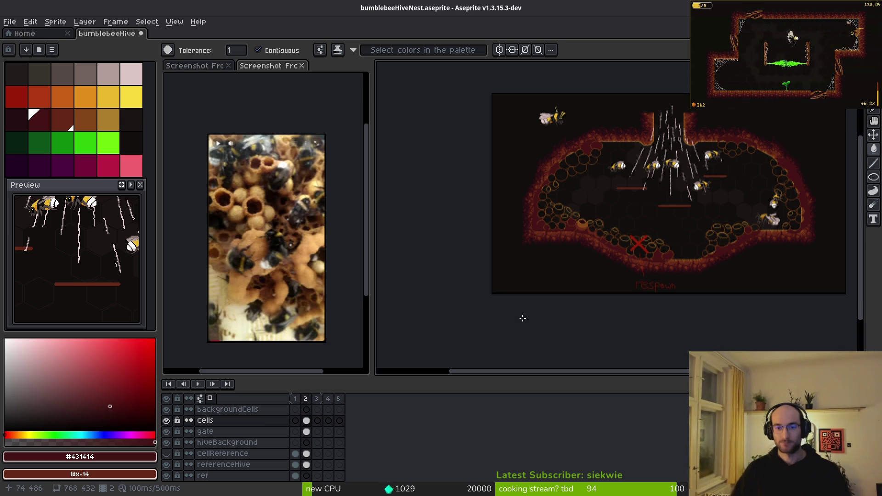
- Move the cells layer above referenceHive, save the sprite, and switch to Godot
scroll(521, 248, "up", 2)
scroll(550, 284, "down", 2)
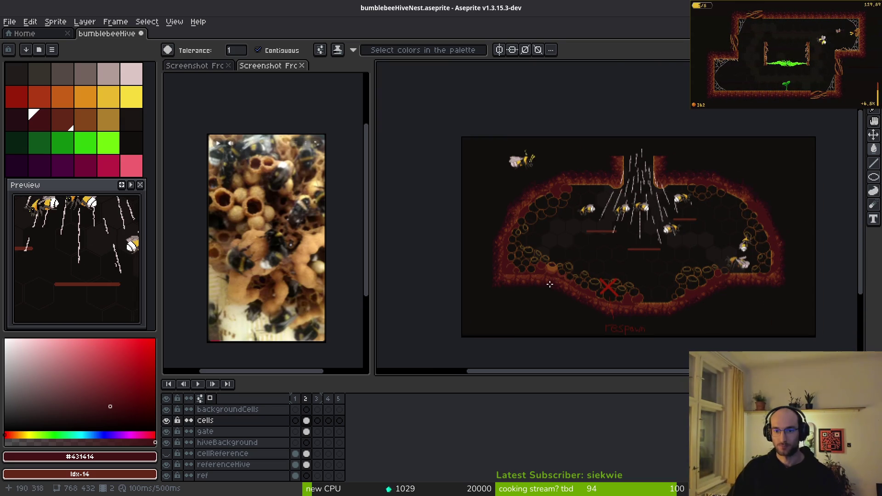
scroll(632, 275, "up", 2)
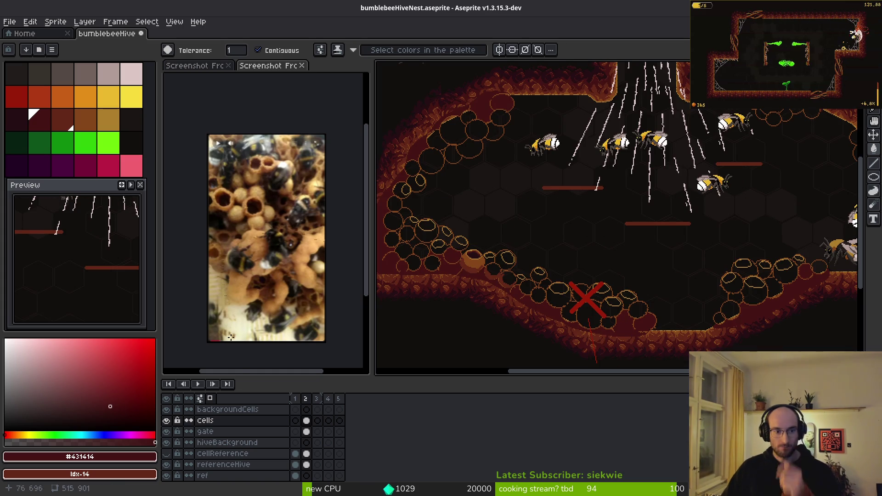
left_click(266, 420)
mouse_move(249, 435)
left_mouse_down()
mouse_move(262, 429)
mouse_move(254, 477)
mouse_move(242, 455)
left_mouse_up()
key("ctrl+s")
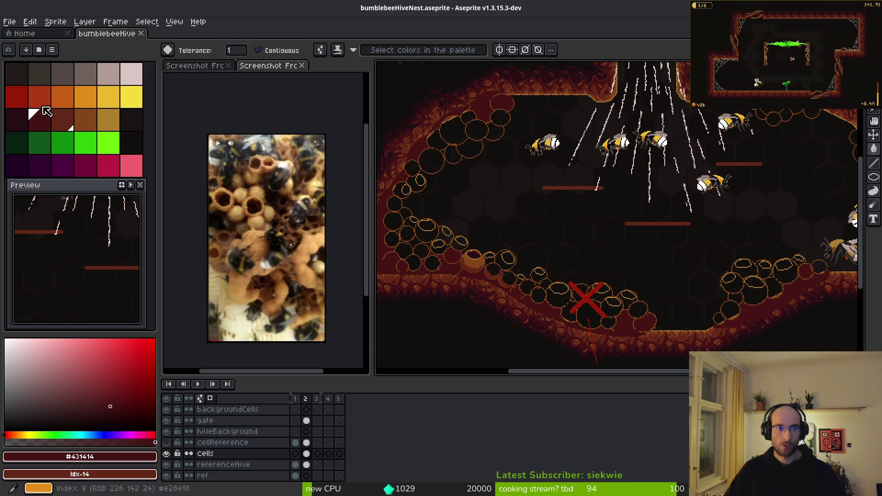
key("alt+Tab")
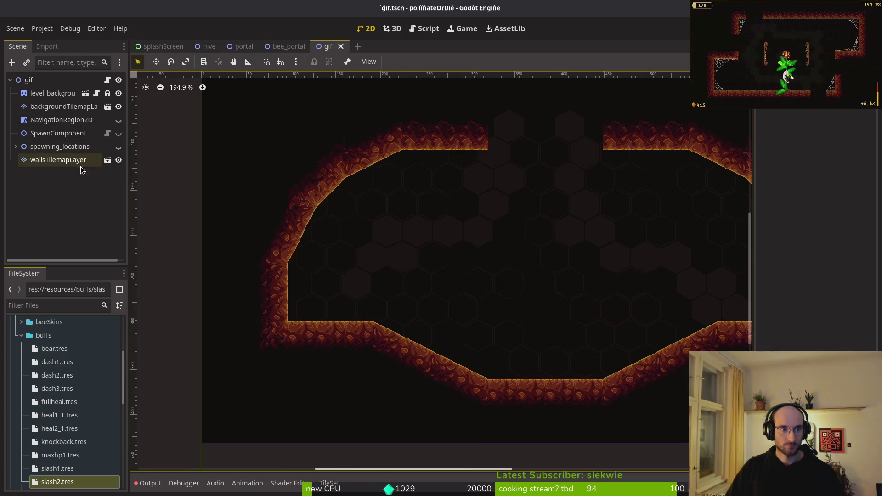
- Hide the level_background and backgroundTilemapLayer layers in the gif scene
left_click(119, 94)
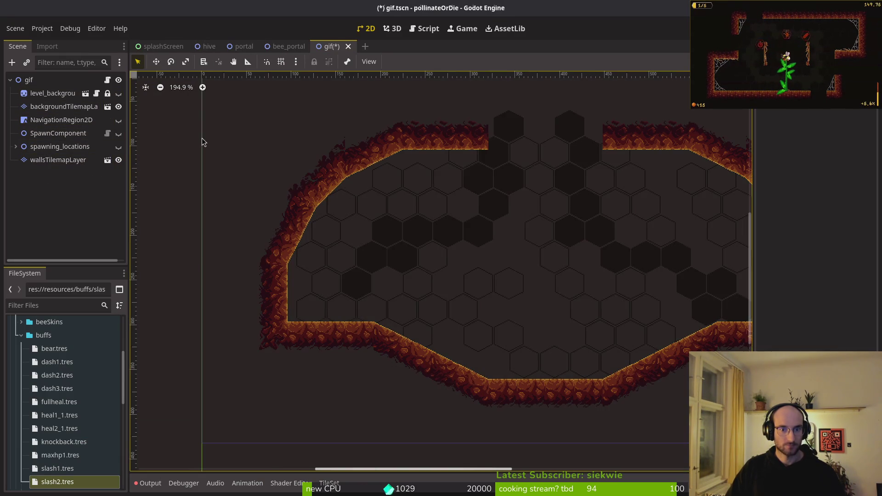
scroll(362, 213, "down", 2)
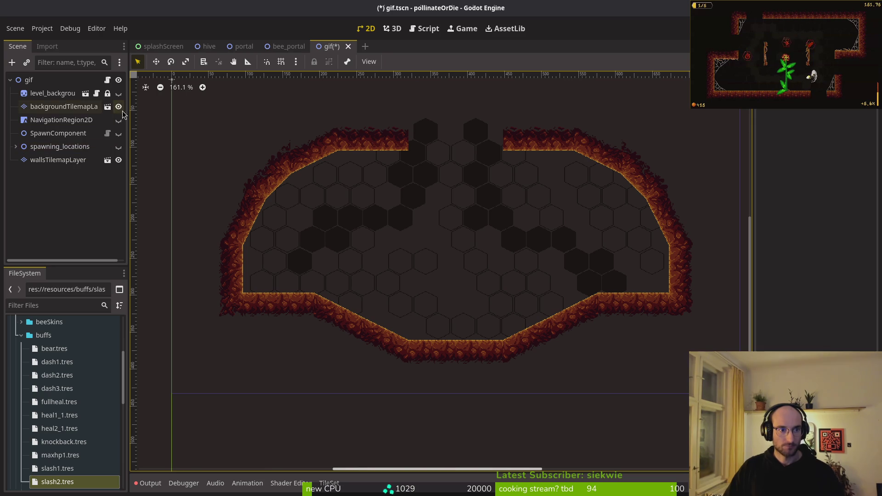
left_click(118, 107)
left_click_drag(455, 236, 454, 259)
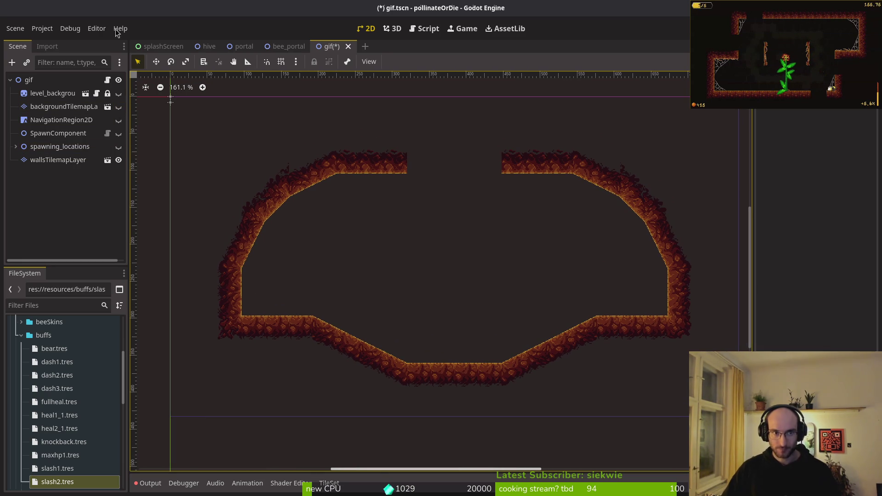
- Test-run the gif scene with F6, then close the game window and file manager
key("F6")
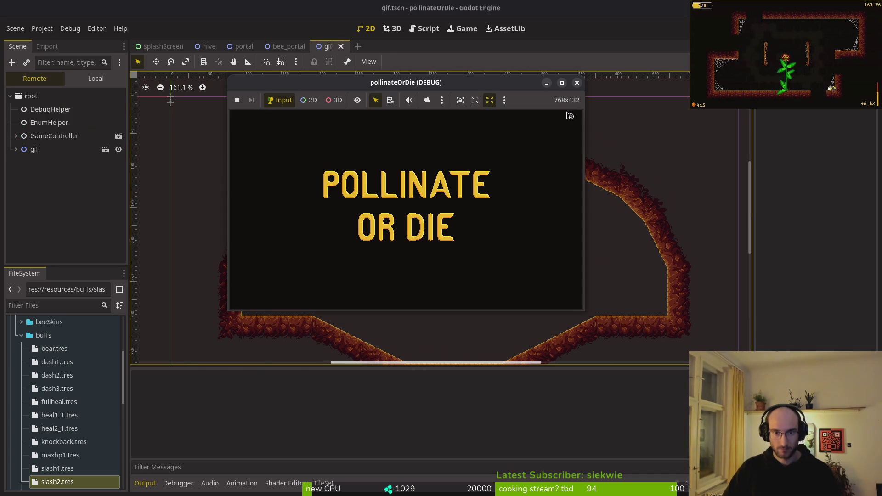
left_click(577, 82)
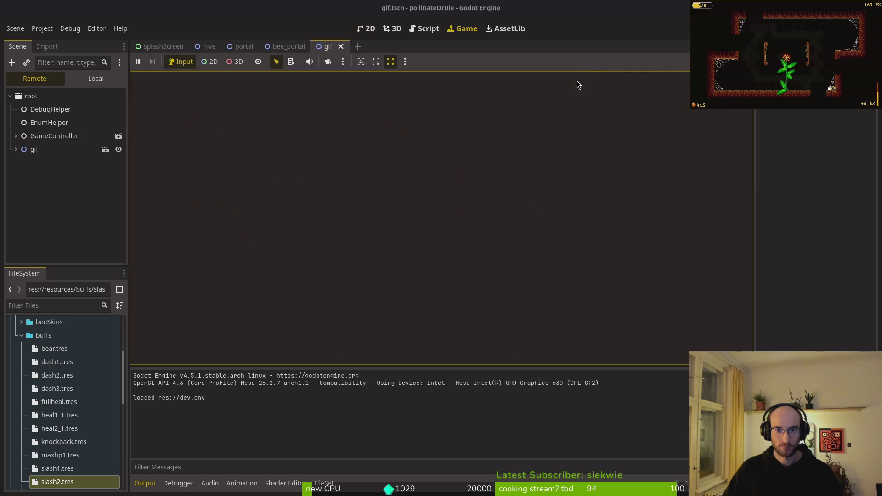
key("super+e")
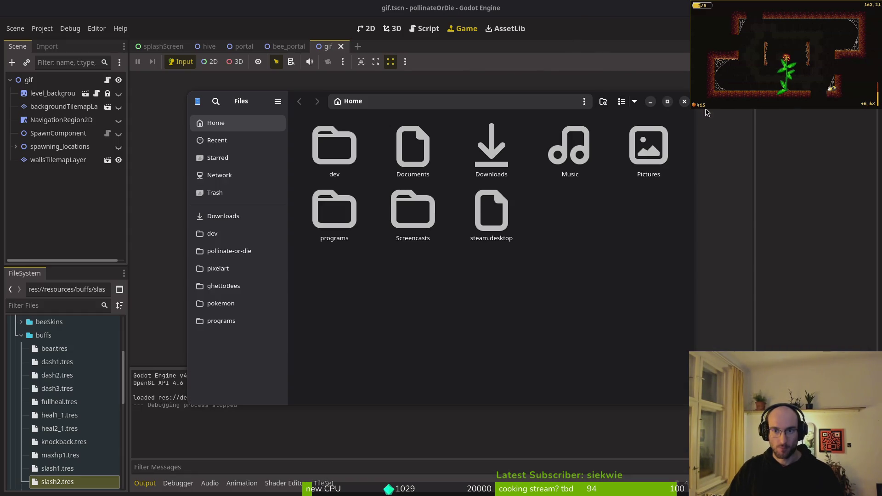
left_click(684, 101)
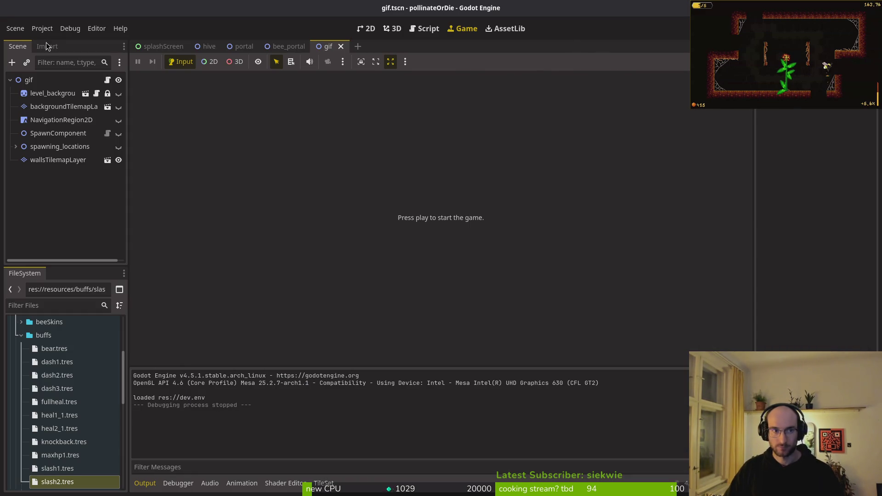
- Paste the screenshot into pollinate-or-die assets/inspiration, cancelling the Screenshot.png replace conflict
left_click(42, 29)
left_click(70, 131)
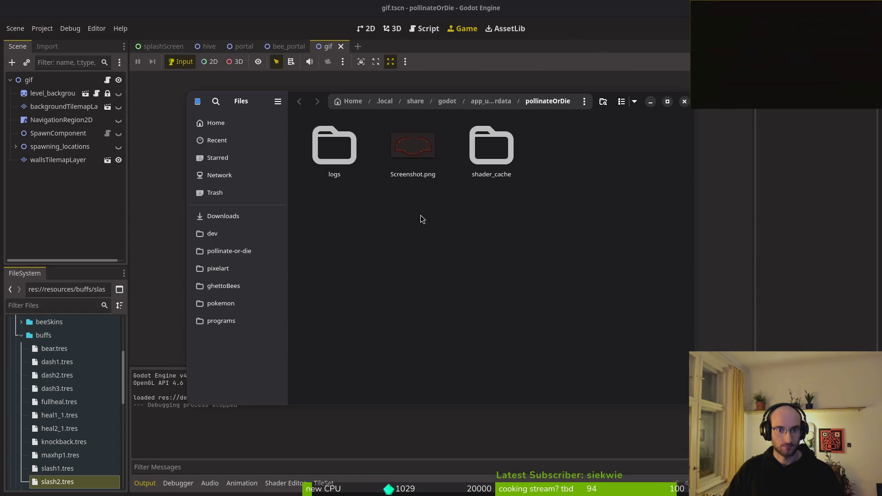
left_click(239, 251)
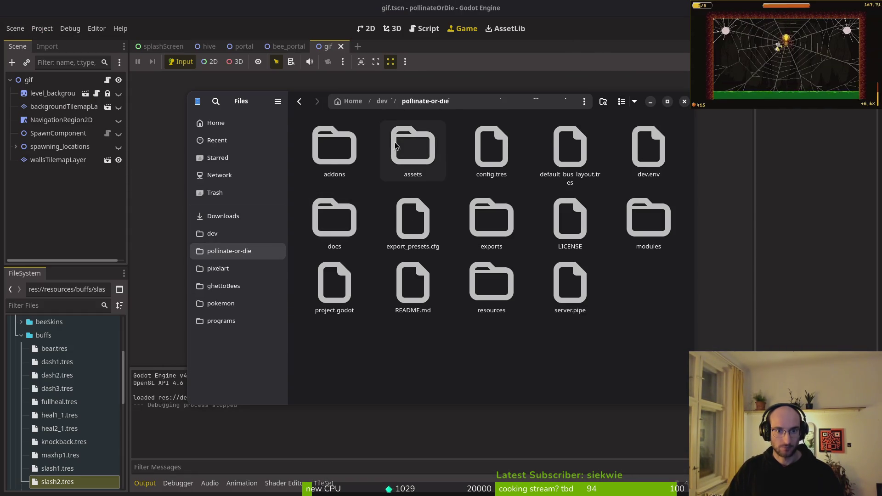
double_click(412, 146)
double_click(569, 145)
key("ctrl+v")
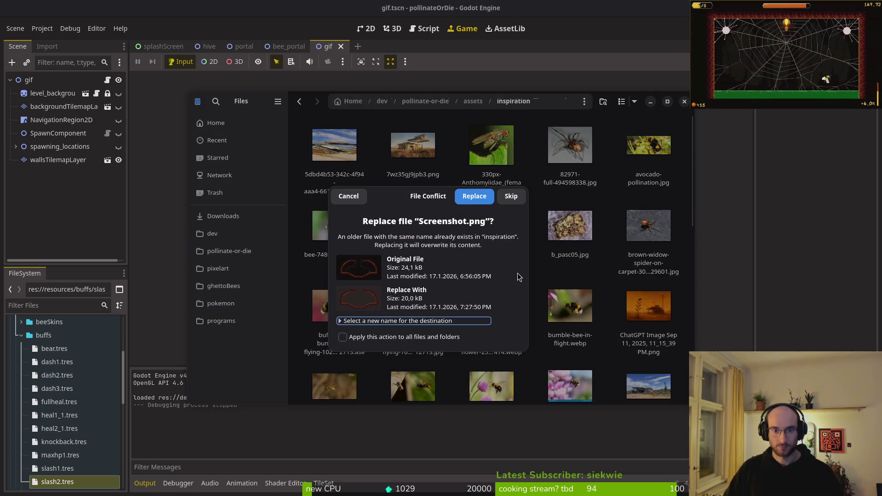
left_click(348, 197)
key("alt+Left")
key("alt+Left")
key("alt+Left")
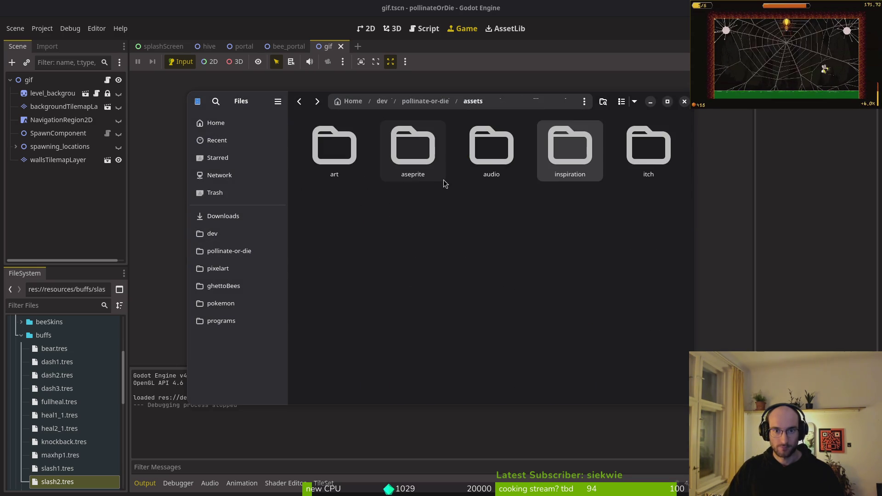
- Rename the screenshot to wallsHive.png and browse to assets/inspiration before closing Files
key("F2")
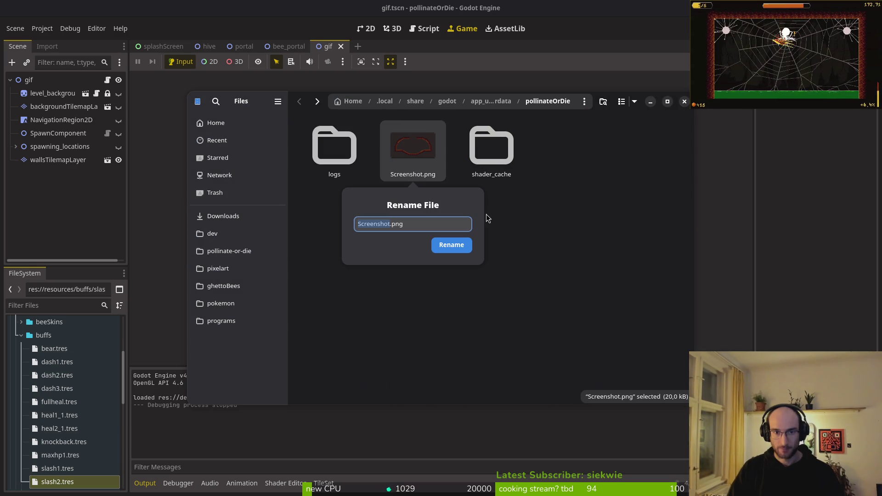
type("walls")
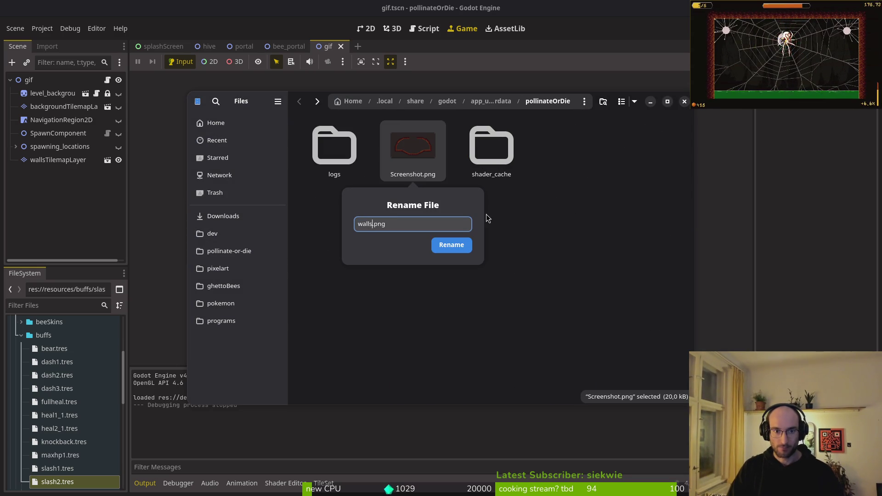
type("Hive")
key("Return")
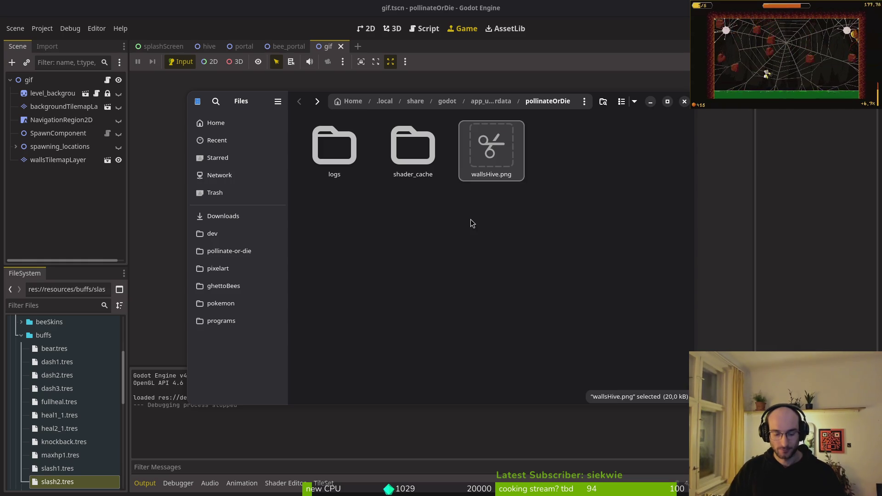
left_click(227, 251)
double_click(412, 147)
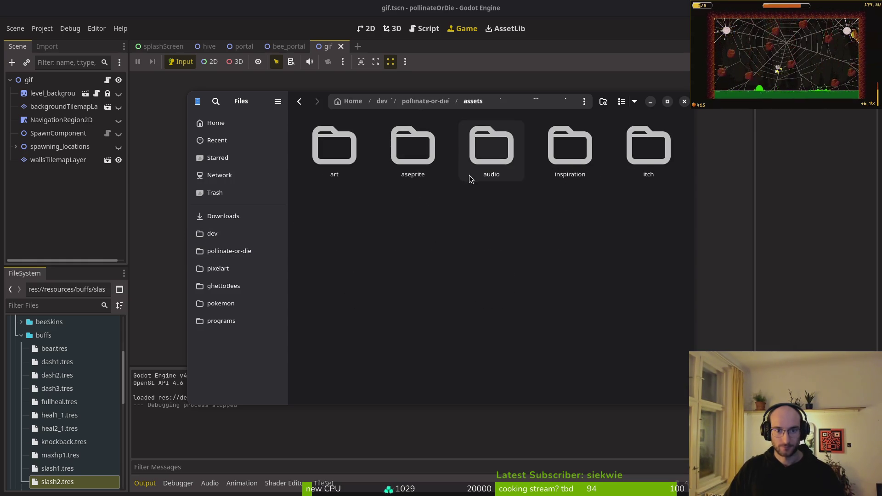
double_click(359, 152)
key("alt+Left")
double_click(570, 170)
scroll(551, 200, "down", 5)
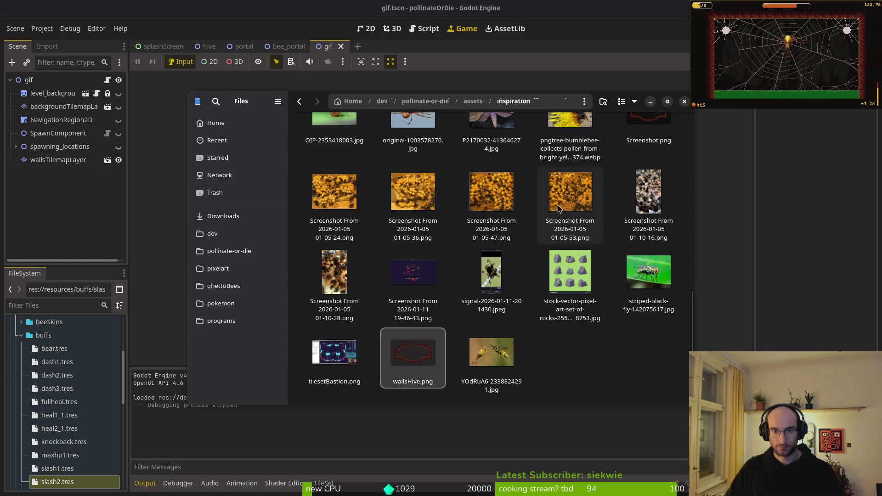
key("ctrl+w")
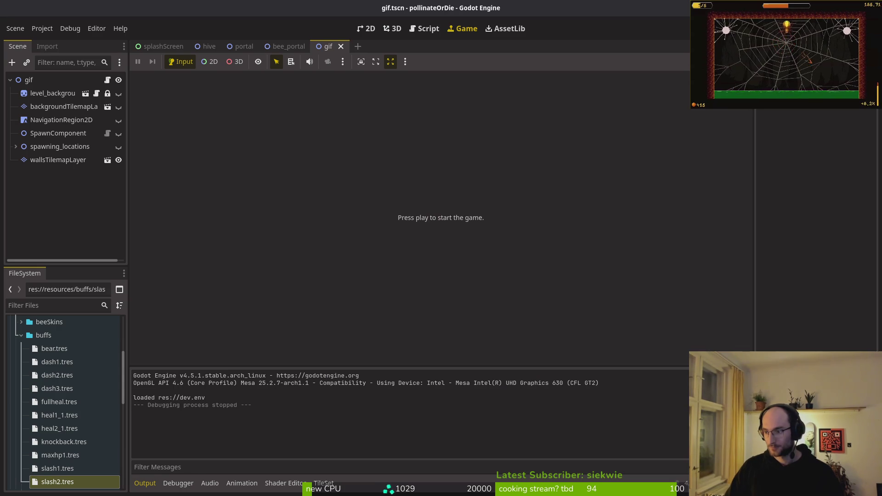
- Save the hive nest sprite and open wallsHive.png from inspiration in a new tab
key("alt+Tab")
key("ctrl+s")
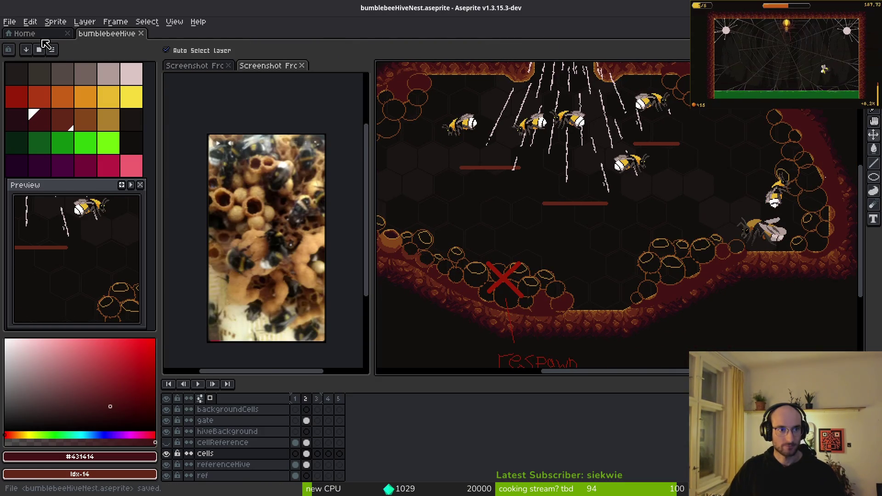
left_click(43, 37)
left_click(9, 22)
left_click(20, 43)
scroll(430, 163, "down", 3)
left_click(452, 330)
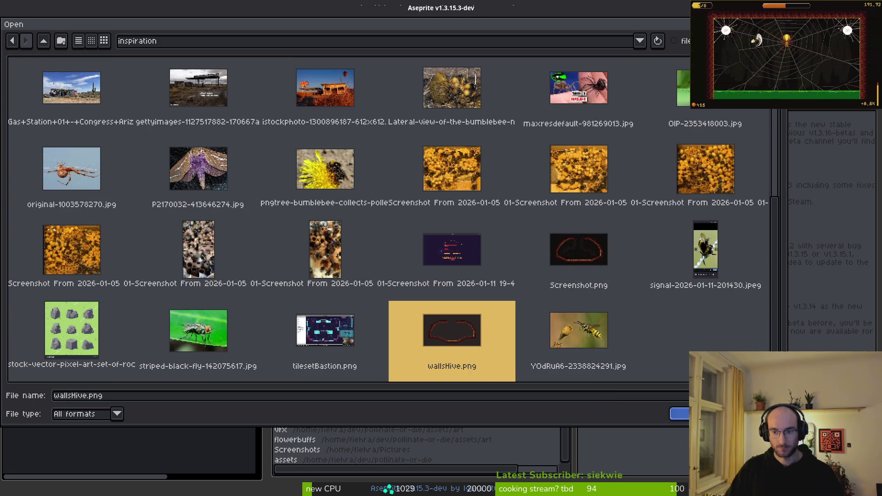
double_click(452, 329)
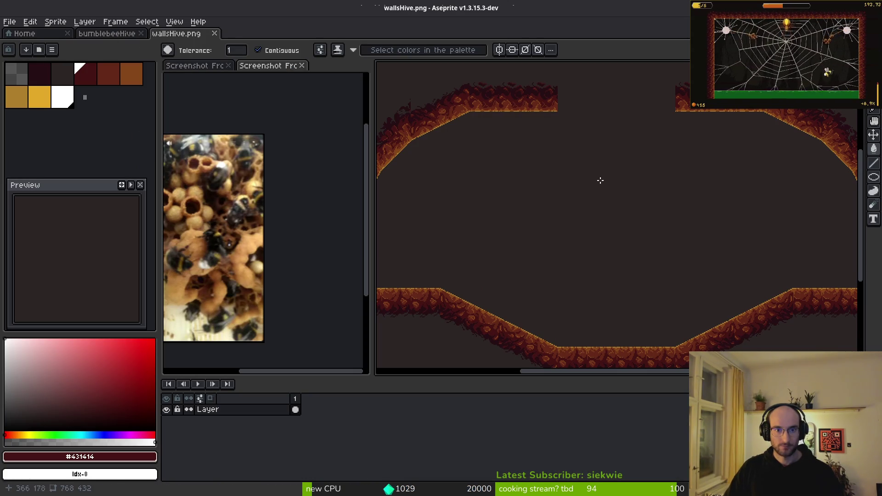
left_click_drag(565, 217, 529, 181)
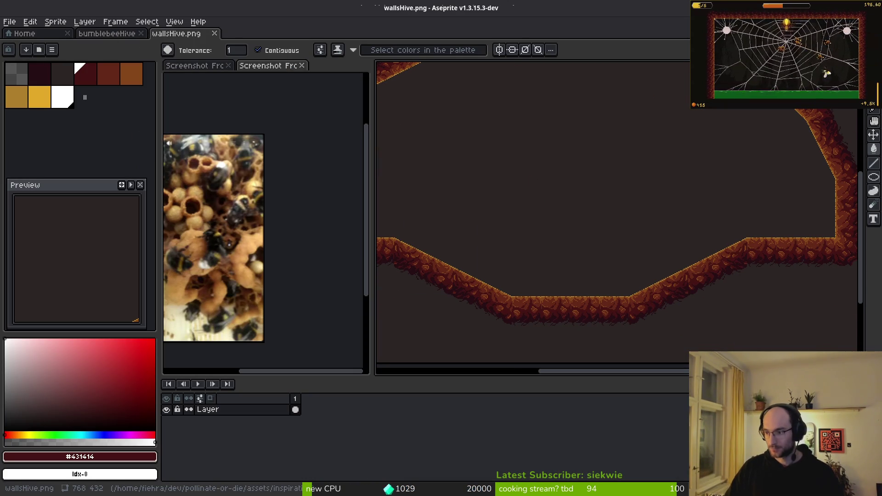
key("alt+Tab")
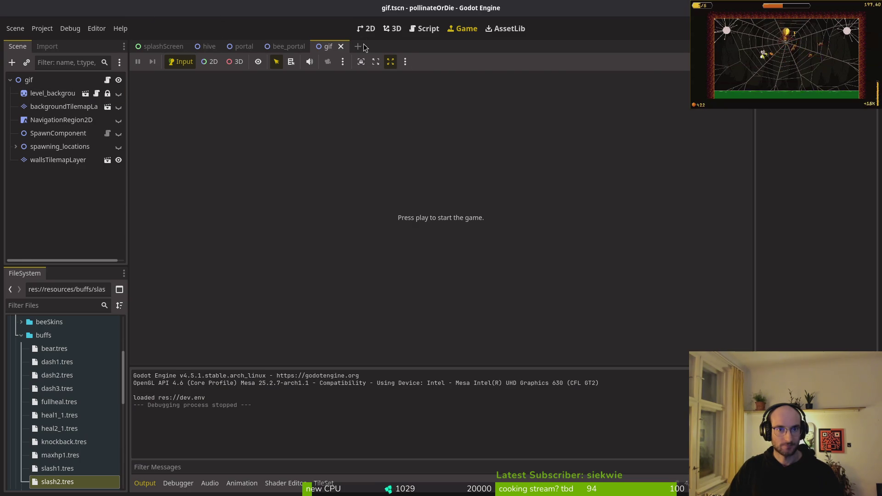
- In 2D view, show backgroundTilemapLayer and level_background and hide wallsTilemapLayer
left_click(367, 28)
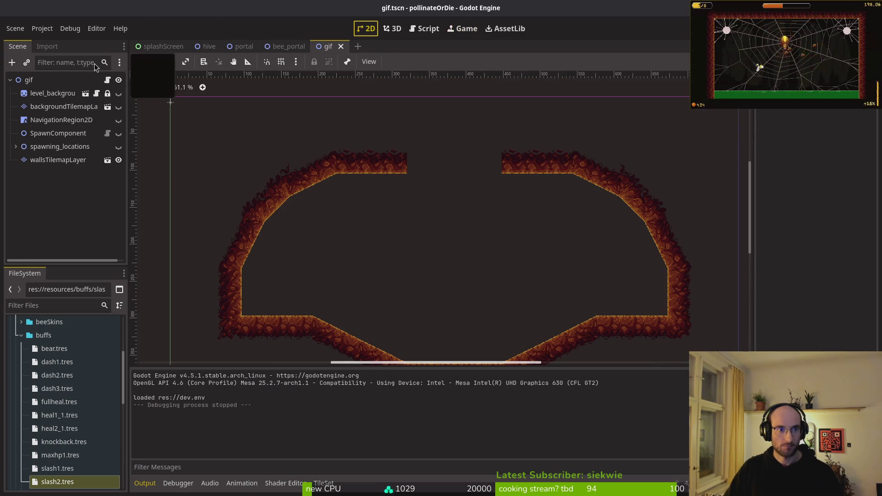
left_click(118, 106)
left_click(119, 93)
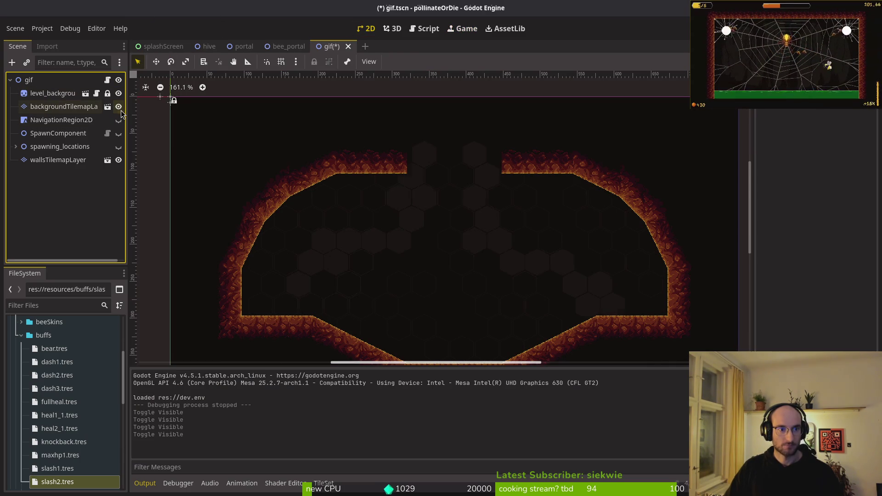
left_click(119, 160)
scroll(401, 190, "down", 2)
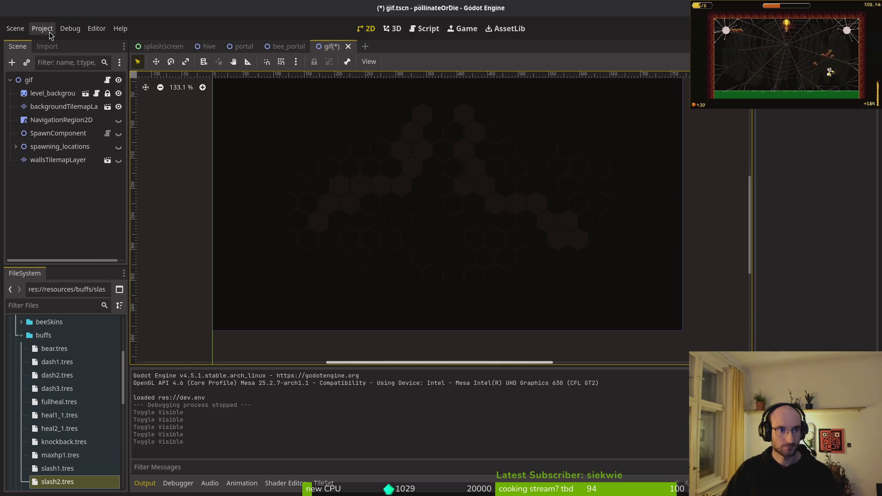
- Save and run the scene with F6, then close the game window
key("F6")
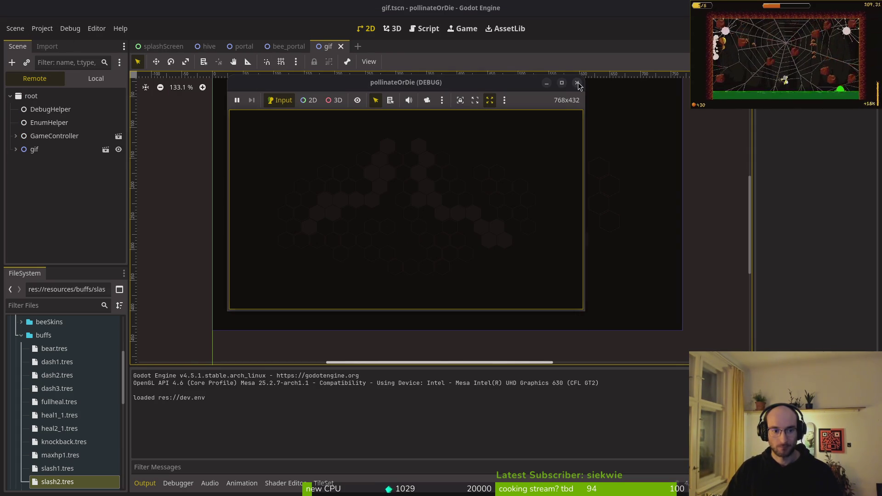
left_click(578, 83)
left_click(32, 29)
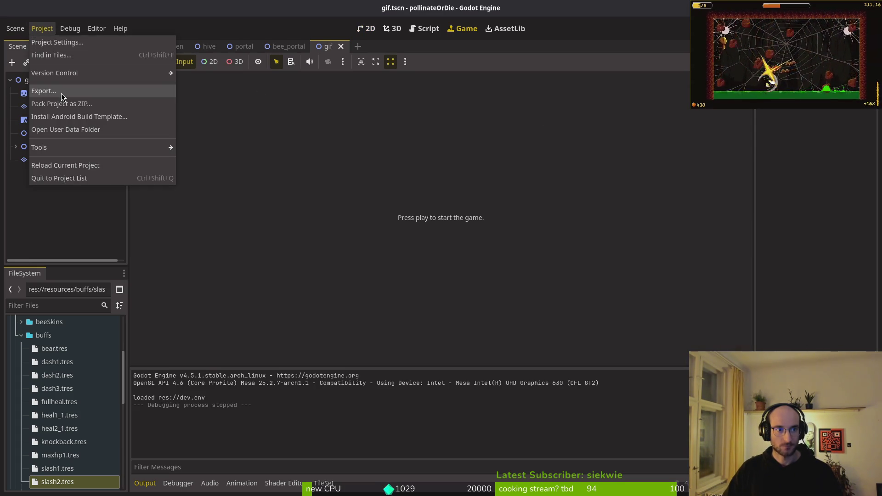
- From the user data folder, rename the new screenshot to hiveBackgroundTIlmap.png
left_click(74, 130)
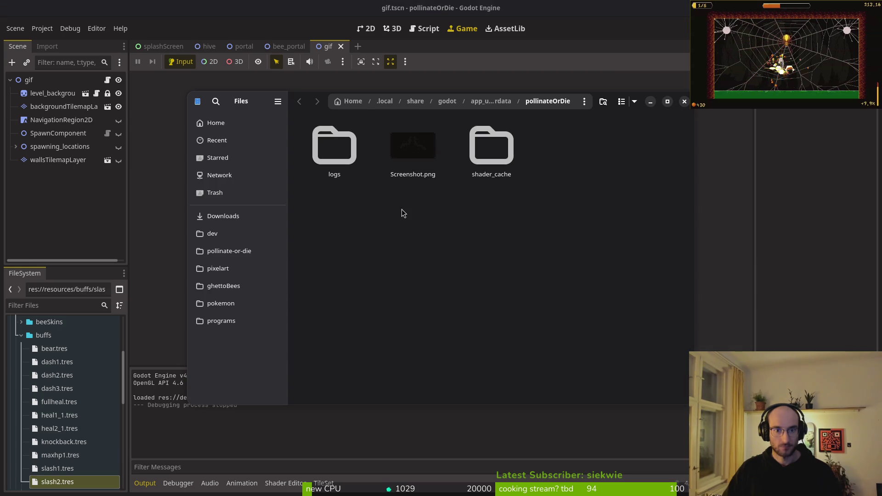
key("F2")
type("hiveBackgro")
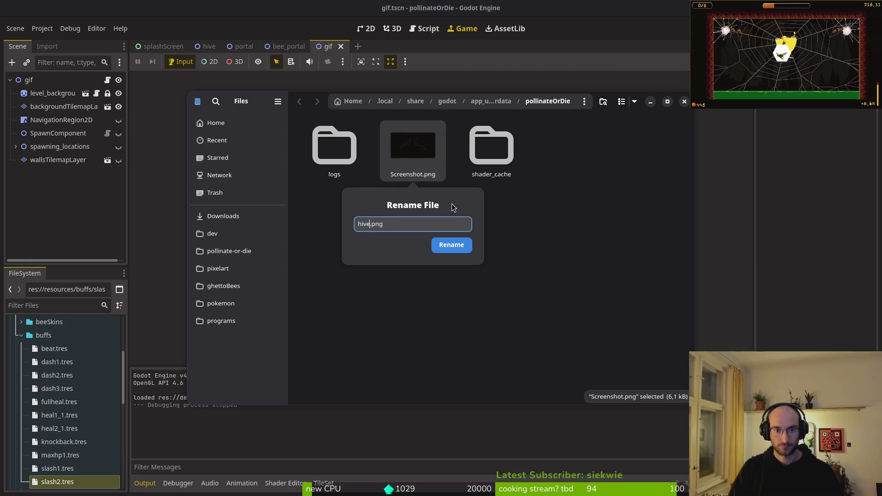
type("und")
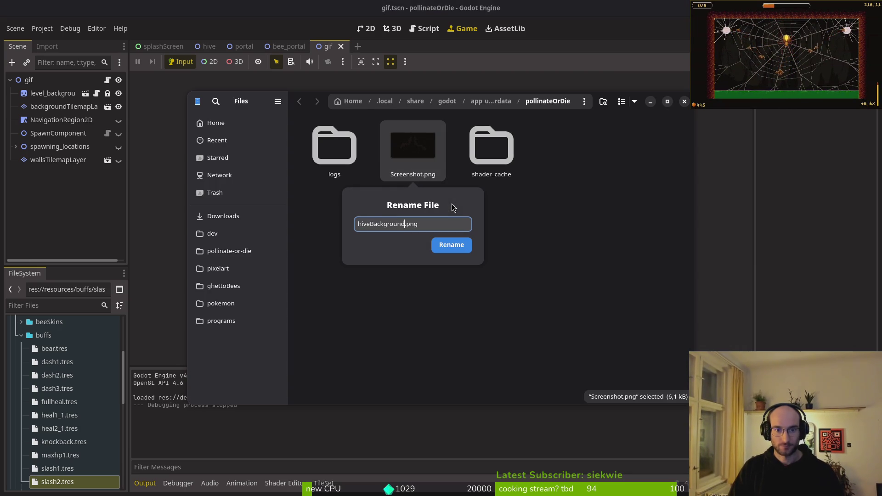
type("Til")
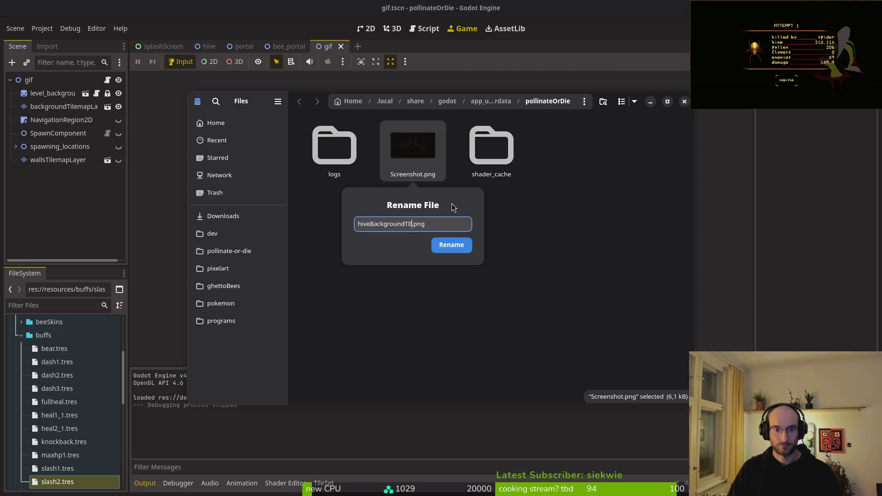
type("map")
key("Return")
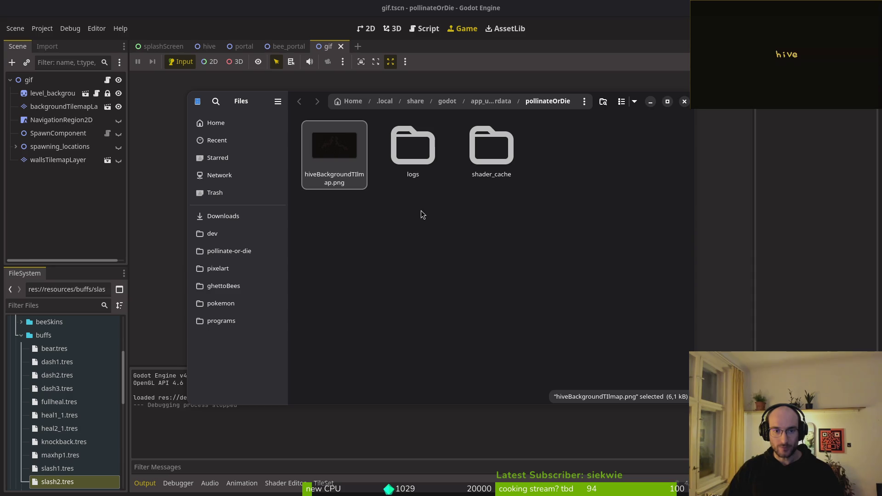
- Move hiveBackgroundTIlmap.png into the project's assets/inspiration folder
left_click(229, 251)
double_click(412, 146)
double_click(570, 146)
left_click(410, 150)
- Close the file browser and return to wallsHive.png in Aseprite
key("ctrl+w")
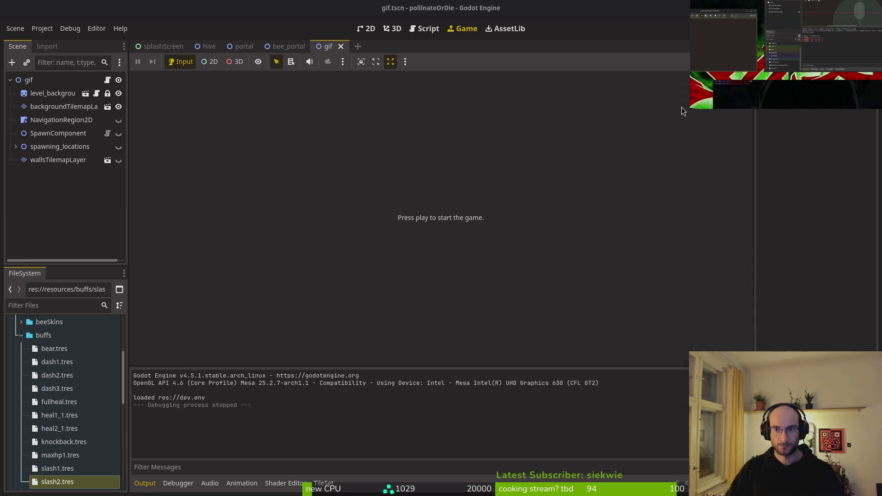
key("alt+Tab")
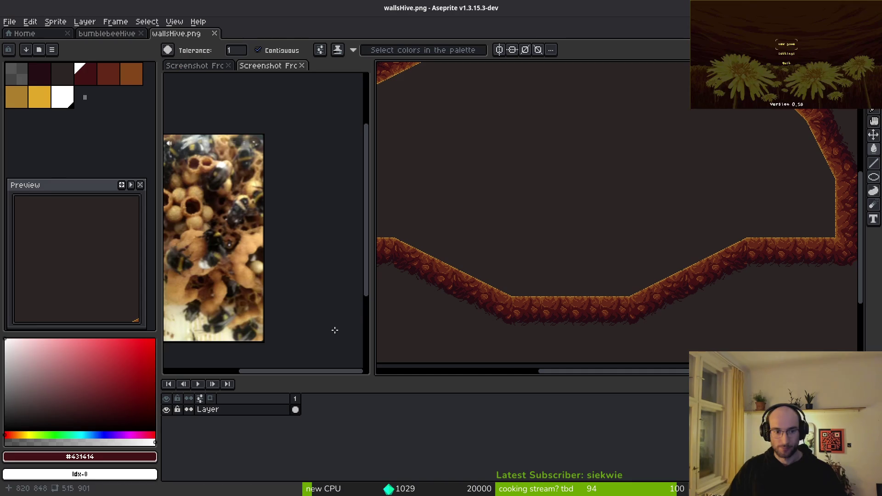
left_click(10, 21)
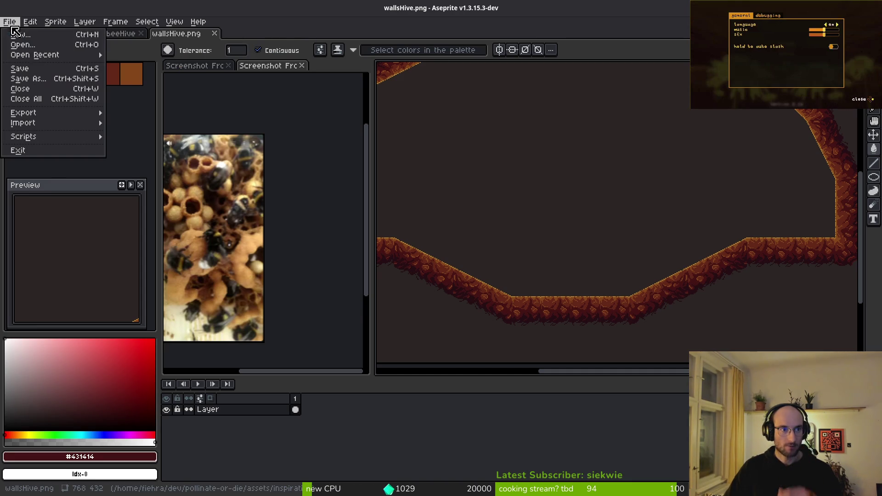
scroll(555, 187, "down", 4)
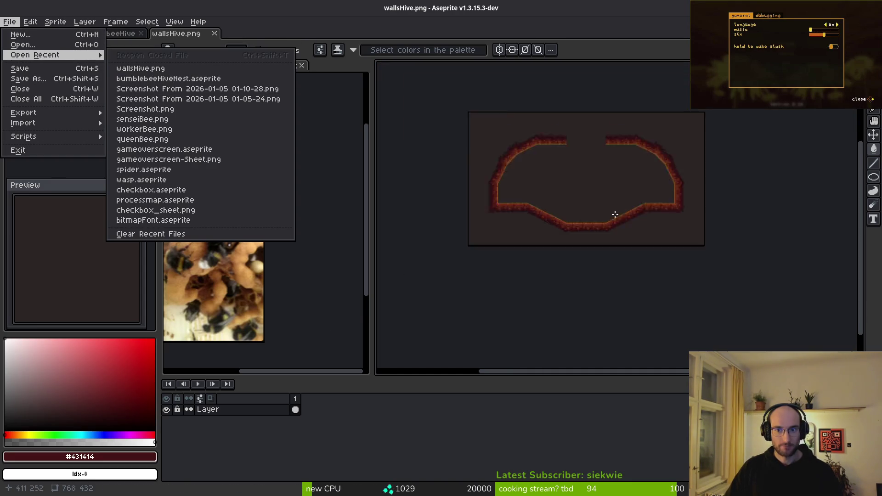
scroll(555, 187, "up", 3)
scroll(529, 199, "down", 3)
scroll(528, 199, "up", 3)
scroll(553, 203, "down", 3)
- Clear wallsHive.png's dark backdrop to transparency, save it, and return to the Home page
left_click(605, 203)
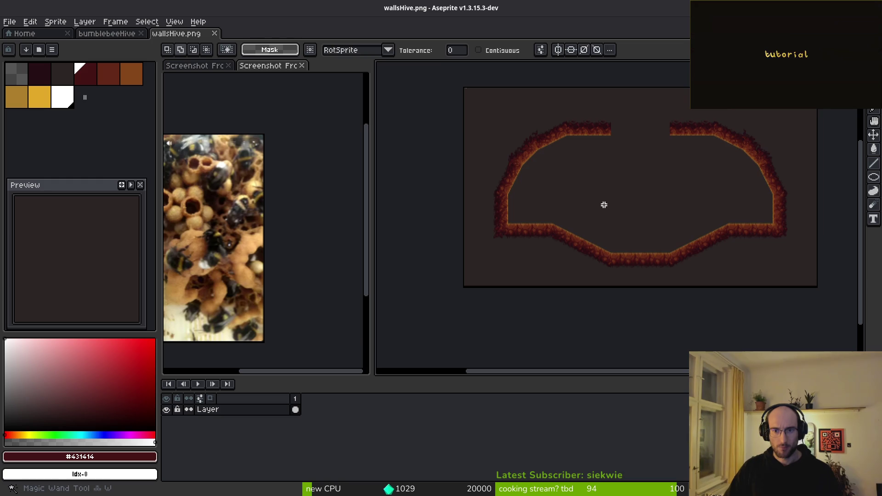
key("Delete")
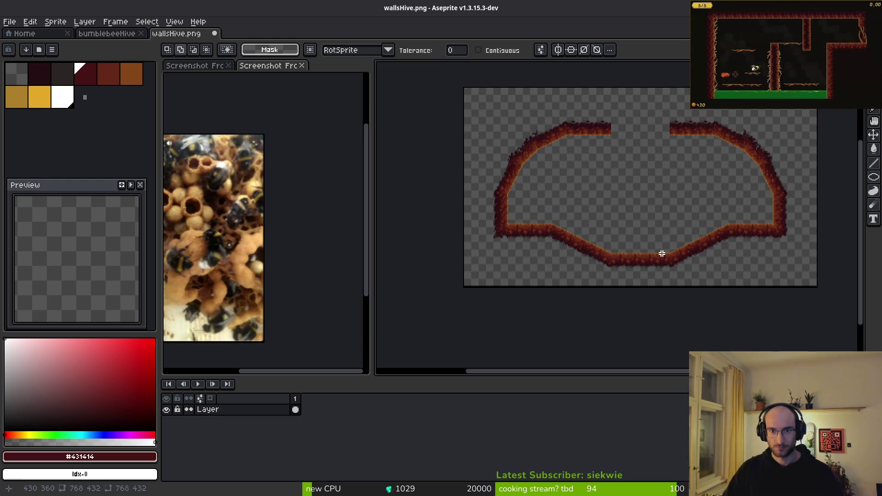
scroll(662, 253, "up", 2)
scroll(605, 230, "down", 1)
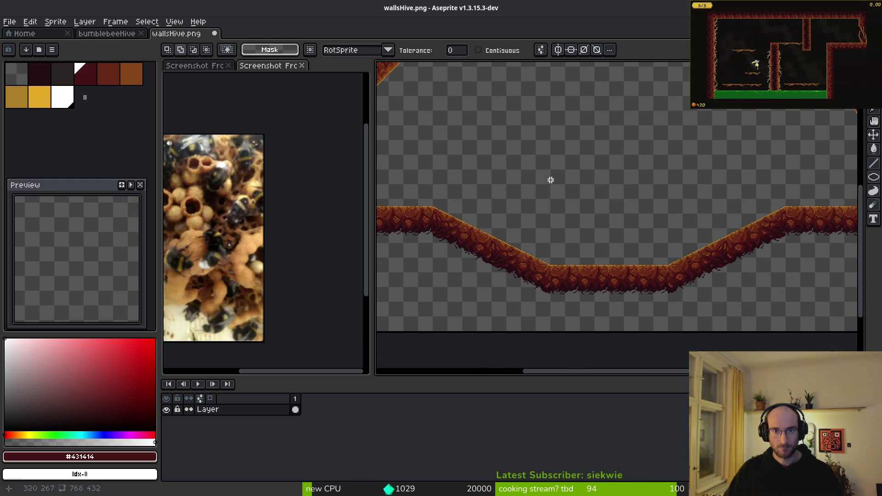
scroll(601, 222, "down", 1)
key("ctrl+s")
scroll(644, 245, "down", 3)
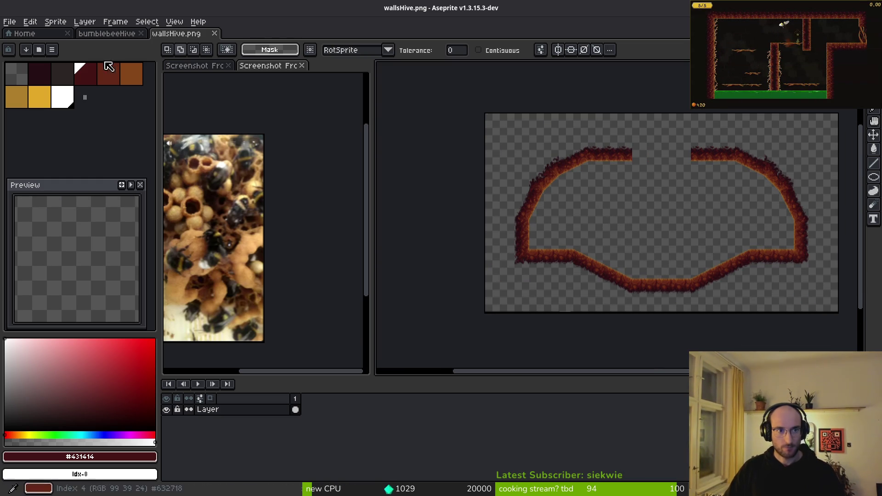
left_click(107, 36)
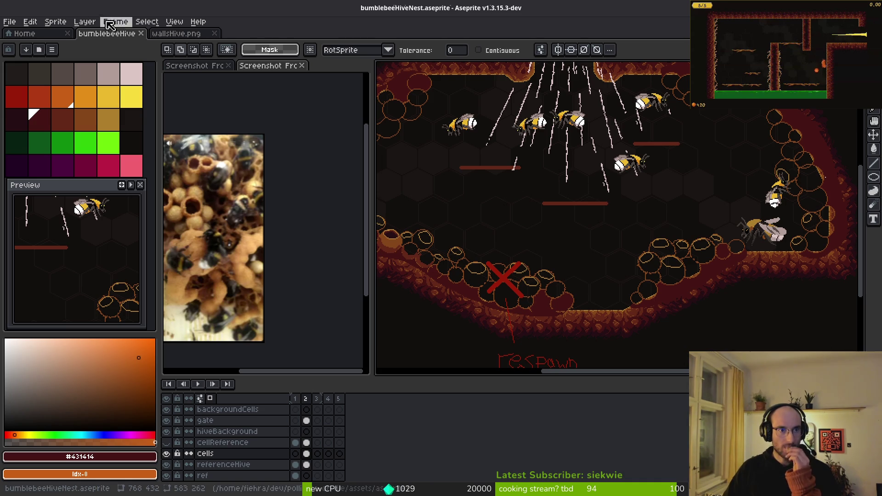
left_click(24, 34)
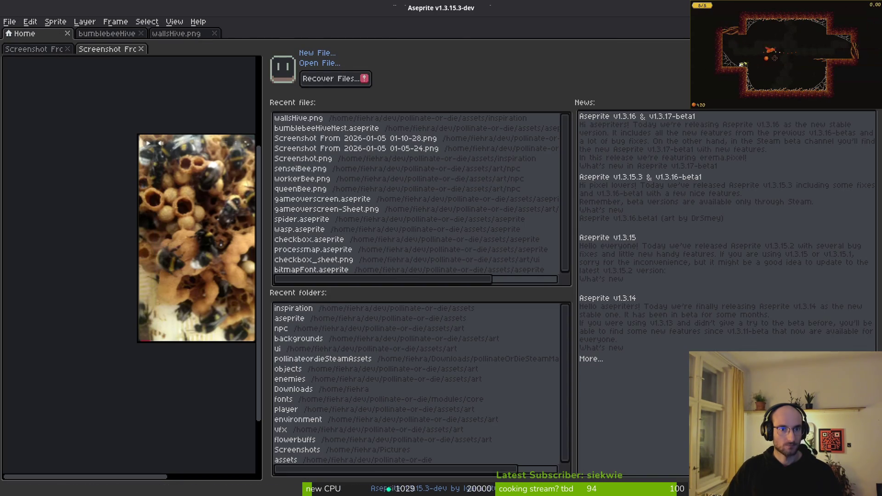
- Open hiveBackgroundTilemap.png from the inspiration folder
left_click(318, 64)
scroll(486, 289, "down", 3)
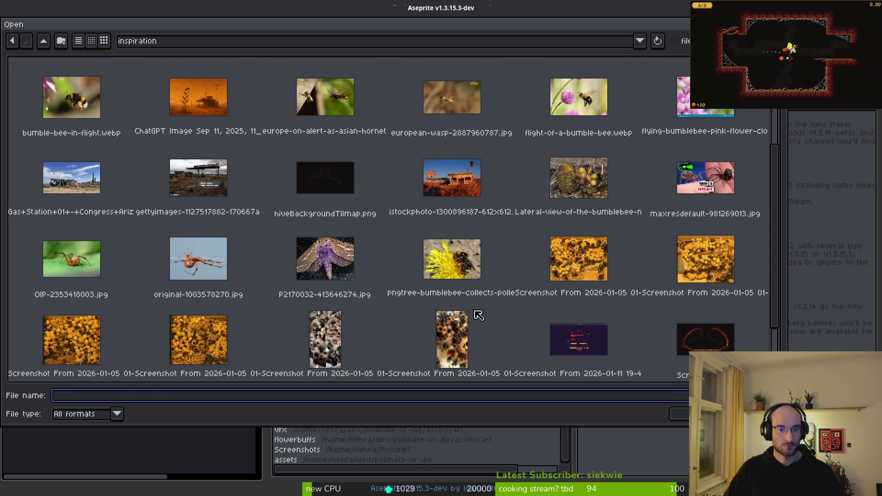
left_click(357, 202)
key("Return")
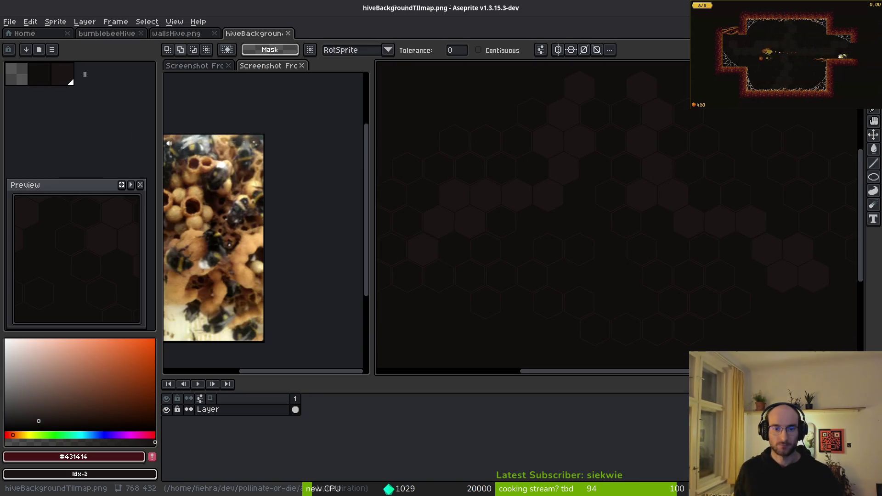
scroll(476, 189, "down", 4)
- Cut the honeycomb image and paste it onto bumblebeeHiveNest's referenceHive cel
key("m")
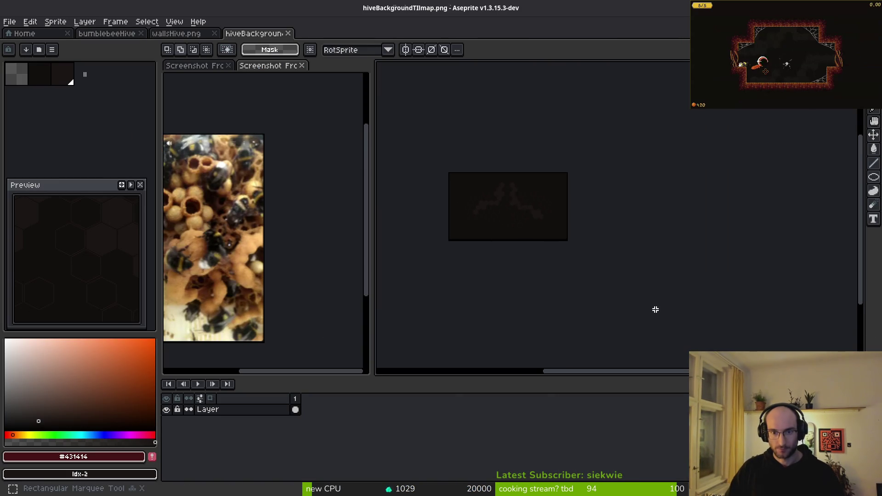
key("ctrl+x")
left_click(173, 34)
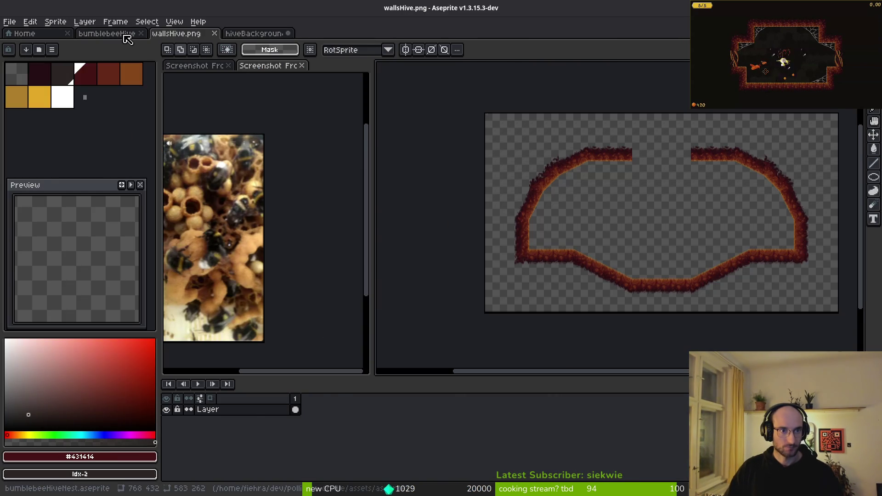
left_click(128, 33)
scroll(291, 445, "down", 1)
left_click(311, 457)
key("ctrl+v")
scroll(590, 238, "down", 3)
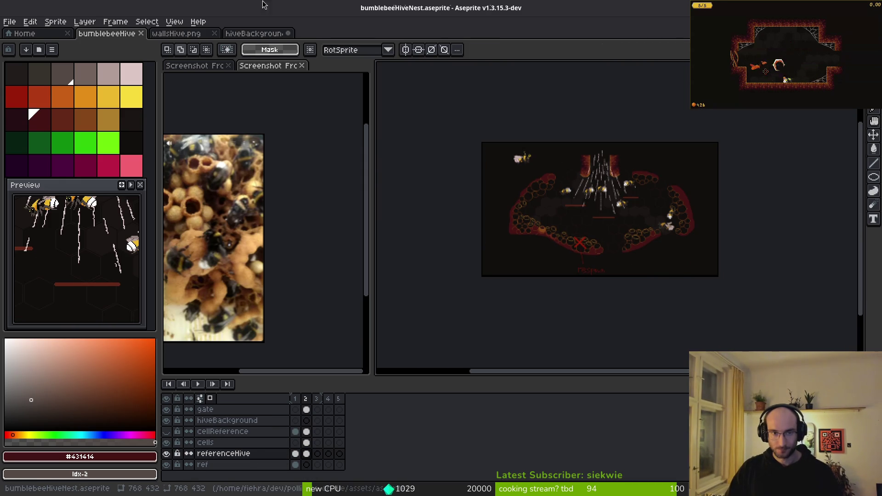
left_click(264, 34)
left_click(288, 33)
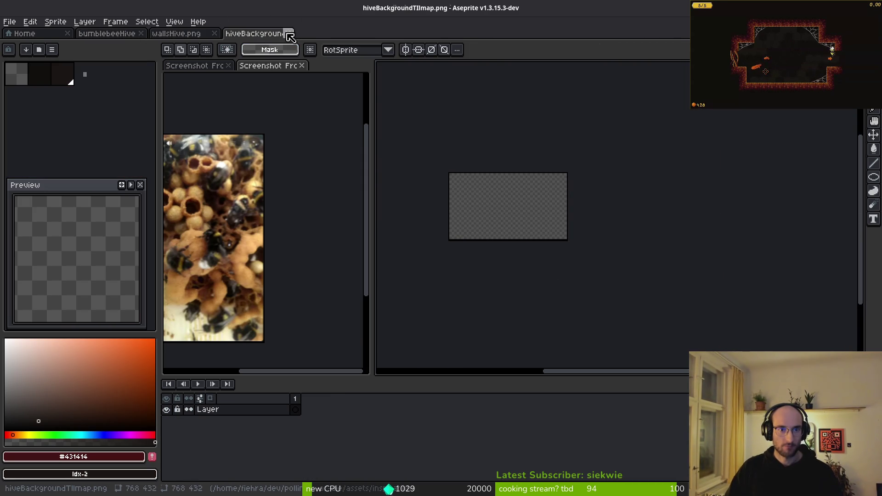
- Close the tilemap without saving and cut all the wall art from wallsHive.png
left_click(441, 277)
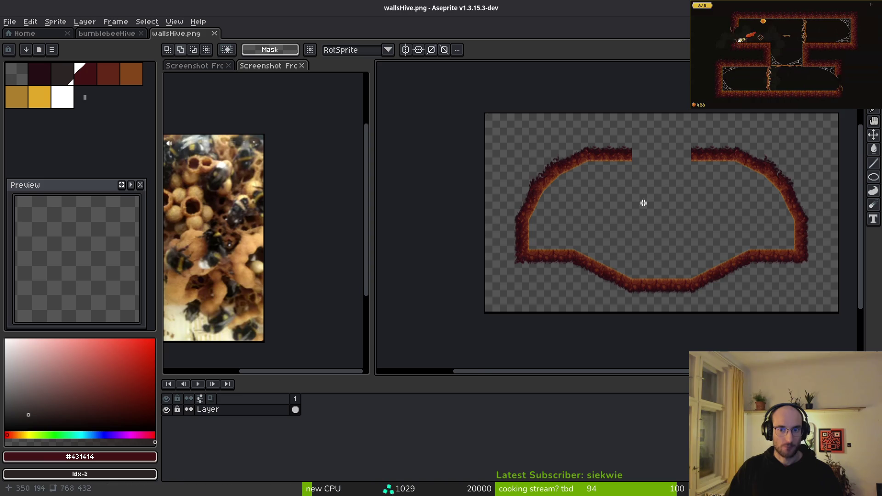
key("ctrl+a")
key("Delete")
- Add a layer named walls in bumblebeeHiveNest and paste the wall art onto it
left_click(110, 34)
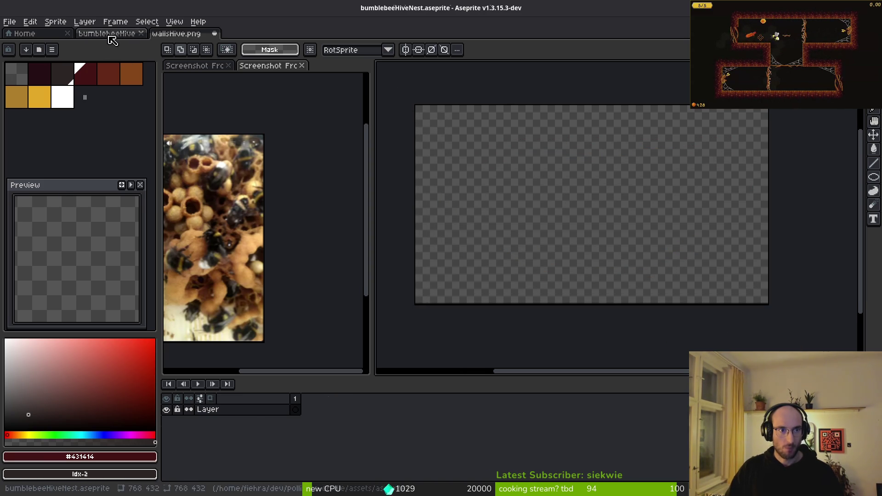
key("shift+n")
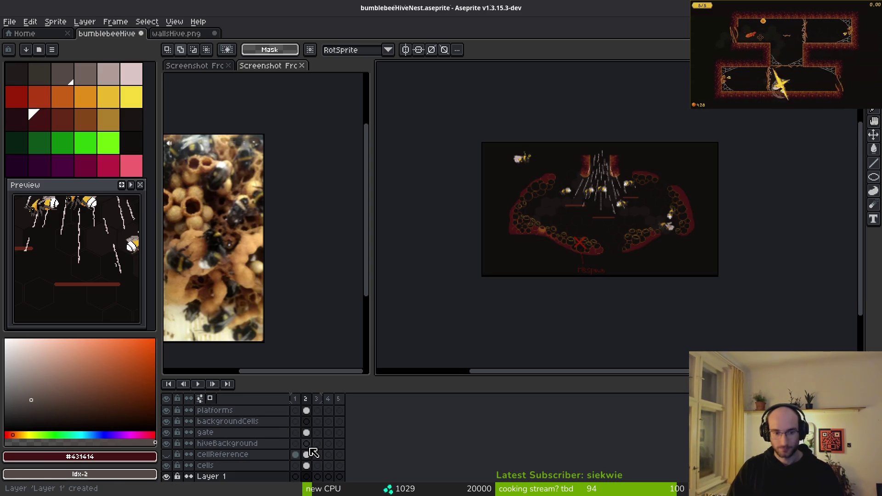
left_click(252, 454)
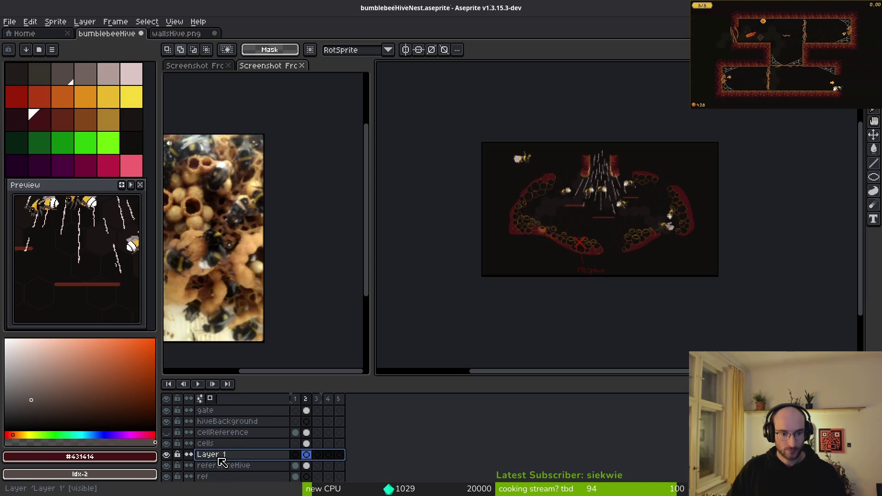
double_click(220, 459)
type("walls")
key("Return")
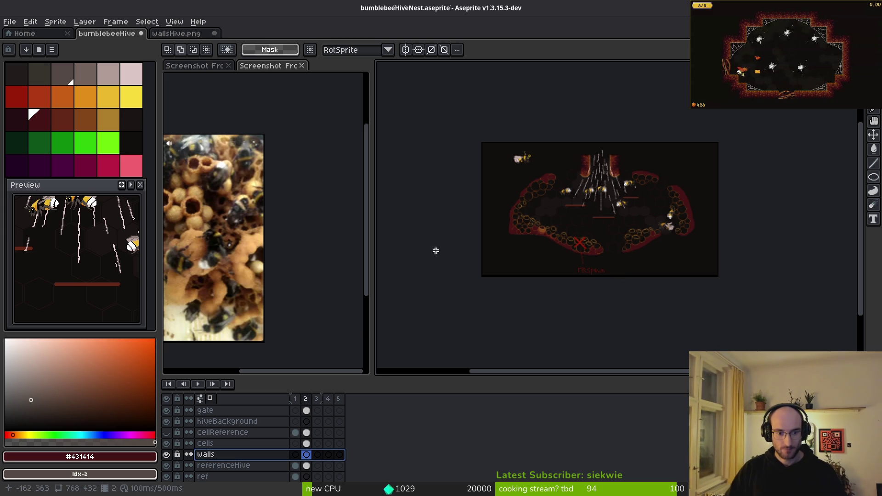
key("ctrl+v")
scroll(544, 287, "up", 3)
scroll(506, 301, "down", 1)
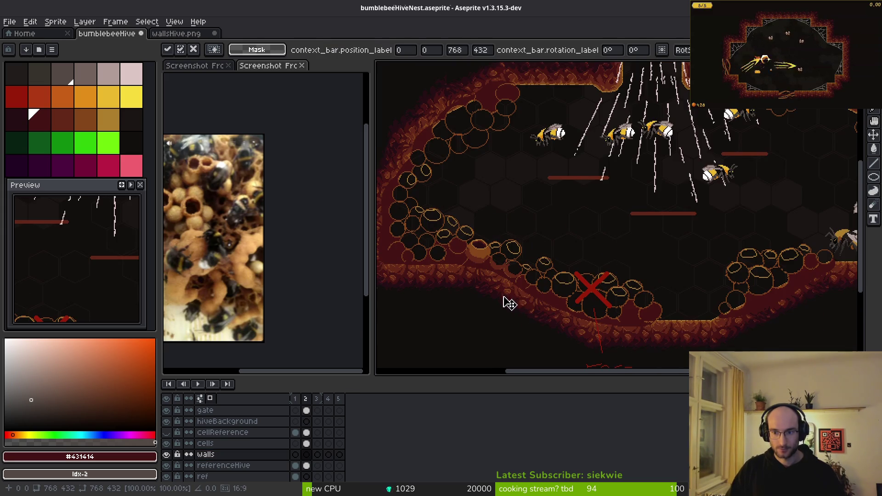
- Commit the pasted walls and move the cells layer below the walls layer
left_click_drag(511, 296, 521, 281)
mouse_move(222, 457)
left_mouse_down()
mouse_move(294, 444)
mouse_move(275, 454)
left_mouse_up()
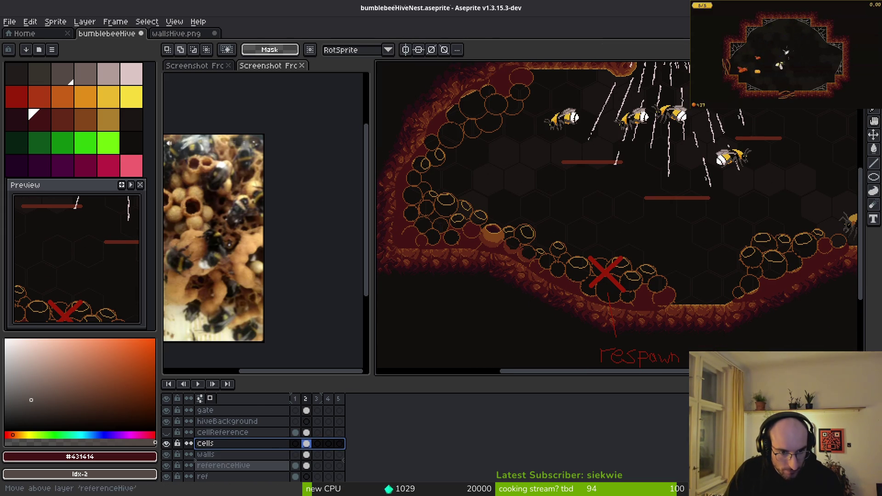
left_click_drag(206, 454, 206, 442)
scroll(730, 302, "down", 2)
key("ctrl+a")
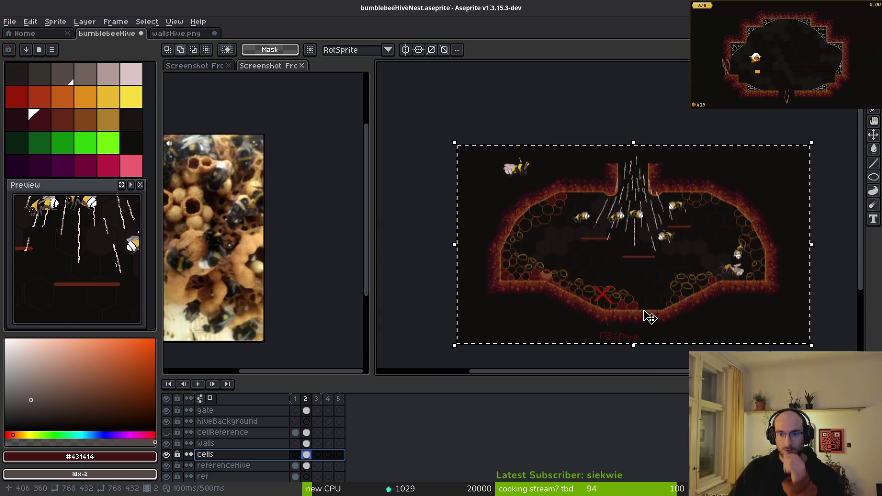
scroll(634, 285, "up", 2)
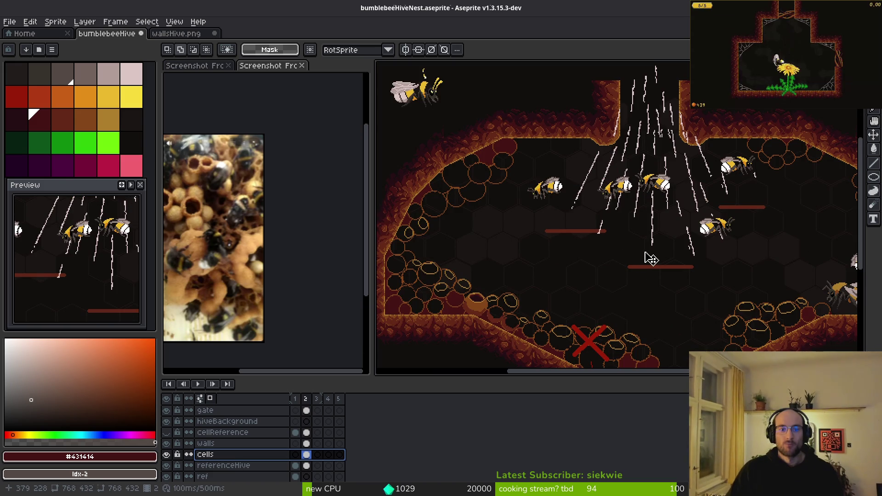
left_click_drag(518, 316, 527, 315)
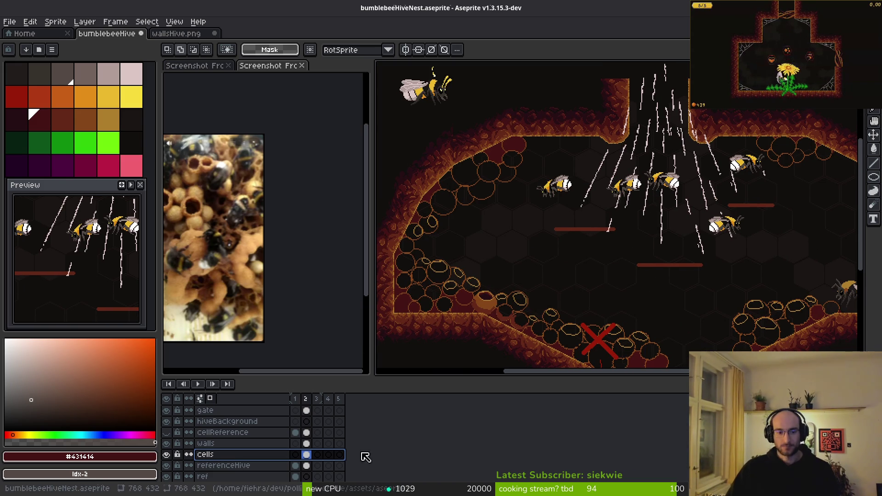
- Make the cellReference layer visible over the hive
left_click(168, 433)
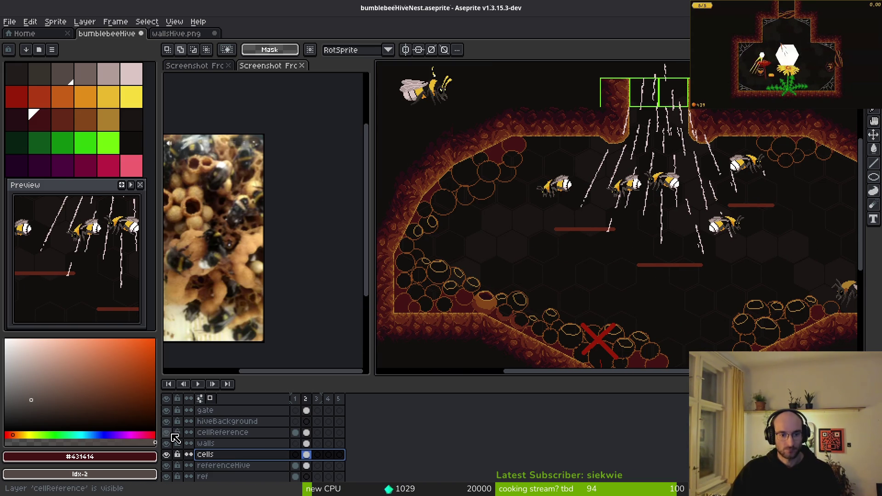
left_click(169, 433)
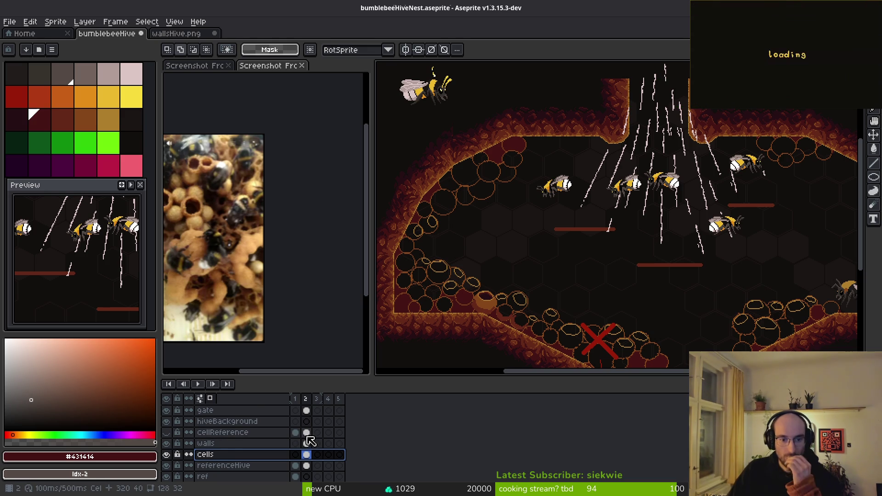
left_click(307, 434)
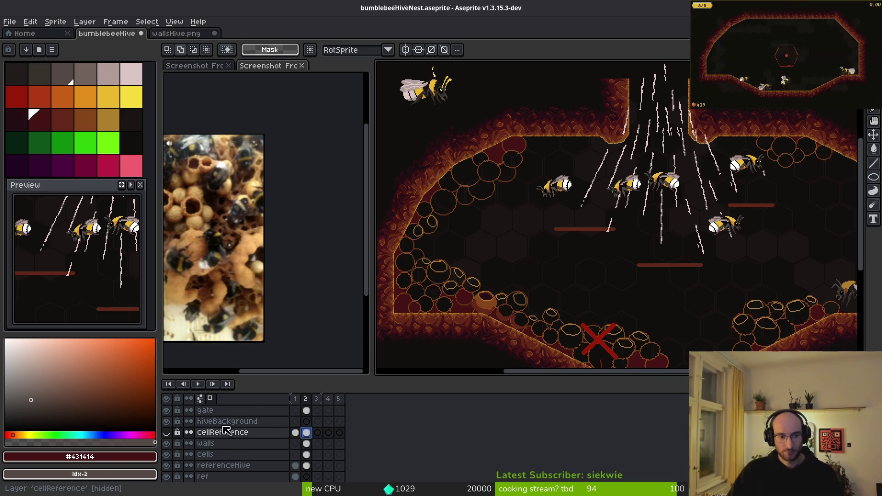
left_click(167, 432)
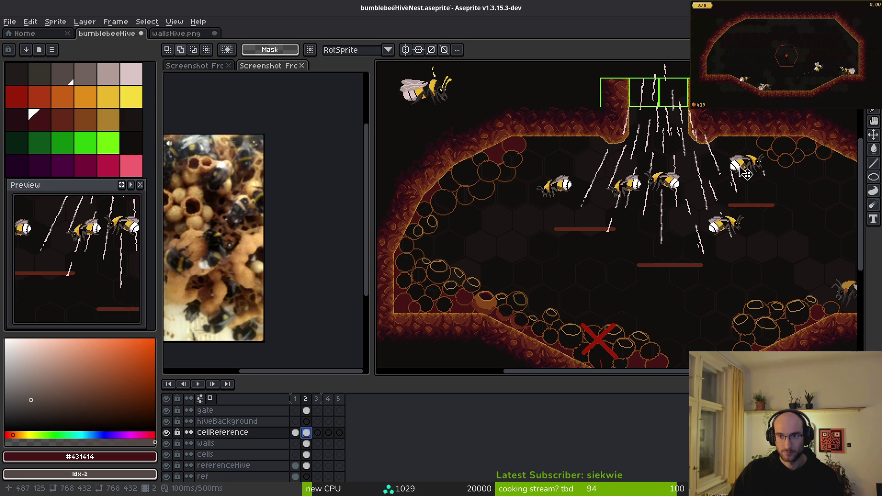
- Delete the green box outlines above the hive's top opening and save the nest file
left_click_drag(763, 239, 705, 293)
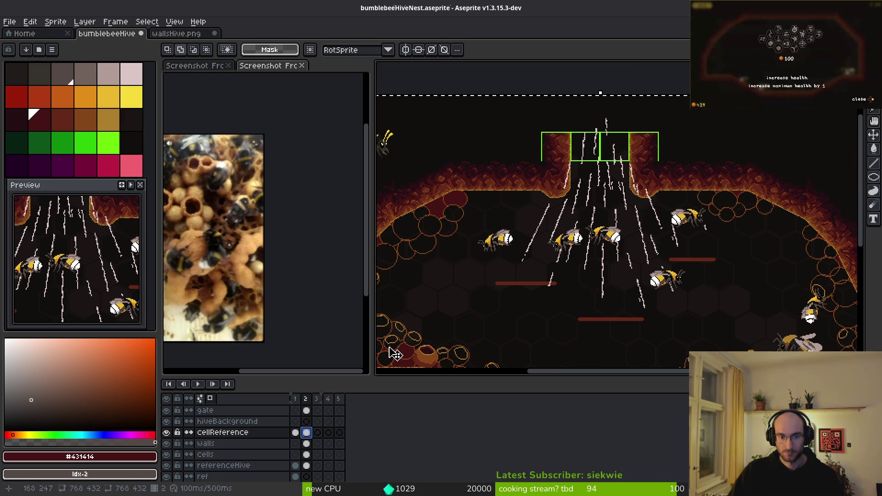
key("ctrl+d")
left_click_drag(507, 100, 693, 179)
key("Delete")
left_click(306, 465)
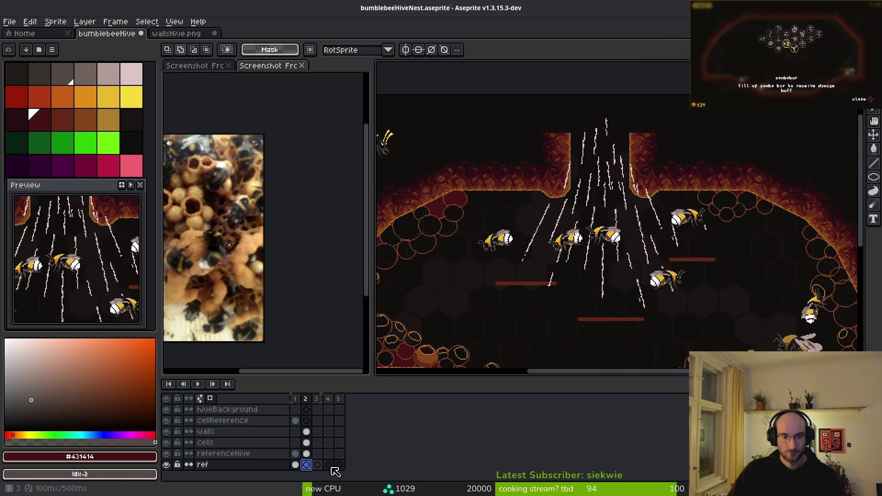
key("ctrl+s")
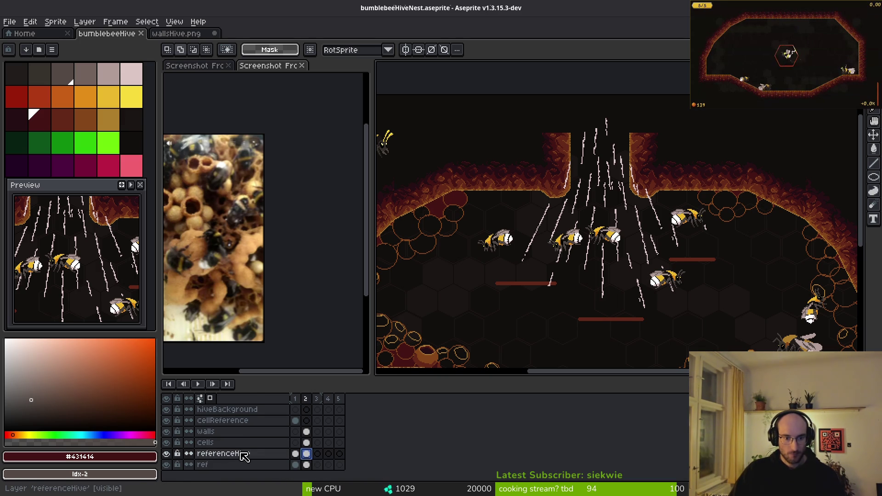
- Undo a trial frame-3 referenceHive cel and move the ref layer above referenceHive
left_click(236, 453)
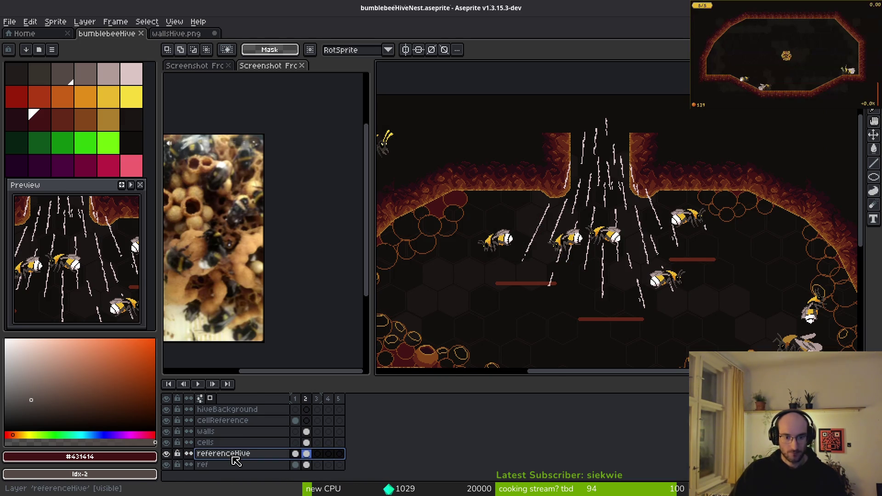
left_click(237, 455)
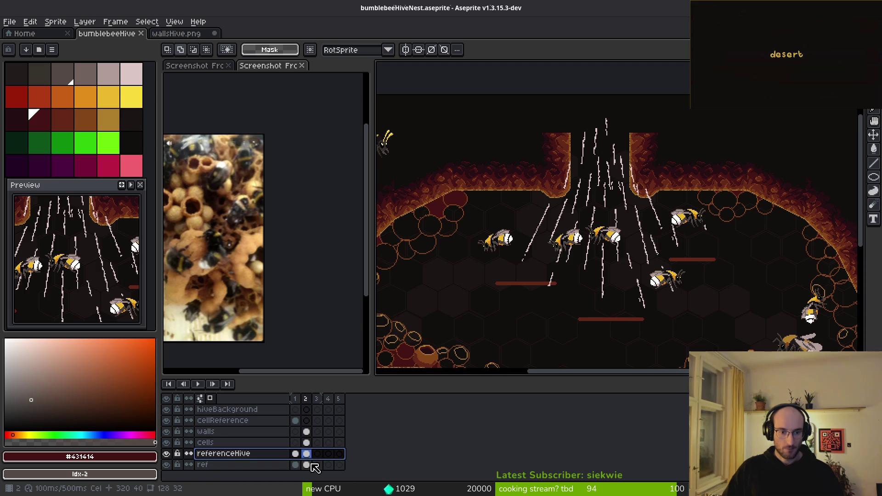
left_click(306, 465)
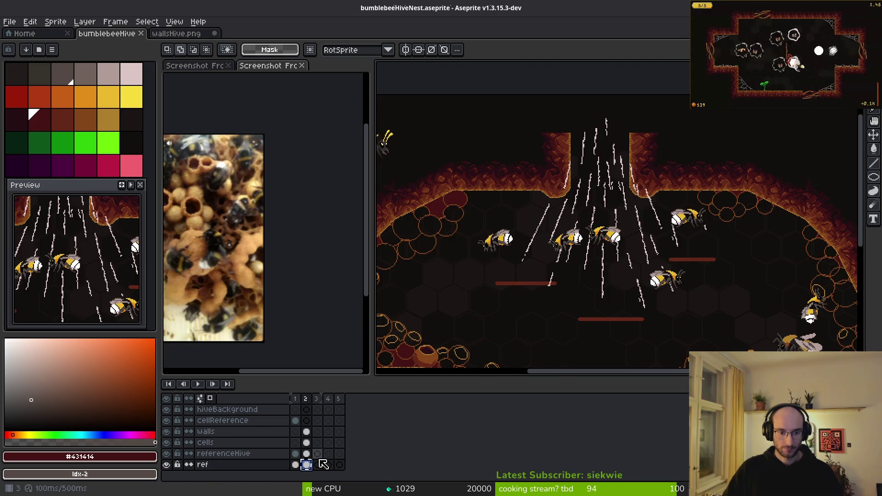
left_click(317, 465)
left_click(307, 465)
left_click(318, 465)
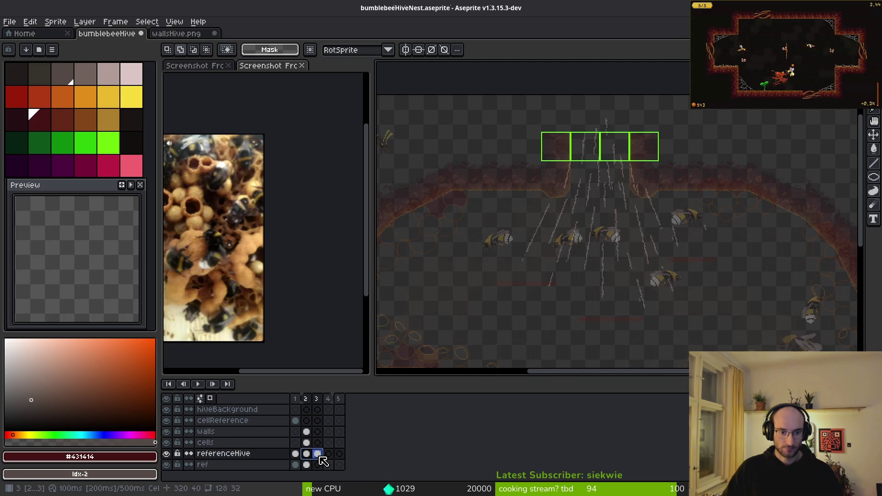
left_click(306, 464)
key("ctrl+z")
key("ctrl+z")
mouse_move(257, 468)
left_mouse_down()
mouse_move(246, 472)
mouse_move(267, 458)
left_mouse_up()
- Deselect, save the nest file, and rename the referenceHive layer to hiveBackground
key("ctrl+d")
key("ctrl+s")
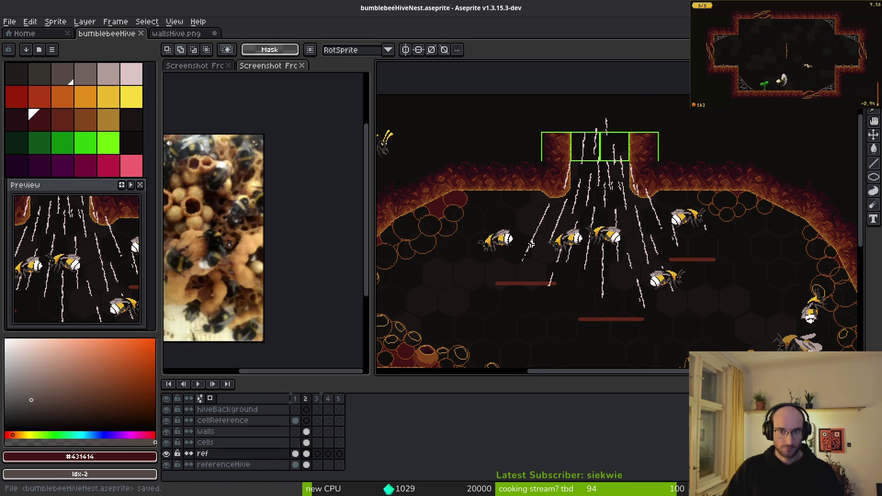
scroll(548, 292, "down", 2)
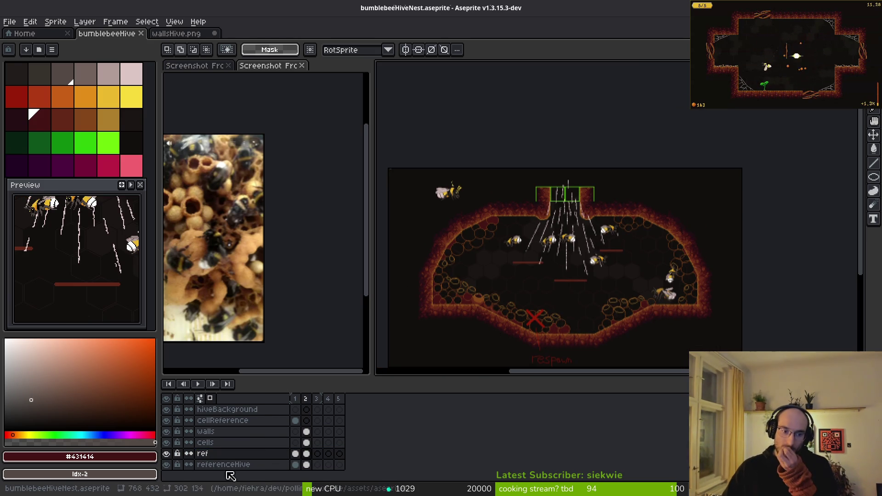
left_click(238, 464)
double_click(238, 465)
type("hiveBackground")
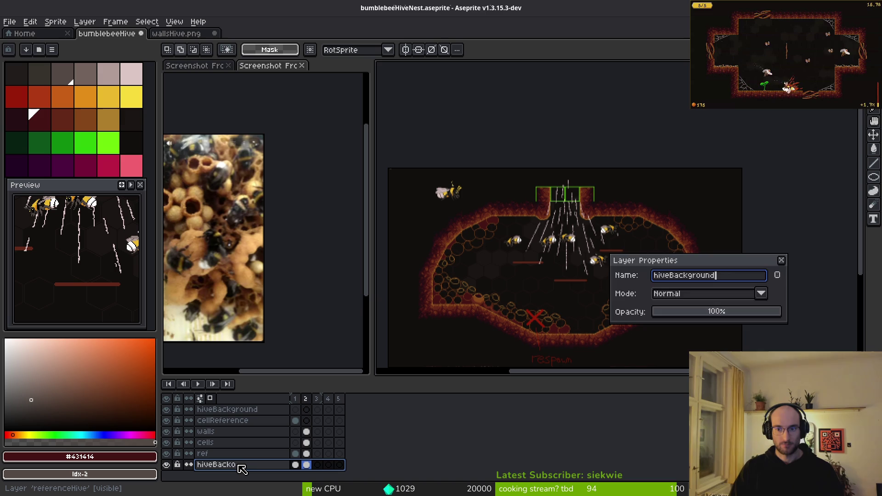
key("Return")
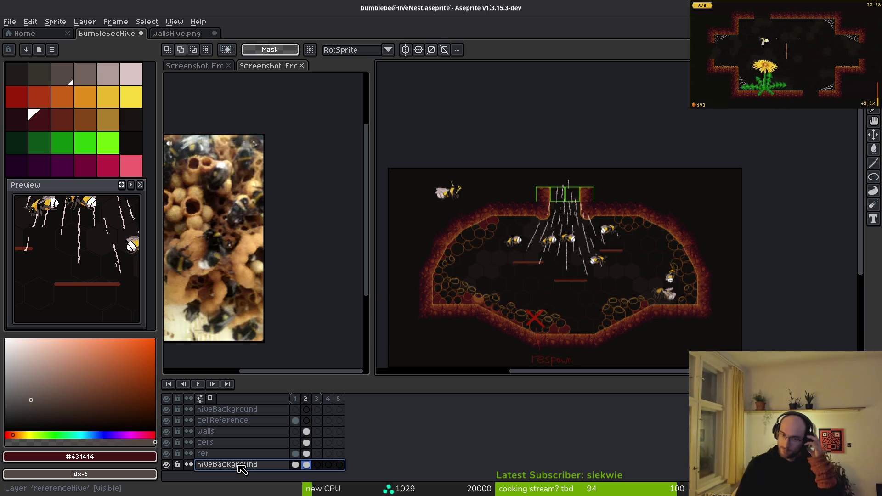
scroll(560, 247, "up", 3)
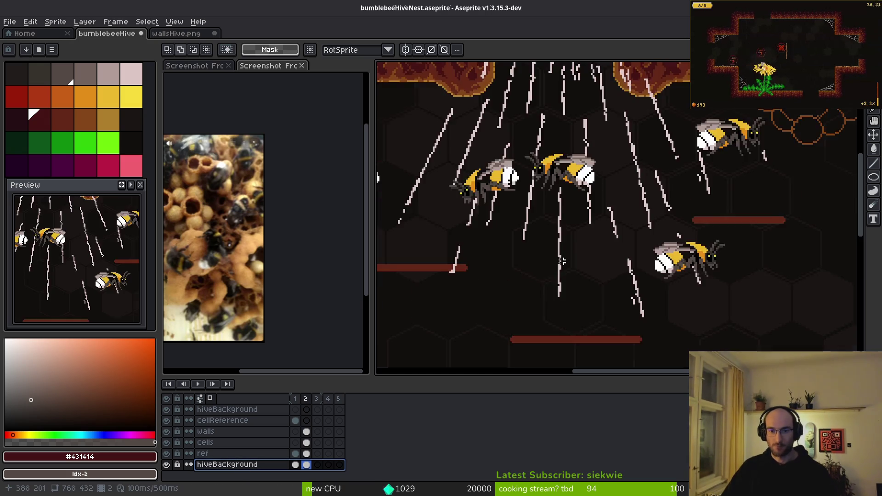
- Show the close-up bee nest photo of wax brood cells beside a wider main canvas
left_click(356, 188)
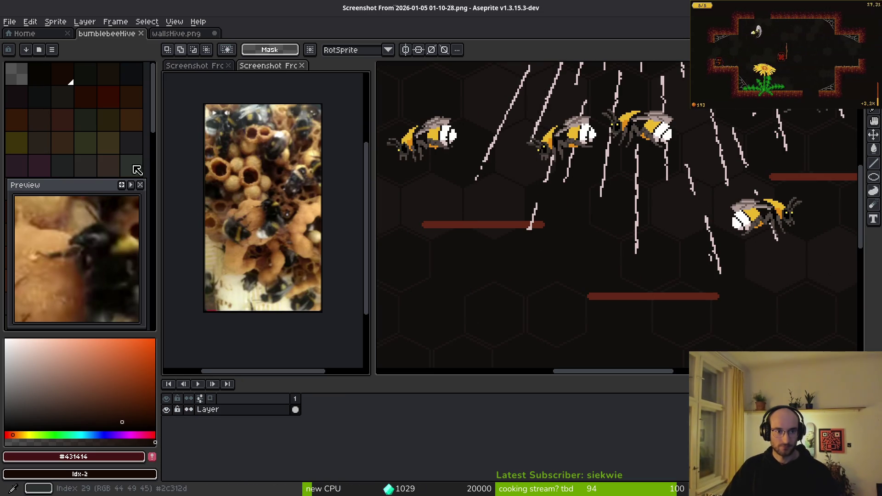
left_click_drag(373, 201, 325, 200)
scroll(242, 230, "up", 2)
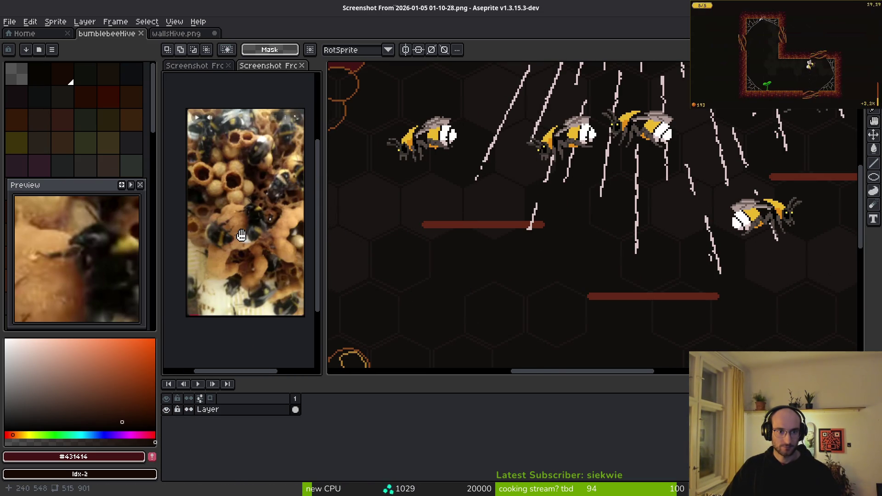
key("ctrl+Tab")
scroll(255, 187, "down", 3)
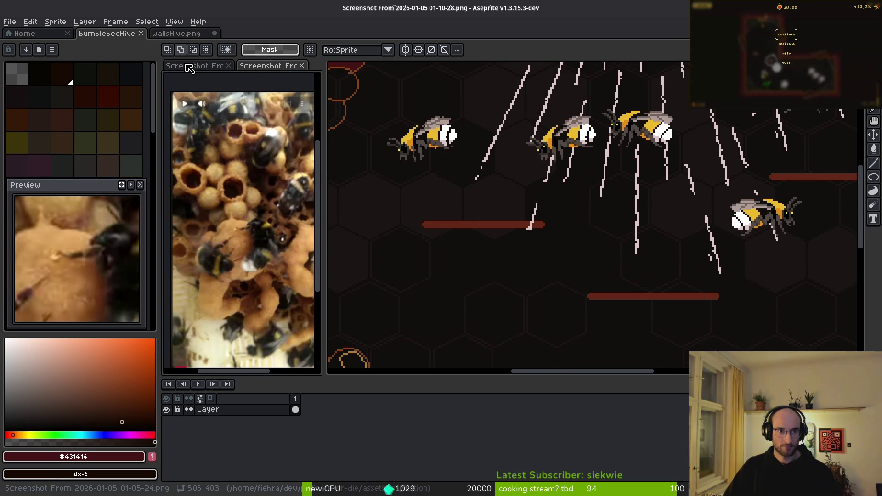
scroll(254, 187, "up", 3)
- Zoom in on the nest artwork and pick brown palette colour idx-15
left_click(553, 249)
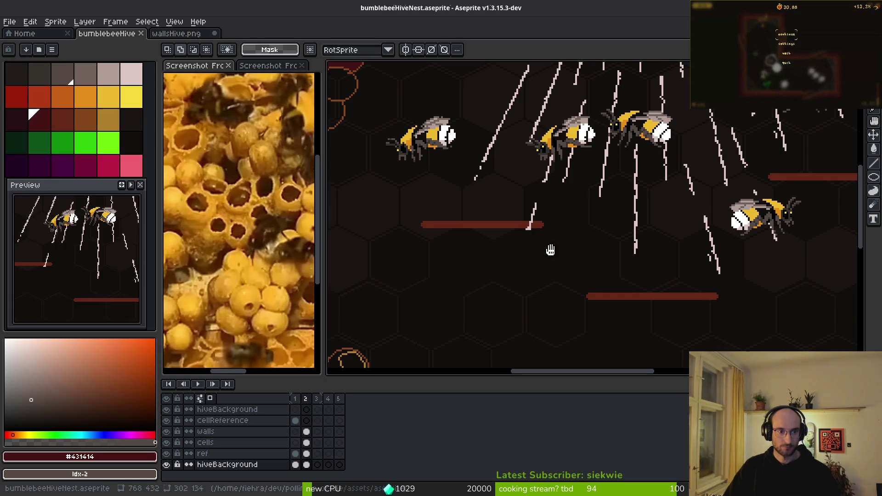
scroll(572, 257, "down", 4)
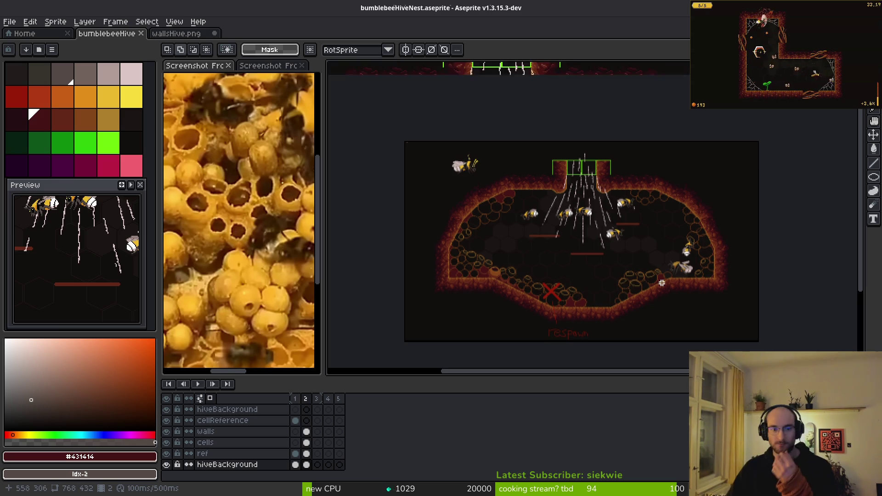
scroll(643, 220, "up", 4)
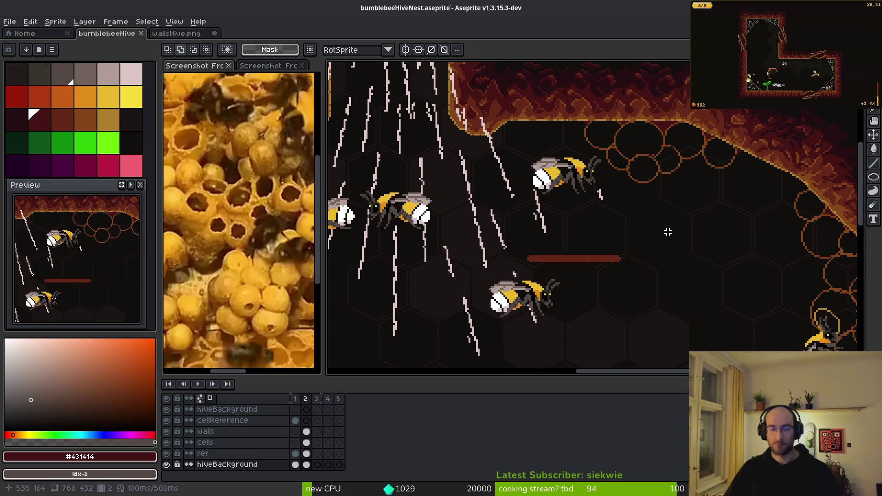
scroll(659, 223, "right", 5)
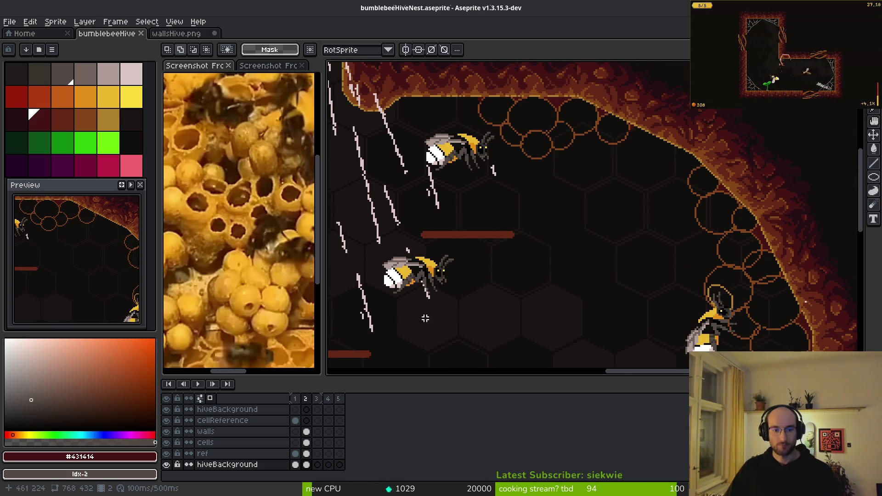
scroll(412, 326, "up", 1)
left_click(95, 120)
scroll(546, 192, "up", 2)
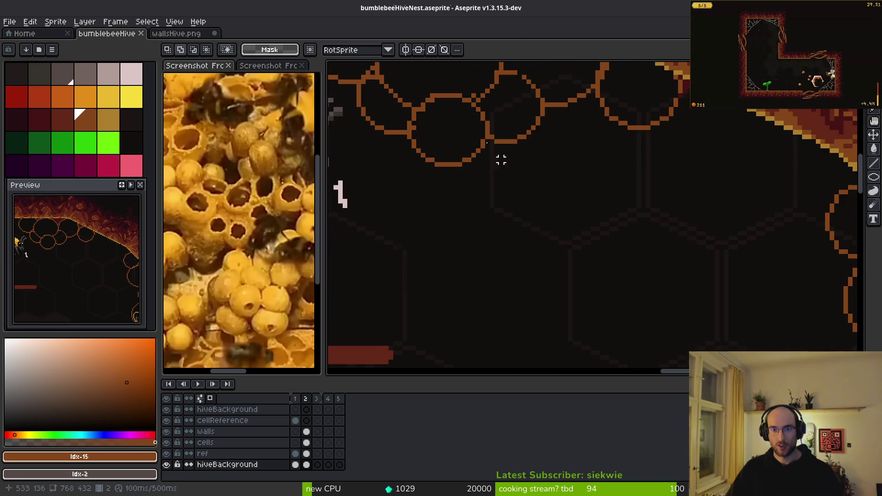
- Try yellow idx-16 pencil pixels inside hex cells, then undo them
key("b")
scroll(443, 133, "up", 2)
left_click(109, 120)
scroll(505, 196, "up", 1)
left_click(483, 204)
left_click(467, 219)
left_click(453, 234)
left_click_drag(475, 249, 511, 248)
left_click(511, 219)
left_click(526, 234)
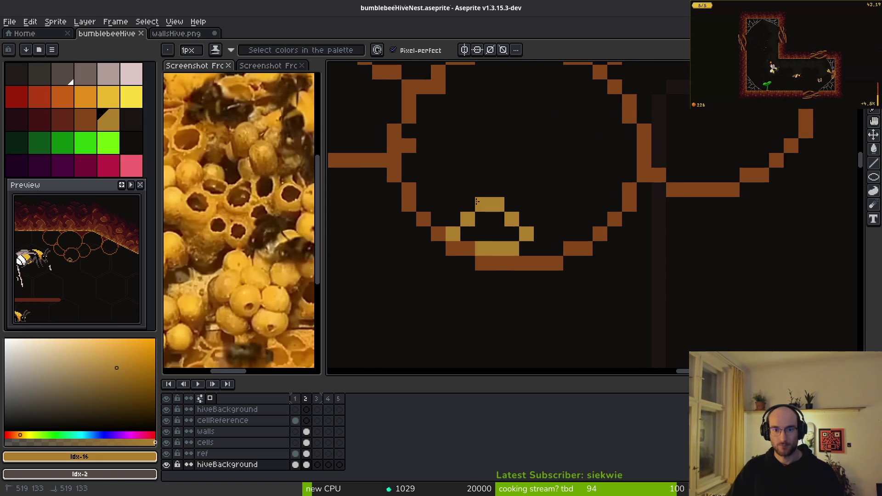
key("ctrl+z")
key("ctrl+z")
key("ctrl+z")
- On the cells layer, draw small yellow ring outlines in cells along the right hive wall
left_click(306, 443)
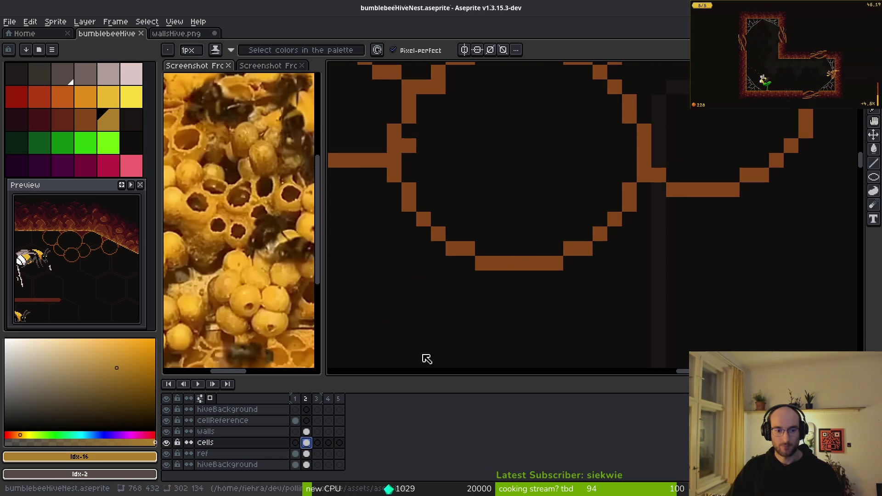
mouse_move(511, 204)
left_mouse_down()
mouse_move(453, 204)
mouse_move(526, 219)
left_mouse_up()
scroll(505, 230, "down", 2)
scroll(575, 257, "up", 2)
mouse_move(795, 286)
left_mouse_down()
mouse_move(606, 258)
mouse_move(534, 284)
mouse_move(512, 306)
mouse_move(522, 312)
left_mouse_up()
scroll(607, 258, "up", 1)
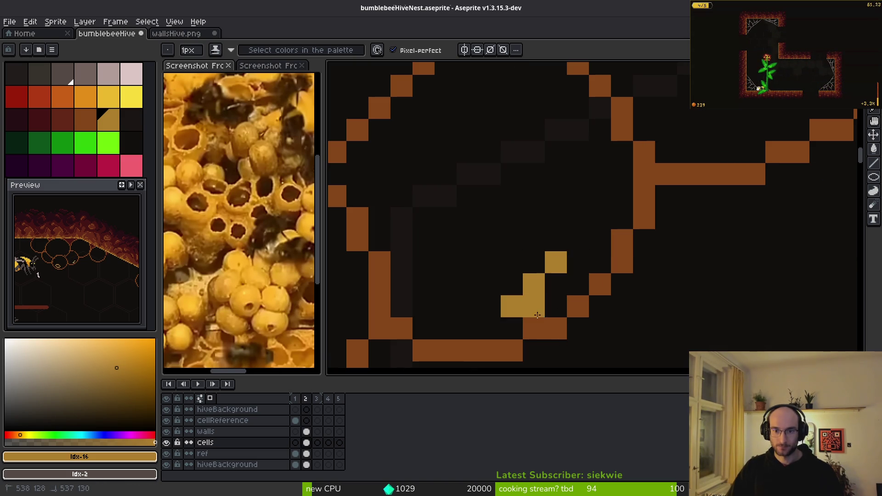
key("ctrl+z")
key("ctrl+z")
left_click_drag(568, 264, 556, 262)
scroll(664, 260, "down", 3)
scroll(649, 263, "up", 2)
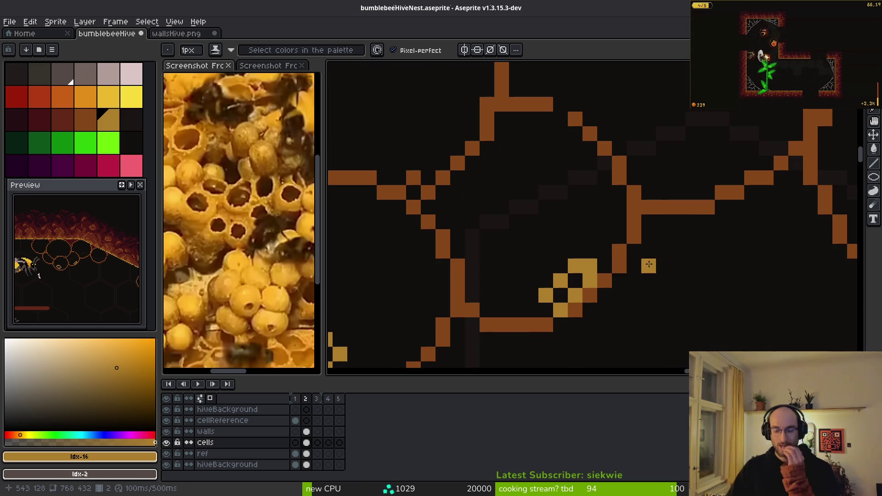
scroll(608, 233, "down", 2)
scroll(608, 233, "down", 1)
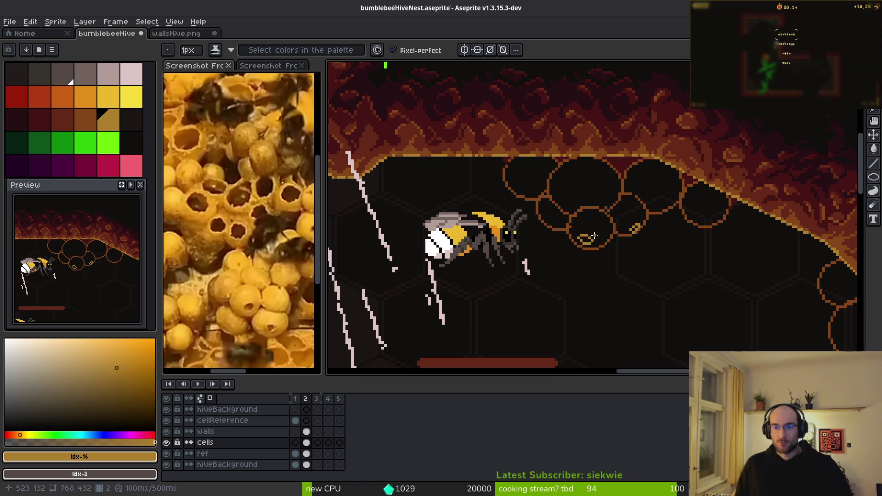
scroll(572, 237, "down", 3)
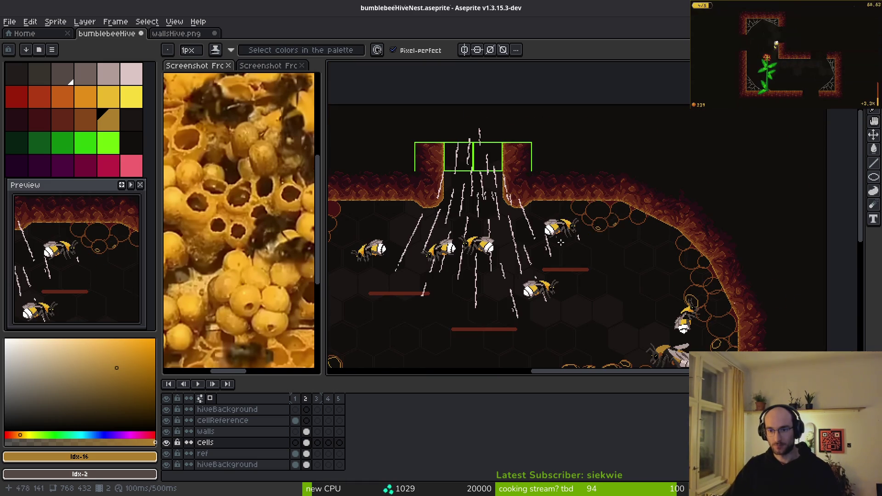
scroll(609, 214, "up", 5)
scroll(609, 214, "down", 3)
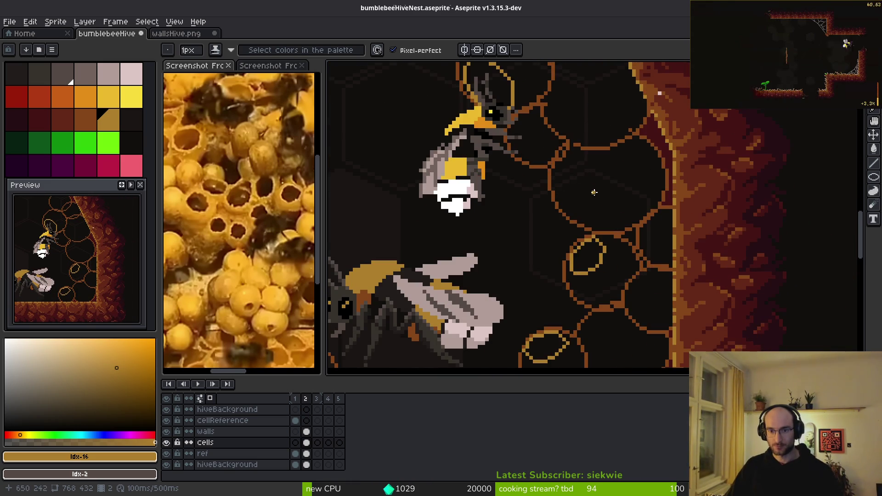
scroll(607, 145, "up", 3)
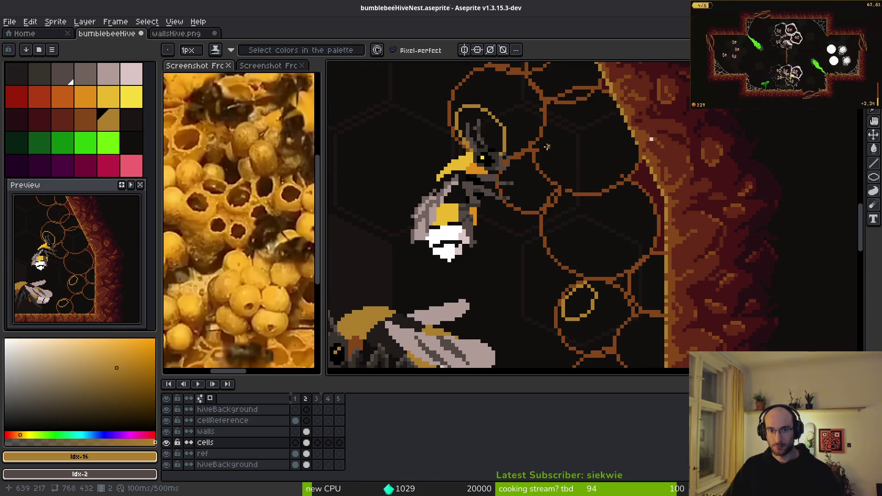
scroll(545, 148, "down", 2)
scroll(656, 237, "down", 2)
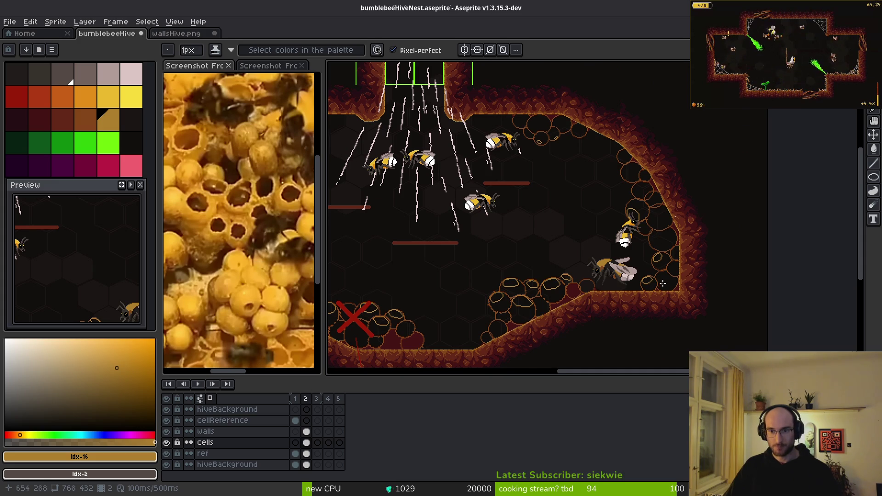
scroll(662, 283, "down", 2)
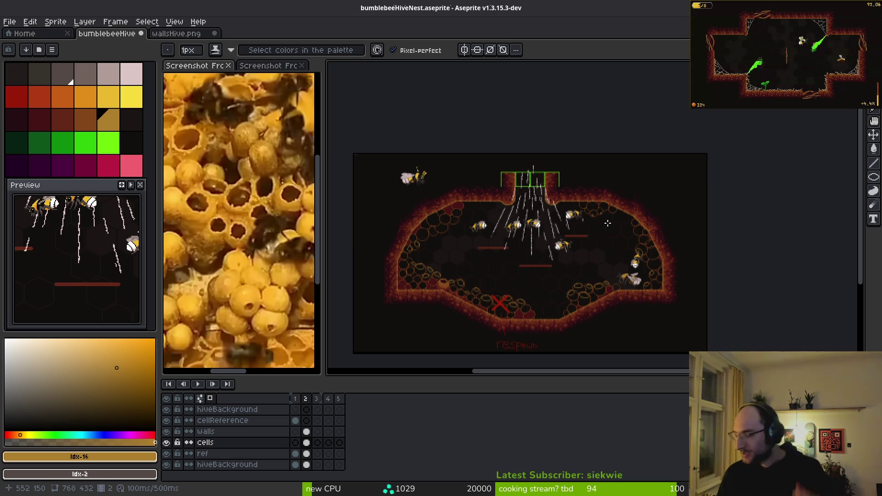
- Zoom and pan to the hive floor around the red X respawn marker
scroll(579, 261, "up", 1)
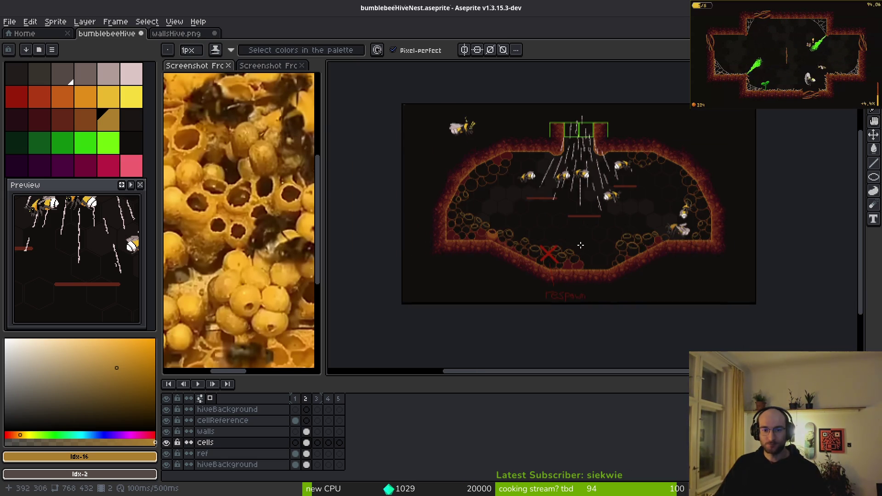
scroll(559, 290, "up", 1)
left_click_drag(599, 234, 586, 262)
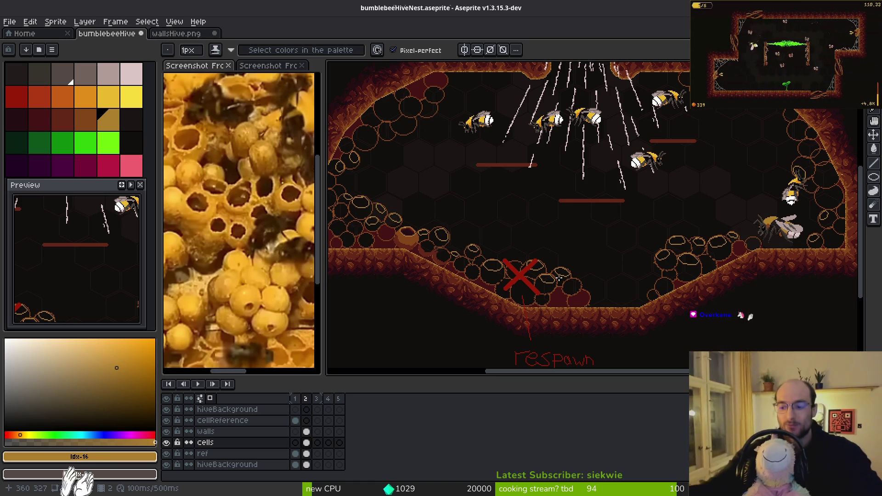
key("i")
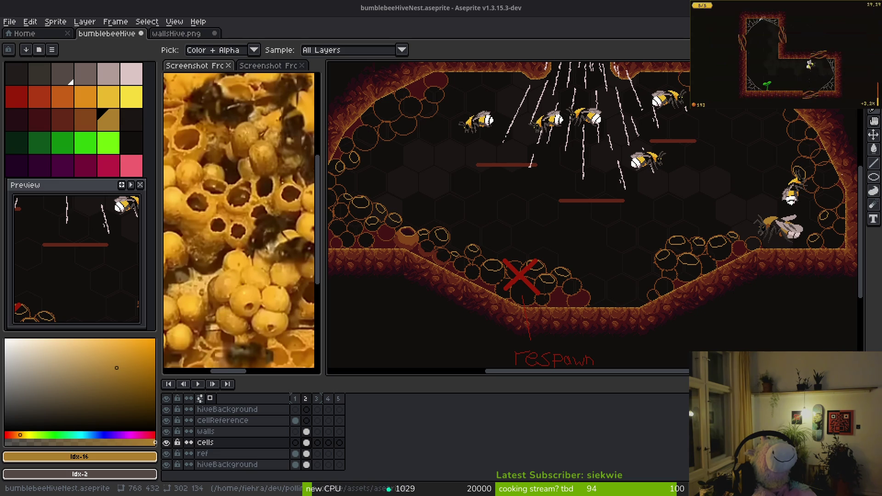
- Cancel pending actions with Escape and return to the Pencil tool (B)
key("Escape")
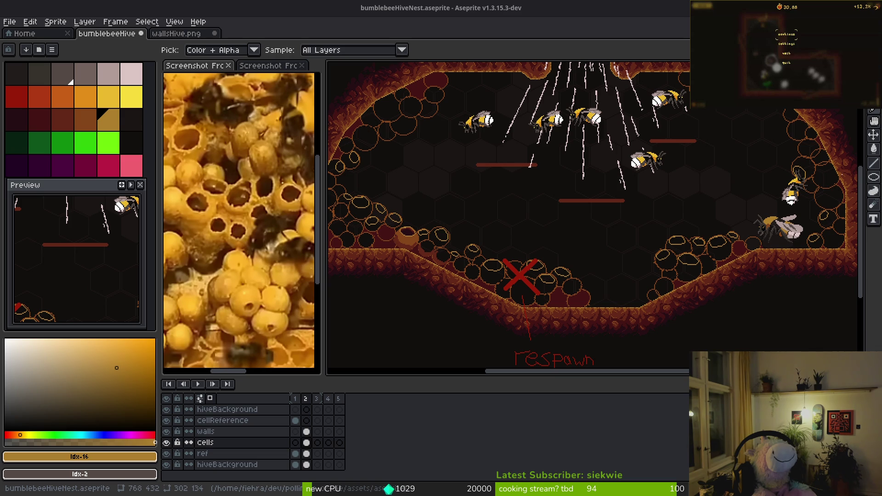
key("Escape")
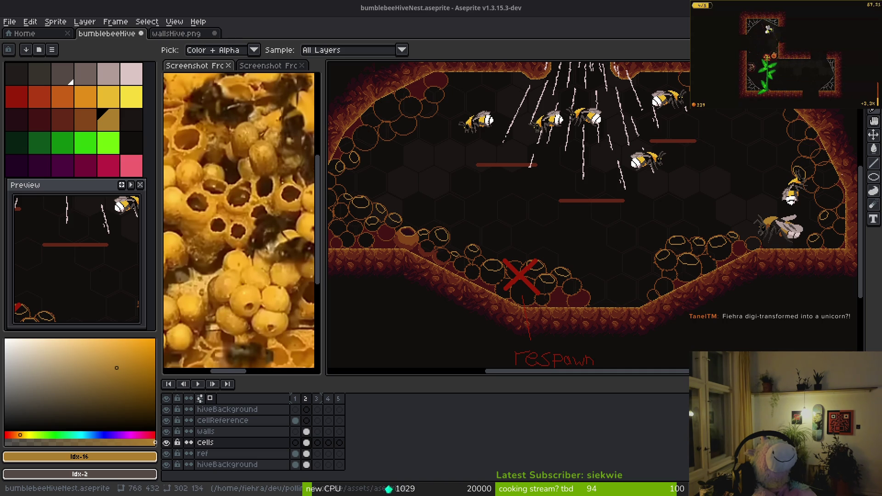
key("Escape")
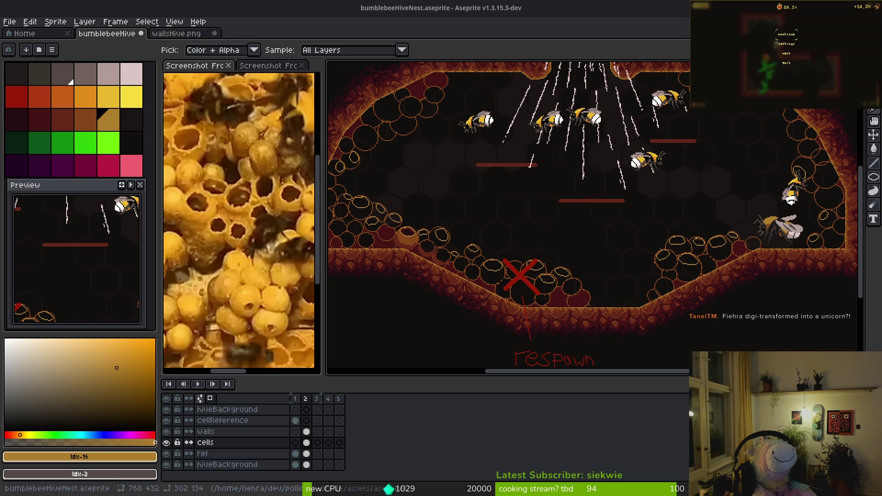
key("Escape")
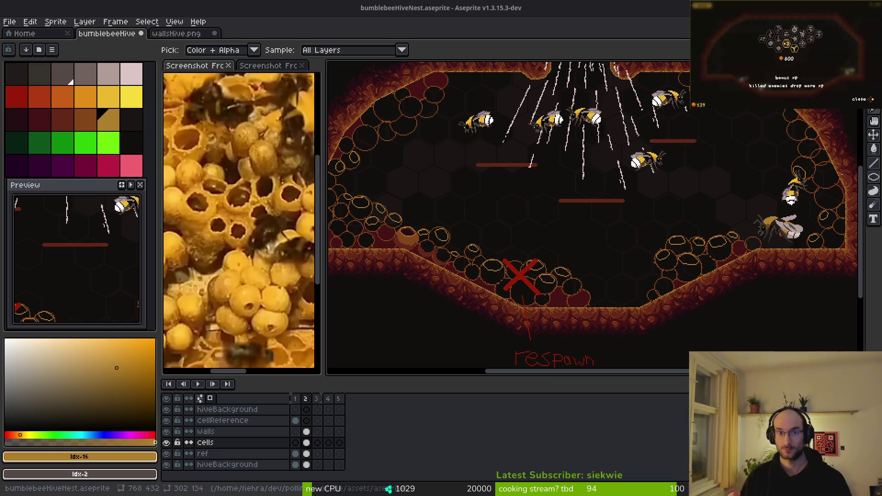
key("b")
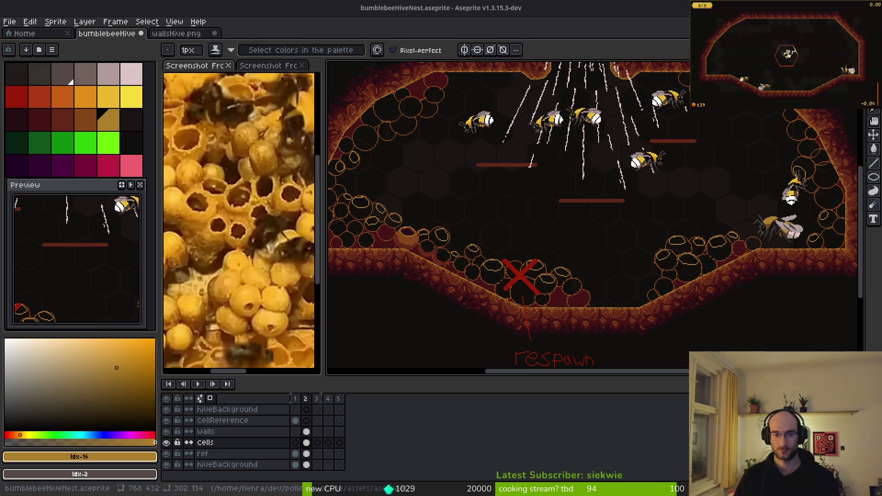
- Repaint the cell's right edge in darker red and its right side in orange, with a 2-pixel brush
scroll(502, 318, "up", 3)
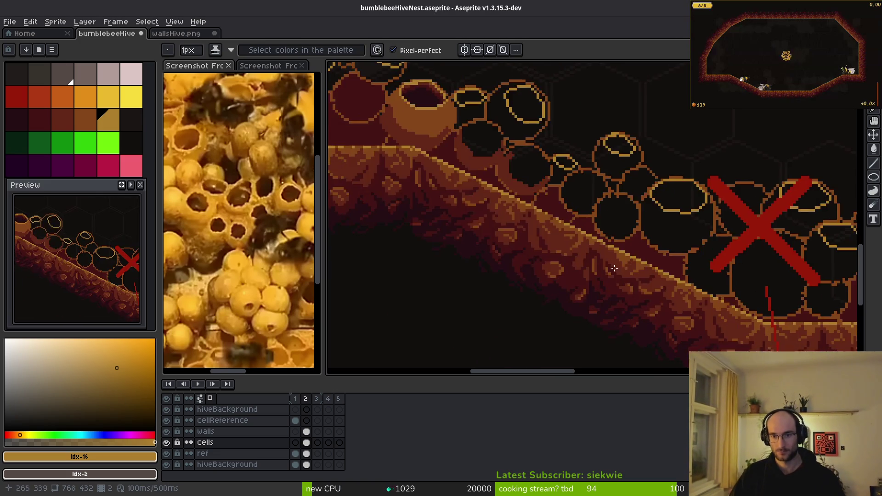
scroll(678, 255, "right", 2)
scroll(665, 272, "up", 4)
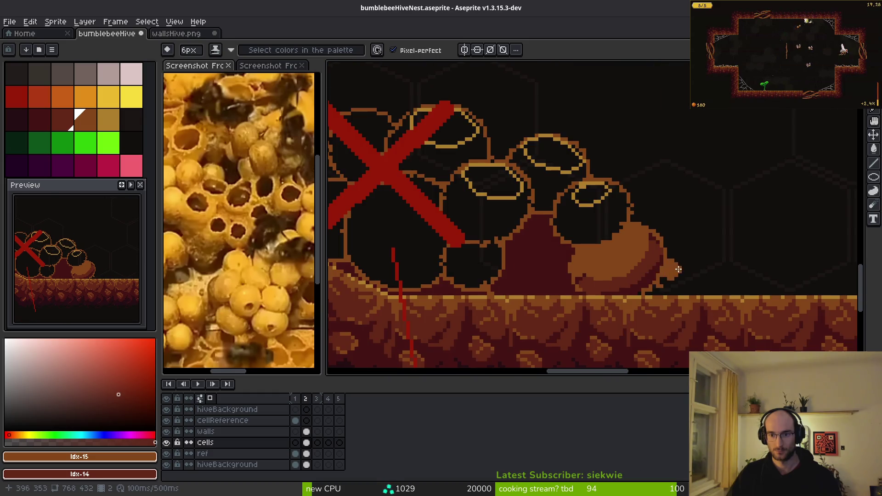
mouse_move(597, 239)
left_mouse_down()
mouse_move(578, 193)
mouse_move(635, 197)
mouse_move(594, 229)
left_mouse_up()
key("plus")
left_click(633, 188)
mouse_move(634, 189)
left_mouse_down()
mouse_move(624, 184)
mouse_move(640, 170)
mouse_move(651, 193)
left_mouse_up()
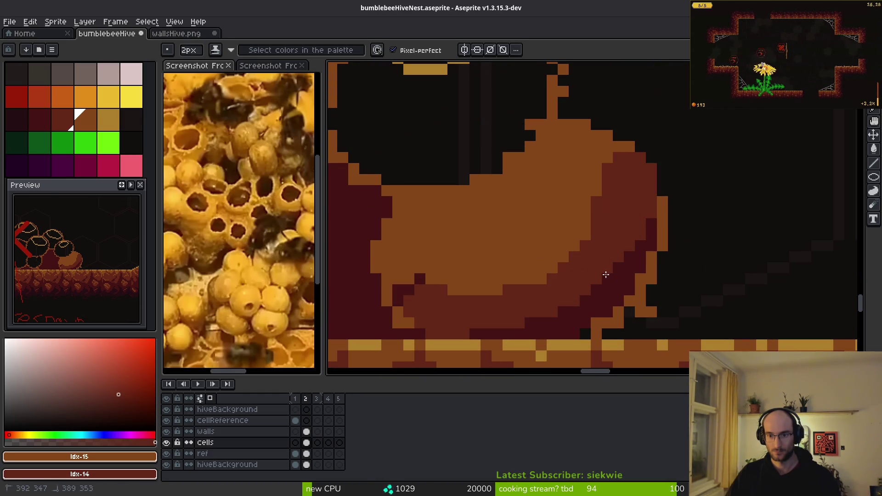
left_click(407, 298)
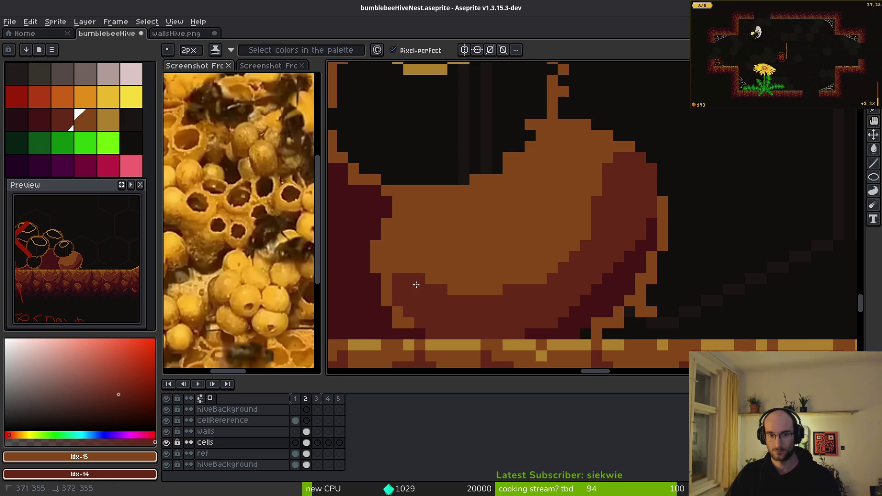
scroll(557, 295, "down", 3)
scroll(557, 295, "up", 3)
mouse_move(587, 145)
left_mouse_down()
mouse_move(624, 191)
mouse_move(616, 160)
mouse_move(634, 156)
mouse_move(602, 241)
mouse_move(584, 183)
mouse_move(626, 233)
mouse_move(640, 230)
mouse_move(569, 300)
mouse_move(439, 333)
left_mouse_up()
- Add a dark-red stepped edge inside the orange blob and outline the cell's bottom and left in orange
left_click(575, 312, "alt")
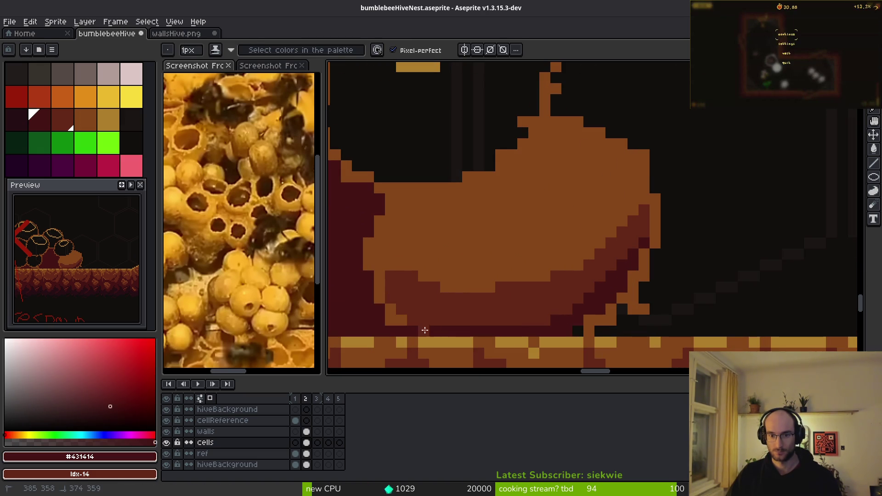
scroll(597, 318, "down", 5)
scroll(591, 280, "up", 2)
scroll(591, 280, "up", 1)
scroll(597, 266, "down", 1)
left_click(615, 253)
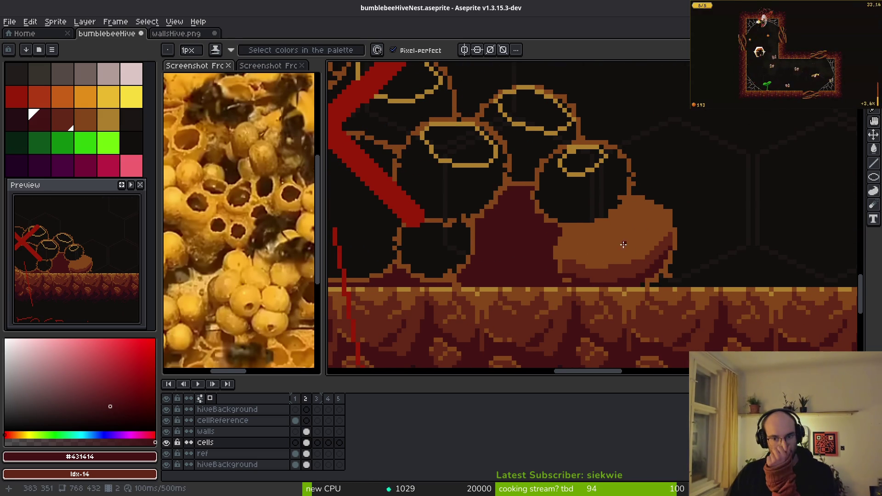
scroll(620, 246, "up", 3)
scroll(594, 242, "down", 1)
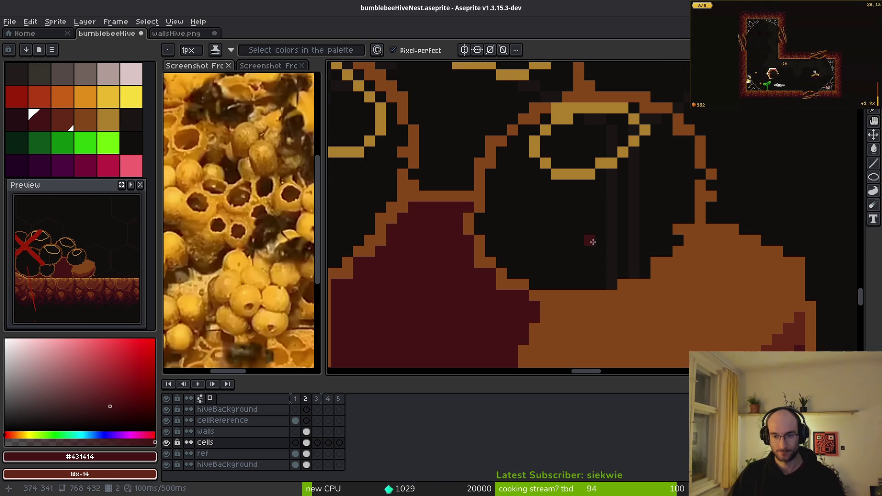
mouse_move(667, 251)
left_mouse_down()
mouse_move(656, 263)
mouse_move(685, 242)
left_mouse_up()
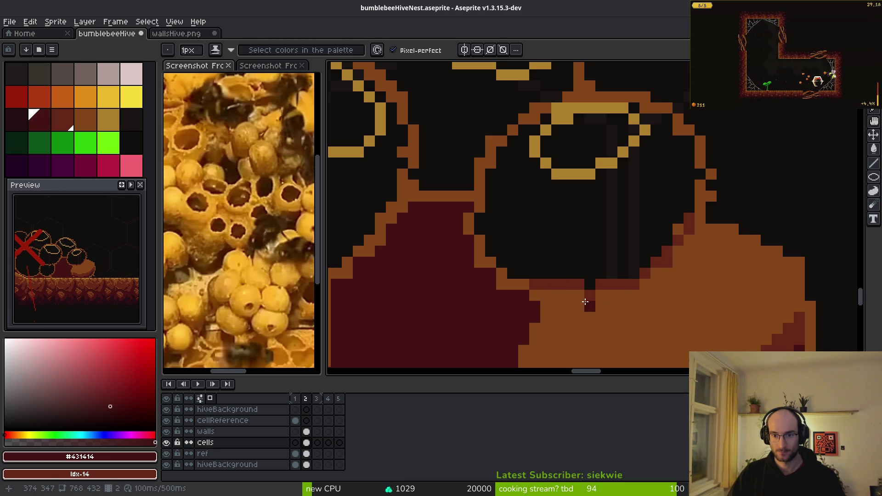
left_click(589, 301, "alt")
mouse_move(607, 299)
left_mouse_down()
mouse_move(591, 284)
mouse_move(510, 283)
mouse_move(480, 205)
mouse_move(522, 129)
left_mouse_up()
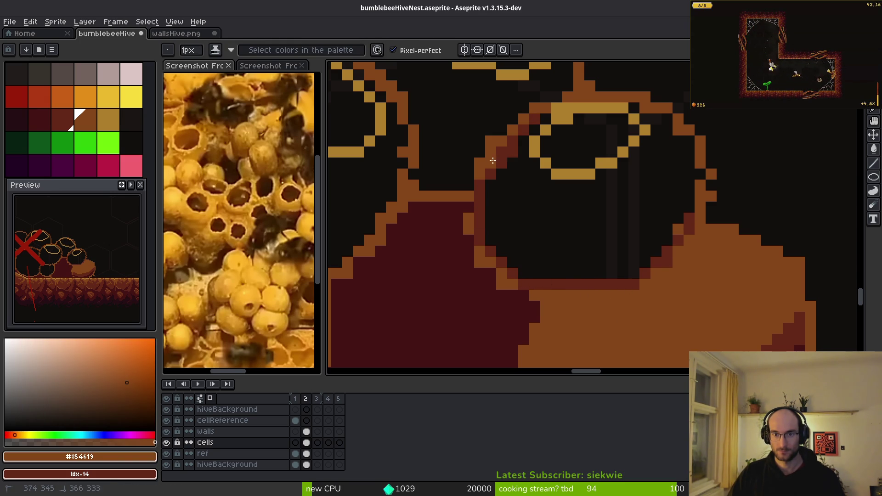
- Fill the cell interior dark red, add orange edge lines, and fill the surrounding area orange
key("g")
right_click(600, 239)
key("b")
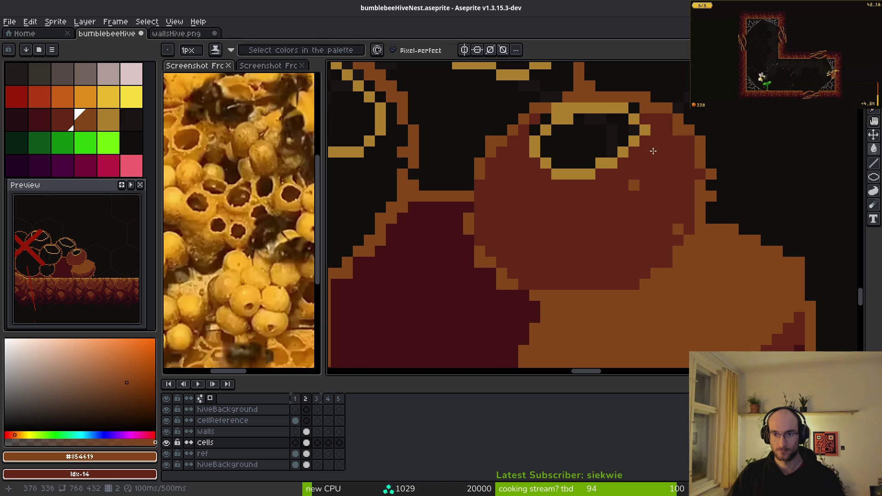
mouse_move(678, 142)
left_mouse_down()
mouse_move(658, 205)
mouse_move(528, 206)
mouse_move(498, 153)
left_mouse_up()
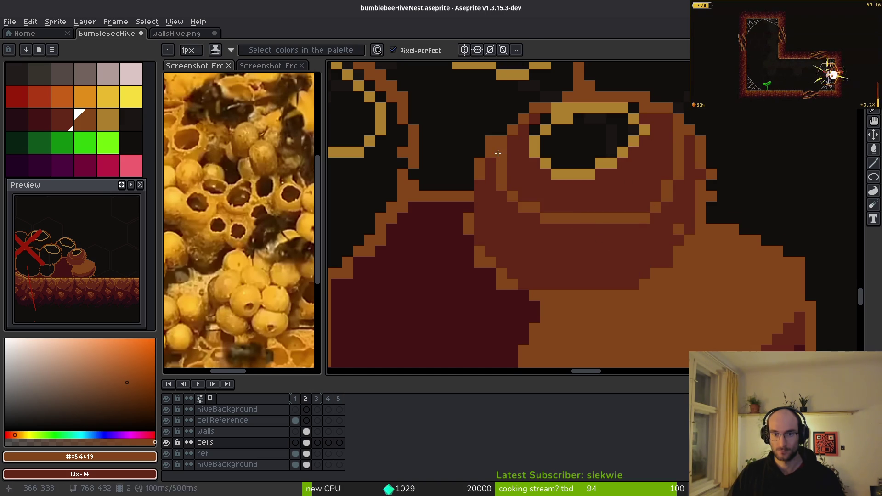
left_click_drag(530, 222, 652, 209)
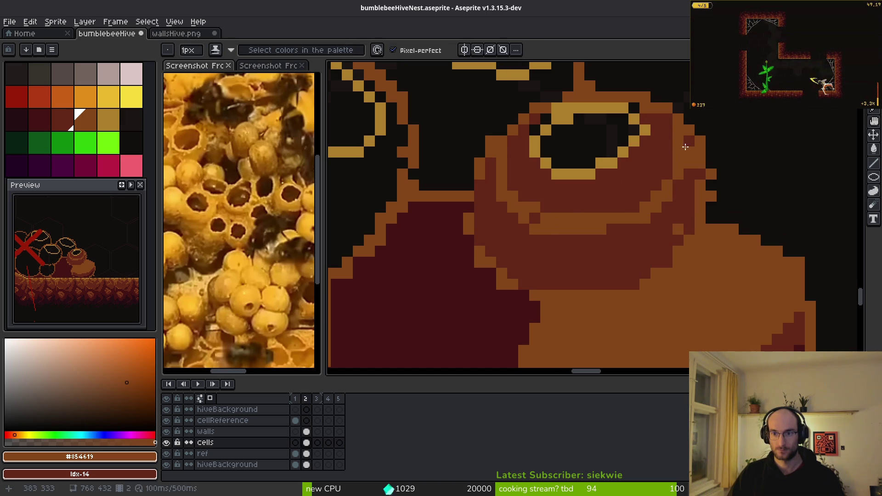
key("g")
left_click(657, 137)
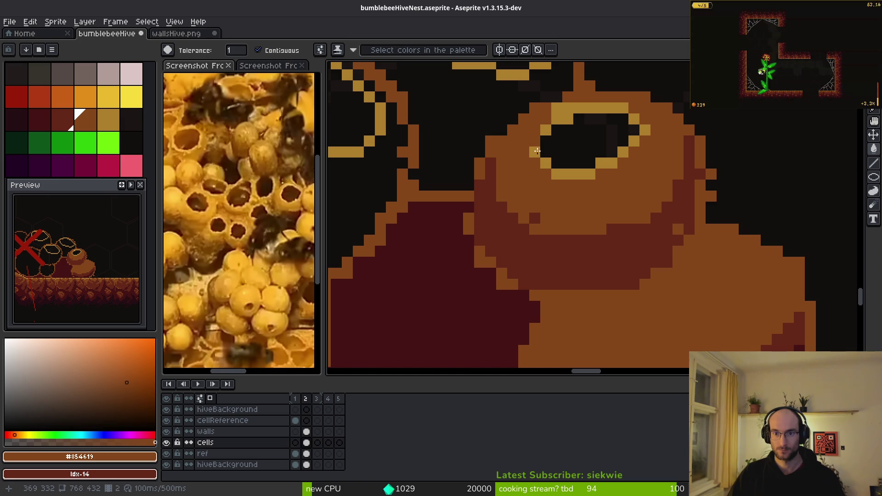
scroll(583, 171, "up", 1)
key("b")
scroll(597, 184, "down", 3)
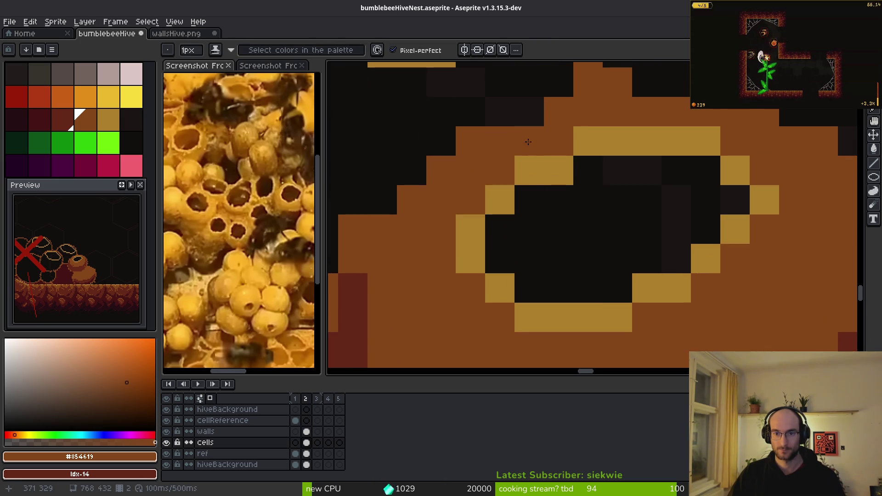
scroll(650, 236, "up", 2)
- Touch up the gold rim around the cell opening and erase its stray gold pixels
left_click(649, 177, "alt")
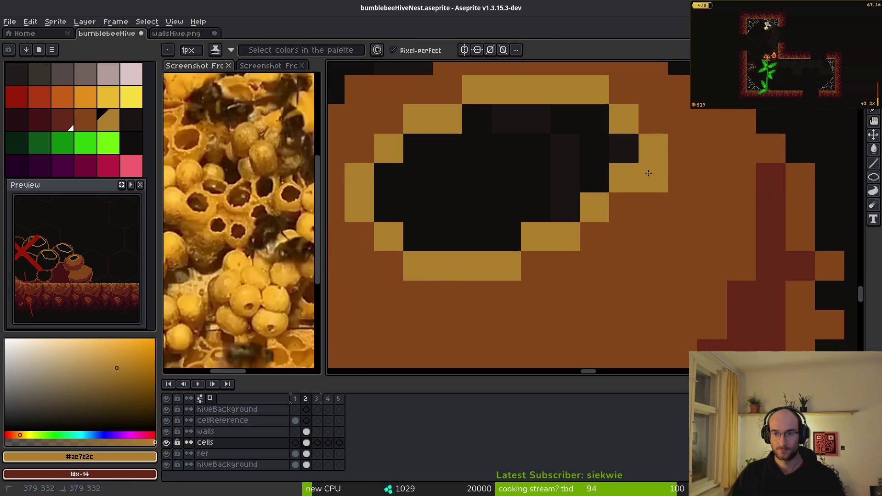
left_click(614, 199)
key("e")
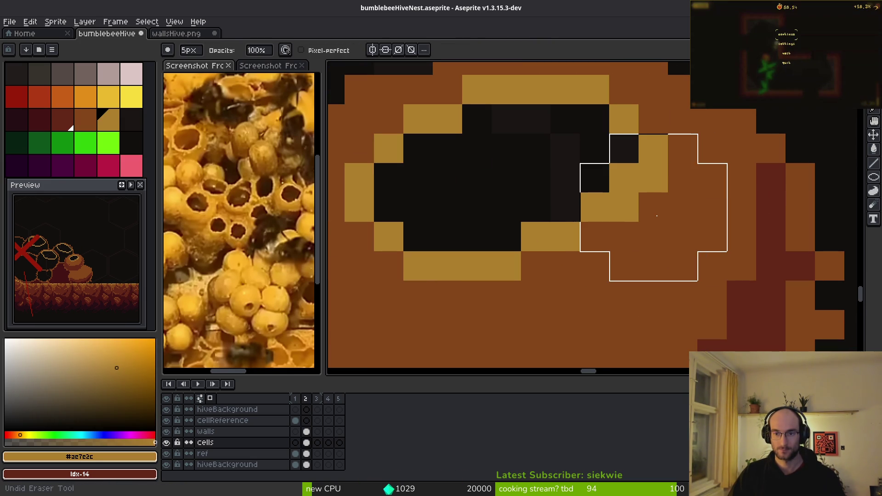
scroll(636, 183, "down", 2)
scroll(636, 183, "up", 2)
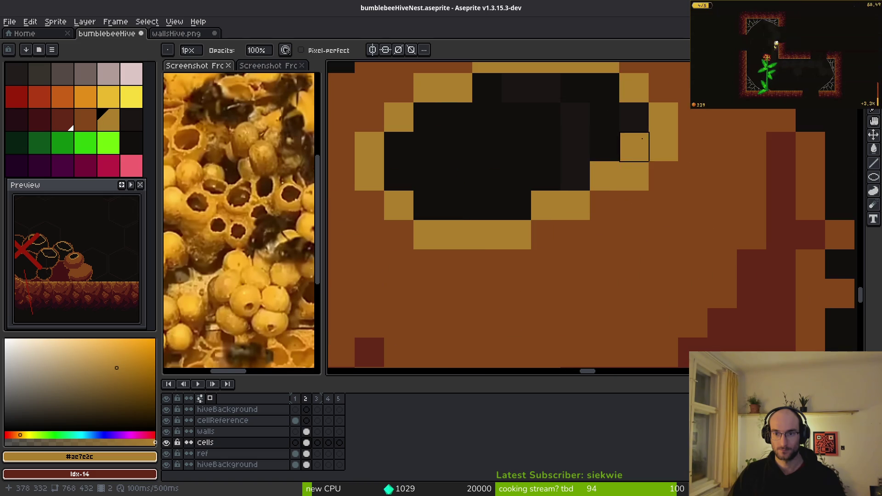
left_click_drag(654, 148, 653, 181)
scroll(647, 216, "down", 2)
key("alt")
left_click(643, 219, "alt")
- Hide the 'bees' layer so the red X vanishes, then sample the darkest red from the artwork
scroll(597, 243, "up", 2)
scroll(597, 244, "down", 2)
scroll(637, 259, "down", 3)
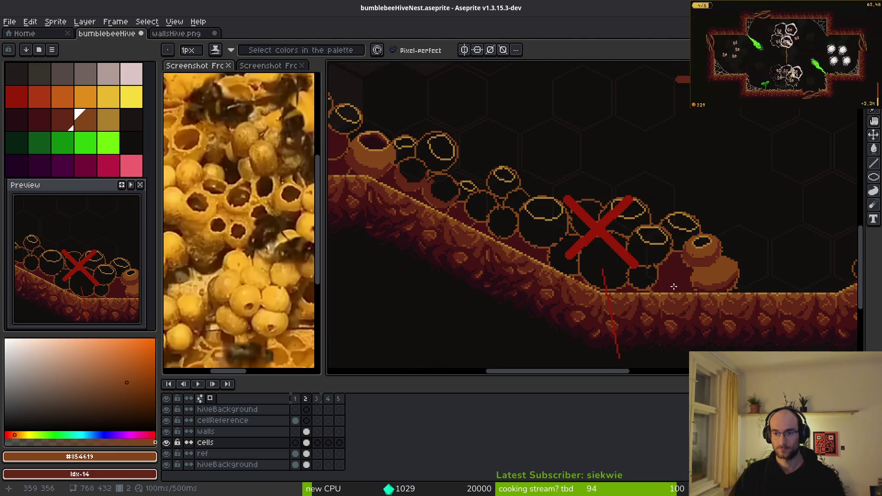
scroll(611, 267, "up", 2)
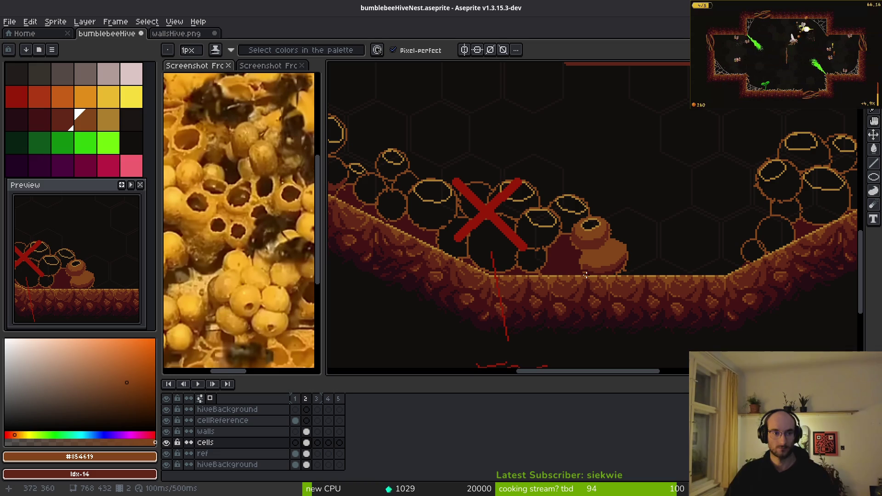
scroll(588, 241, "up", 1)
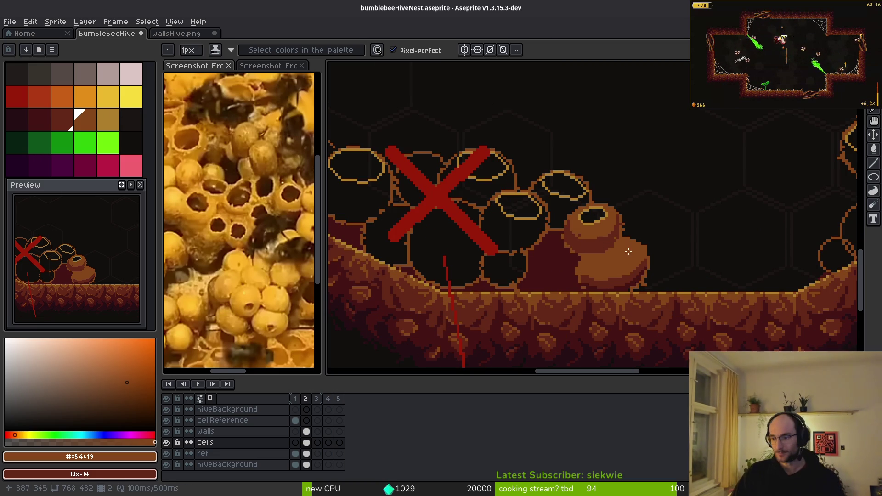
scroll(562, 247, "up", 1)
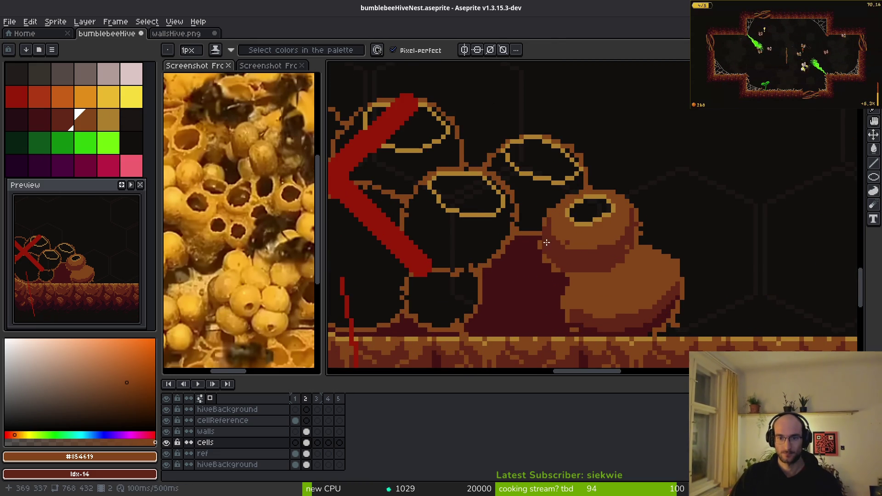
scroll(506, 234, "down", 3)
scroll(494, 230, "up", 4)
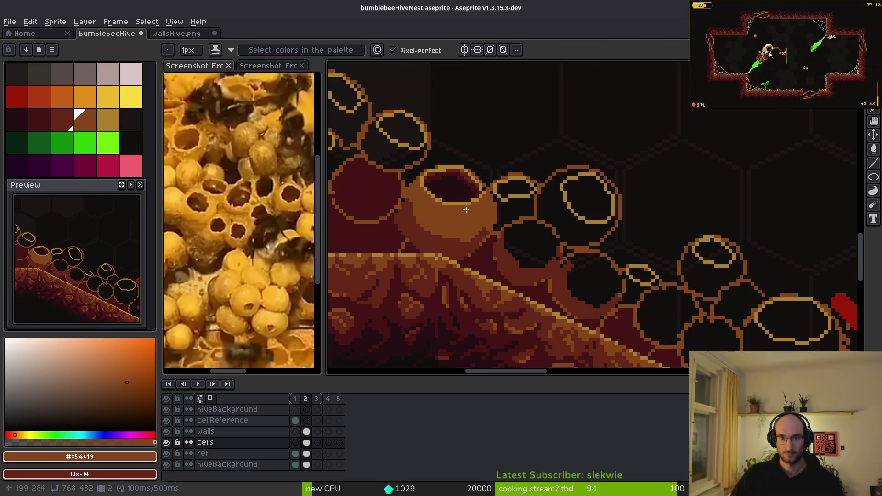
scroll(487, 224, "right", 10)
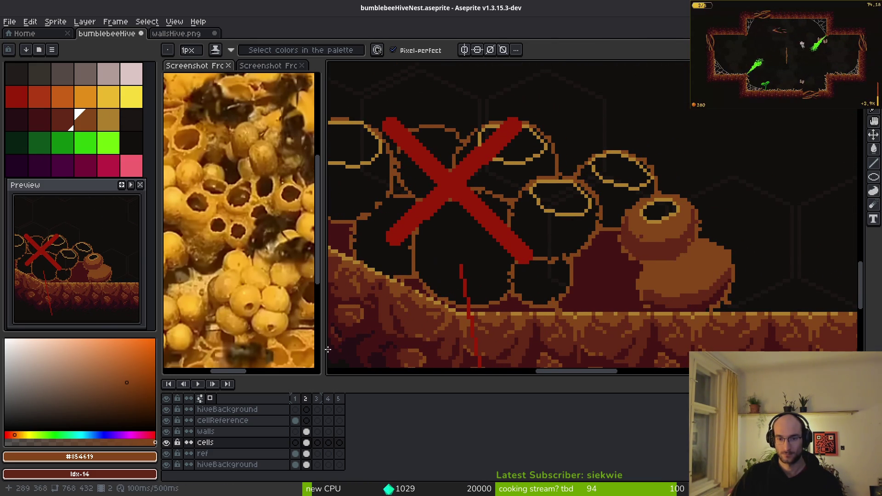
scroll(198, 455, "up", 5)
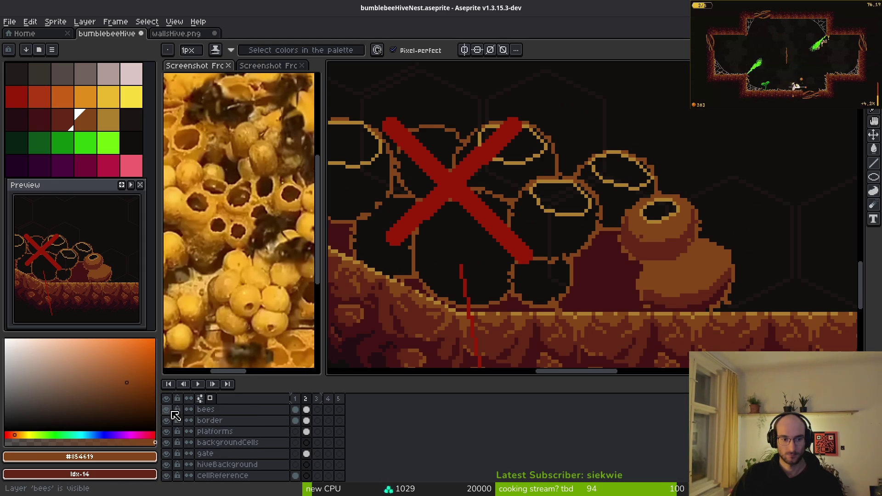
left_click(166, 409)
scroll(499, 292, "right", 3)
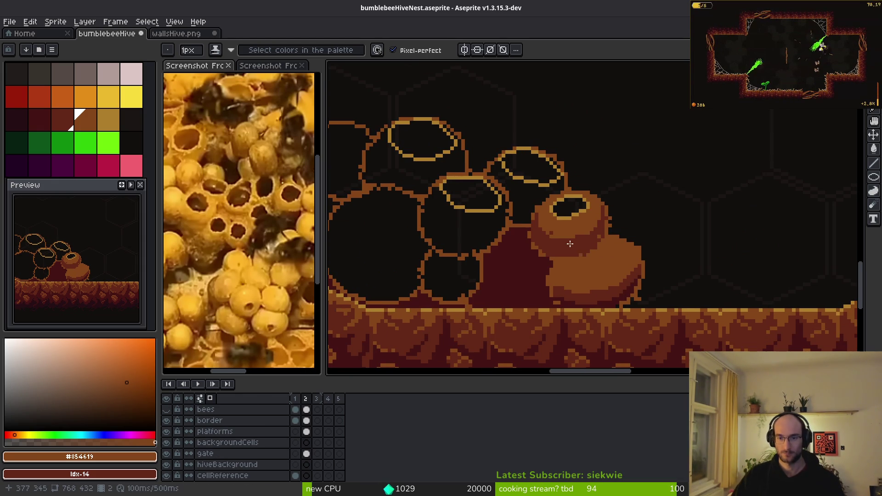
scroll(522, 148, "up", 2)
left_click(506, 285, "alt")
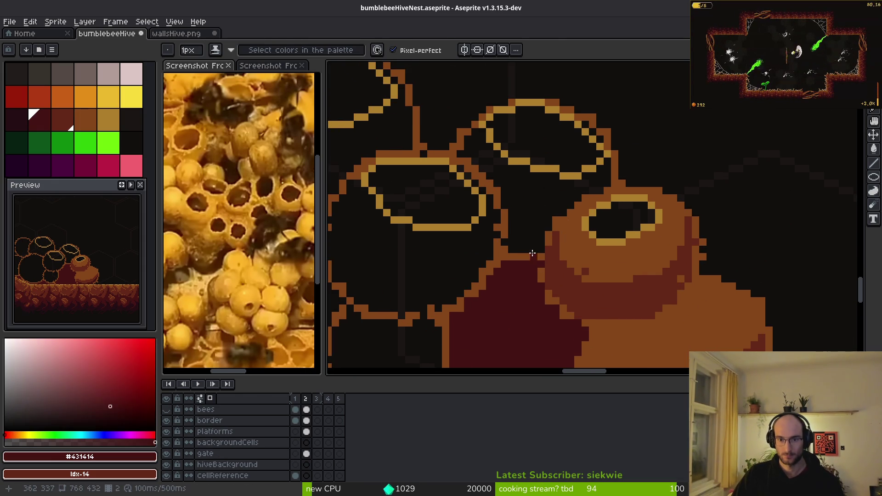
- Outline the gap beside the pot with dark-red strokes and a brown band along the wall
scroll(504, 215, "up", 1)
left_click_drag(487, 193, 504, 220)
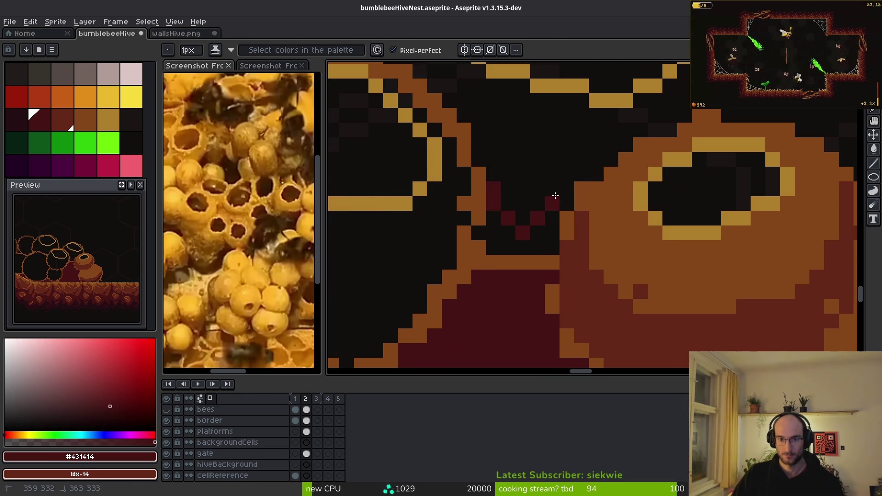
left_click(583, 292, "alt")
left_click(482, 134)
left_click_drag(451, 105, 439, 167)
scroll(506, 179, "up", 2)
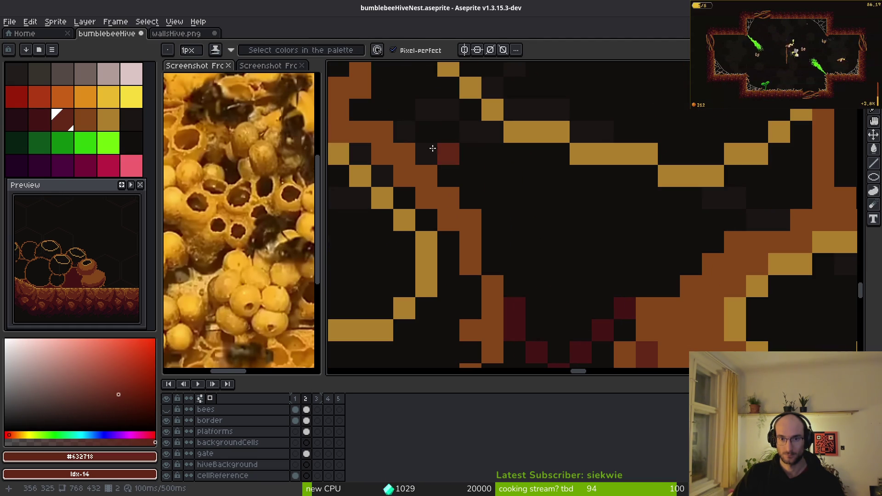
mouse_move(371, 110)
left_mouse_down()
mouse_move(509, 227)
mouse_move(597, 281)
mouse_move(725, 215)
mouse_move(762, 218)
left_mouse_up()
left_click(724, 260, "alt")
left_click(780, 177)
mouse_move(793, 163)
left_mouse_down()
mouse_move(781, 193)
mouse_move(671, 212)
mouse_move(805, 173)
mouse_move(780, 177)
left_mouse_up()
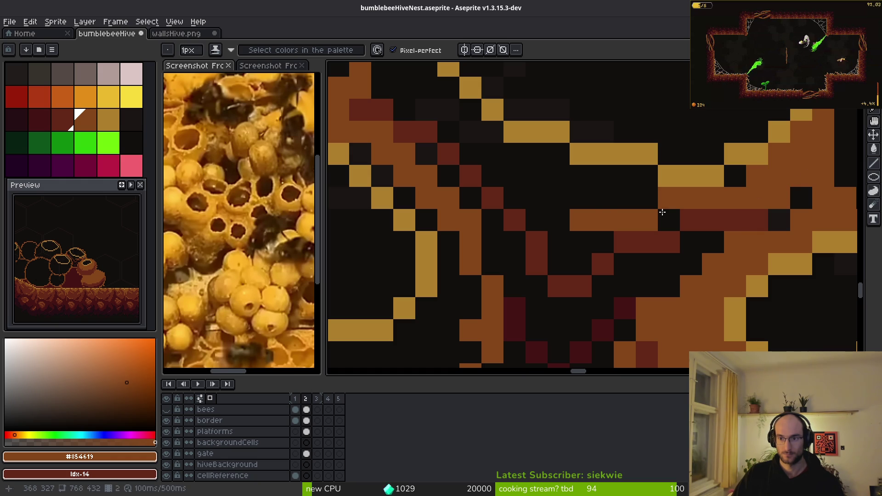
- Flood-fill the black pockets in the gap with dark red and darkest red
key("g")
left_click(582, 185)
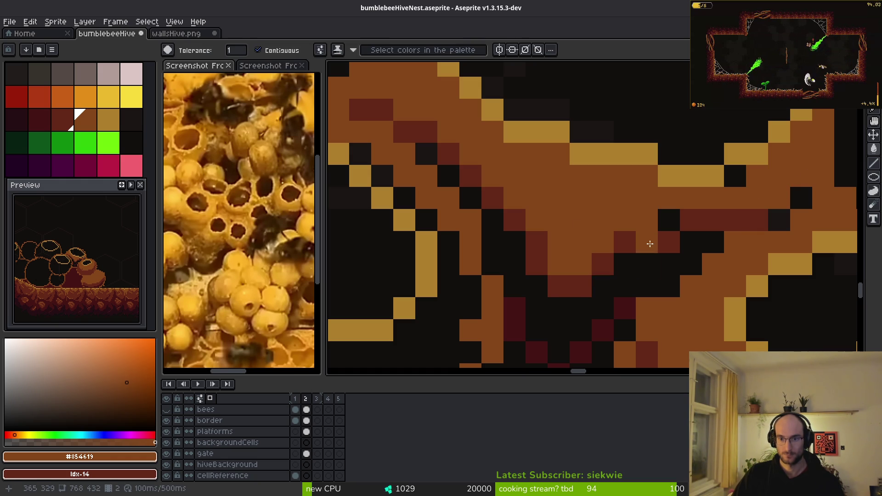
left_click(649, 242, "alt")
left_click(634, 252)
scroll(575, 181, "down", 3)
left_click(573, 275, "alt")
left_click(558, 311)
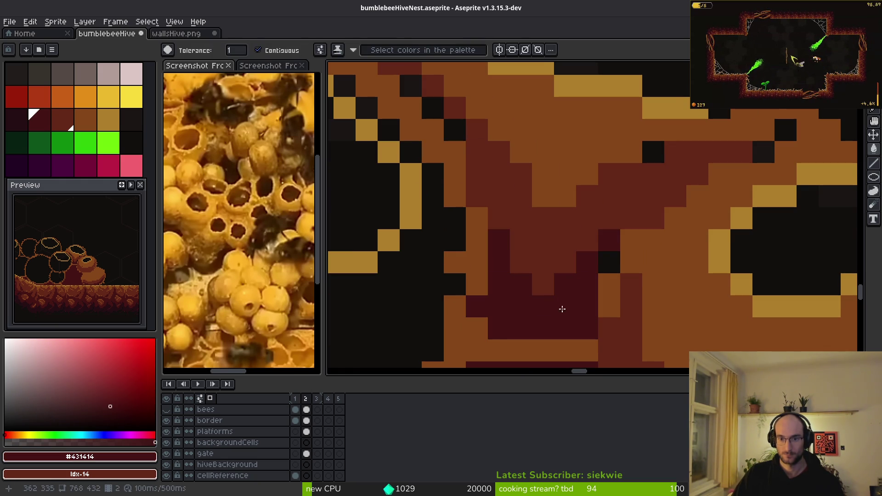
left_click(454, 130)
left_click(457, 129, "alt")
left_click(436, 107)
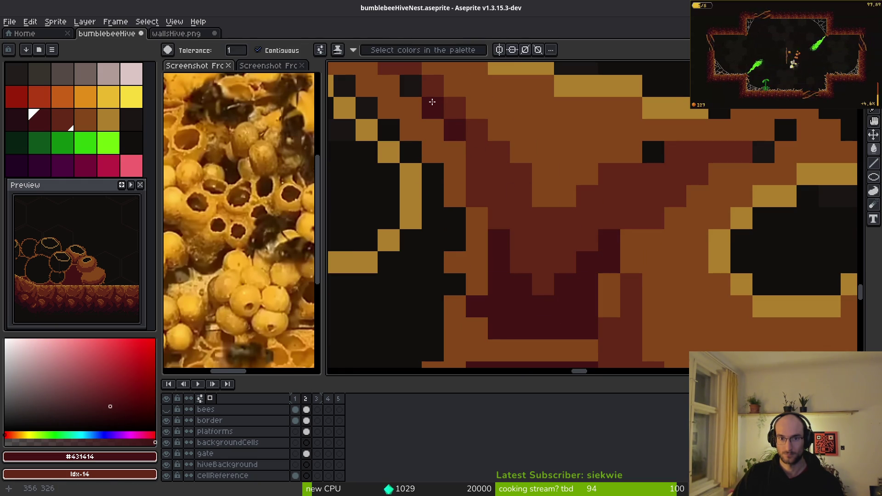
left_click(474, 191)
- Add darkest-red shading pixels and a reddish-brown shading line across the maroon area
key("b")
left_click(468, 167)
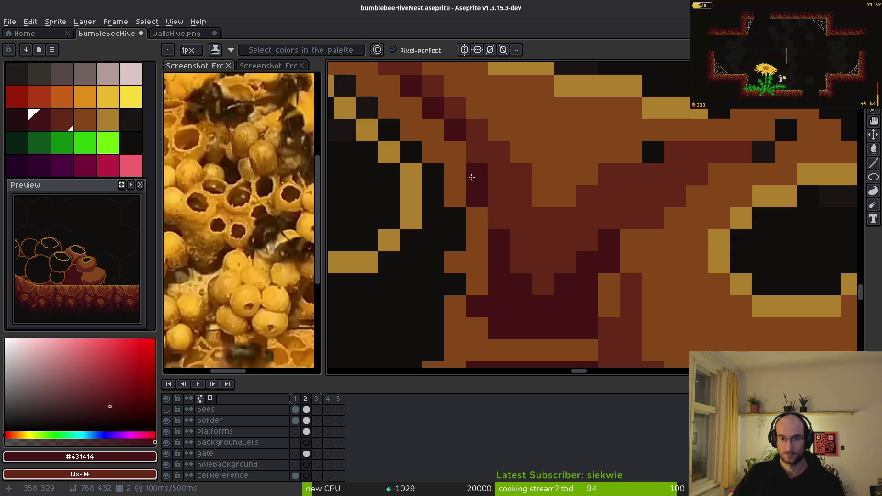
left_click(631, 218)
left_click(667, 197)
left_click(719, 174)
scroll(781, 133, "down", 3)
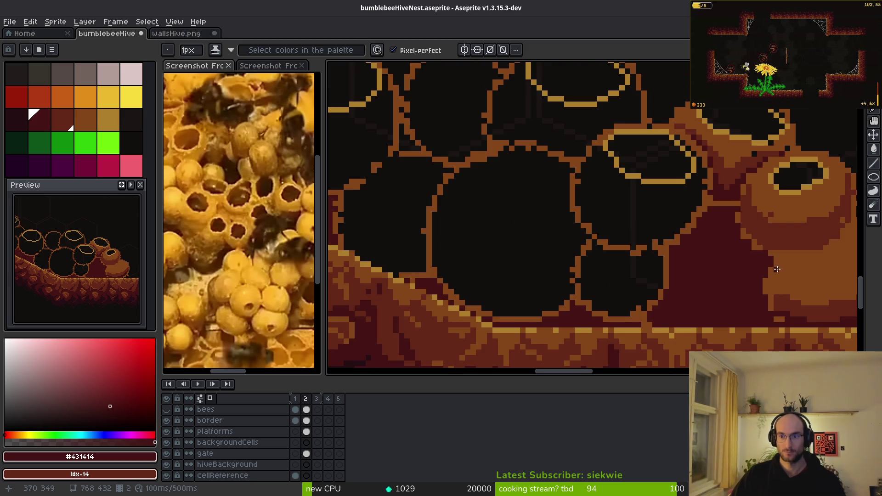
scroll(776, 270, "down", 2)
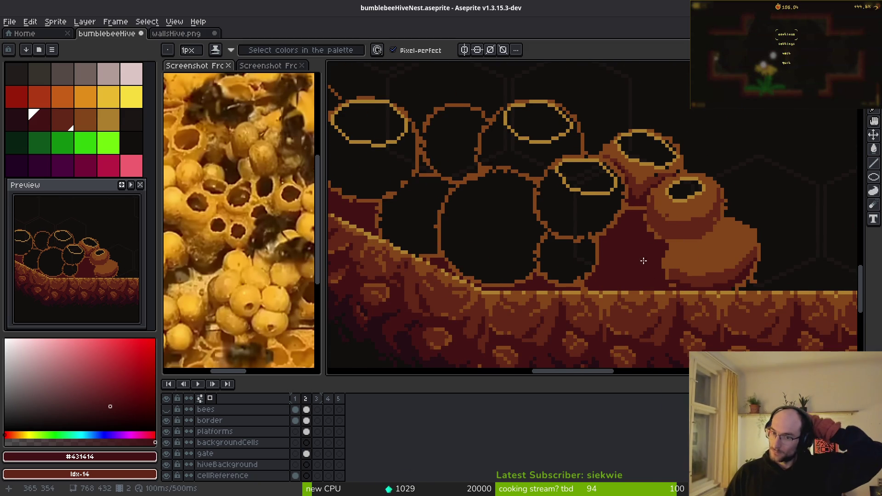
scroll(654, 276, "up", 2)
scroll(665, 199, "up", 2)
key("]")
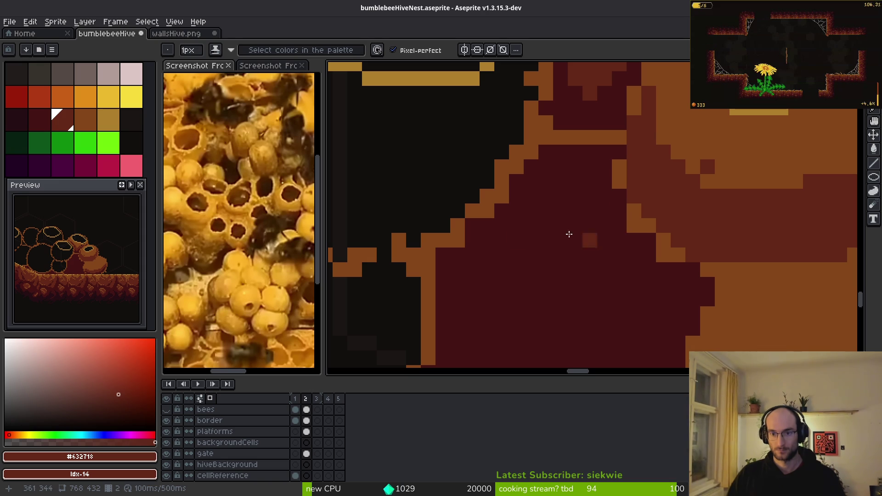
scroll(535, 204, "down", 2)
left_click_drag(463, 202, 679, 294)
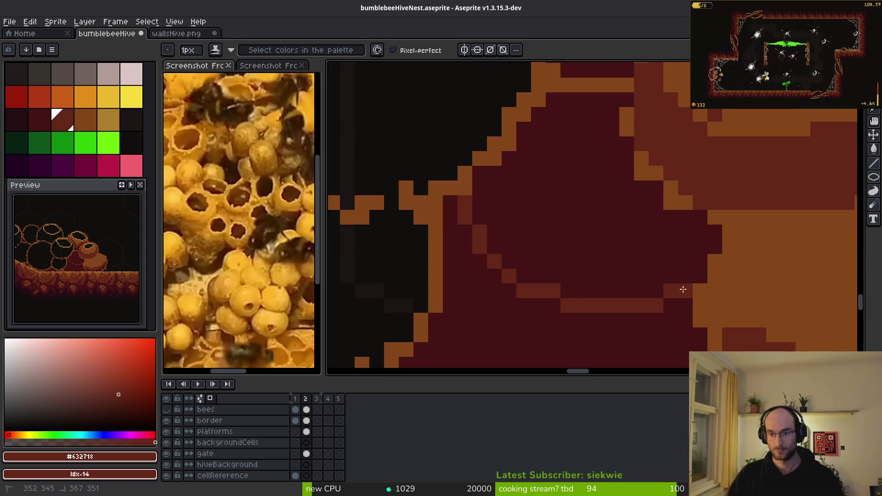
scroll(680, 253, "down", 3)
scroll(595, 273, "up", 2)
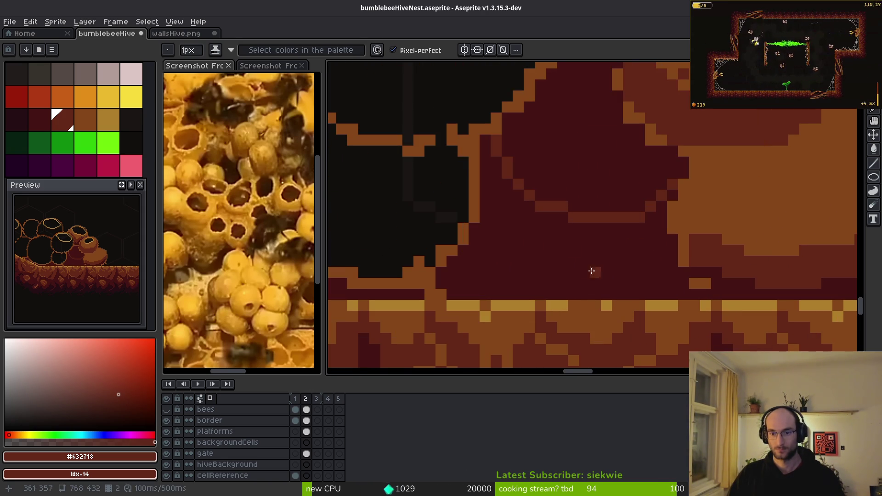
scroll(623, 207, "down", 2)
scroll(620, 242, "up", 2)
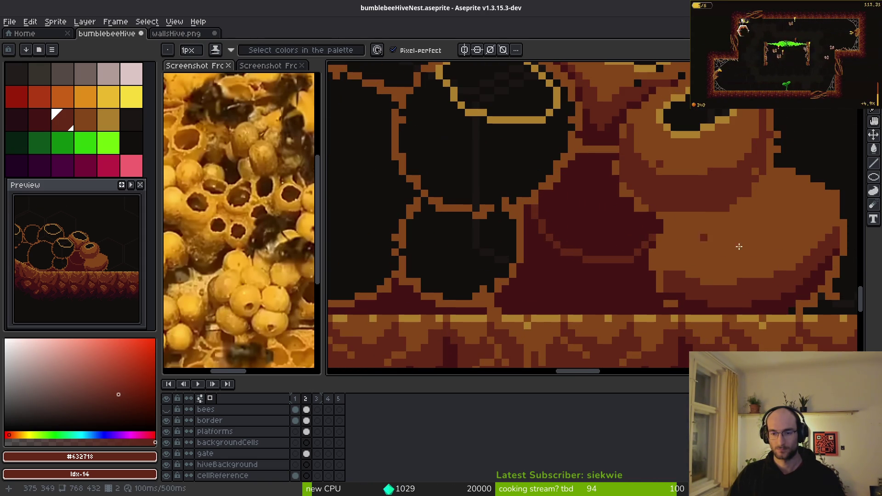
- Draw an orange ring for a new cell, fill it maroon, and add dark shading pixels
left_click(704, 245, "alt")
scroll(648, 211, "up", 2)
left_click(595, 190)
mouse_move(537, 108)
left_mouse_down()
mouse_move(516, 138)
mouse_move(577, 234)
mouse_move(566, 116)
mouse_move(610, 151)
mouse_move(620, 173)
mouse_move(654, 189)
mouse_move(597, 89)
mouse_move(626, 158)
mouse_move(670, 190)
left_mouse_up()
left_click(669, 248, "alt")
key("g")
left_click(591, 136)
key("b")
left_click(646, 311, "alt")
left_click(669, 190)
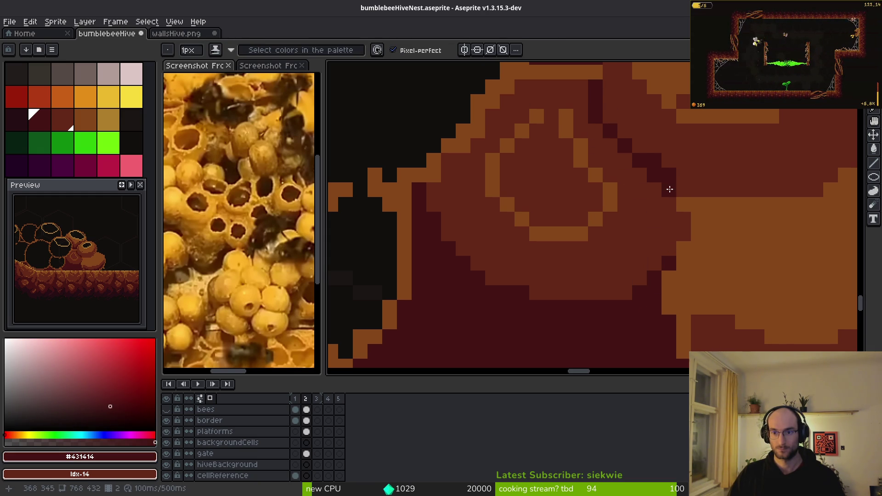
scroll(647, 198, "down", 5)
scroll(608, 174, "up", 1)
left_click(608, 174, "alt")
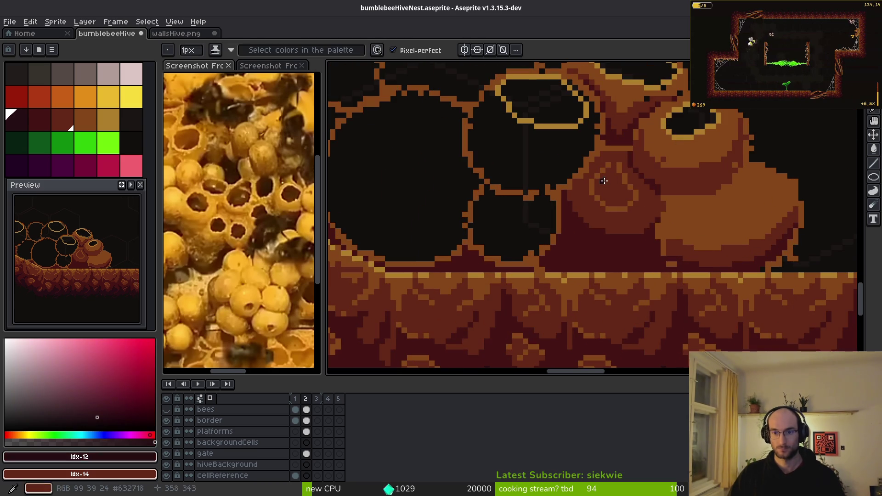
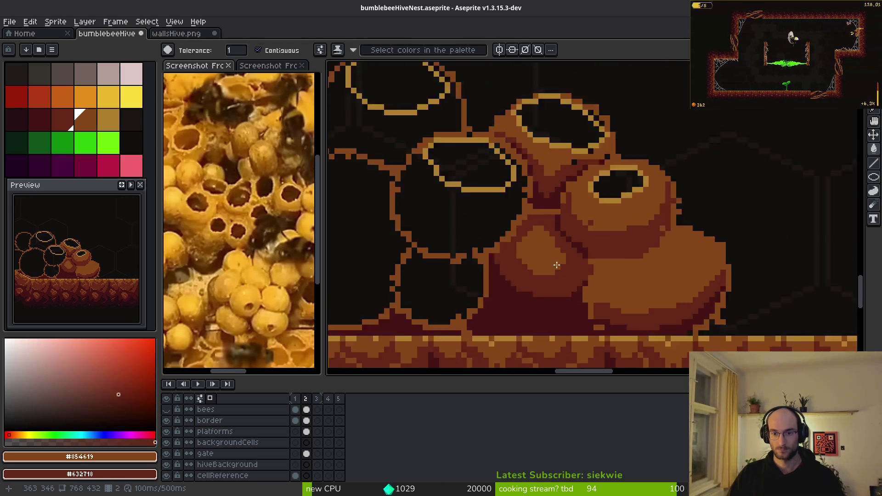
- Paint a diagonal stroke of red-brown #632718 shading pixels along the wax cell base
scroll(572, 285, "up", 4)
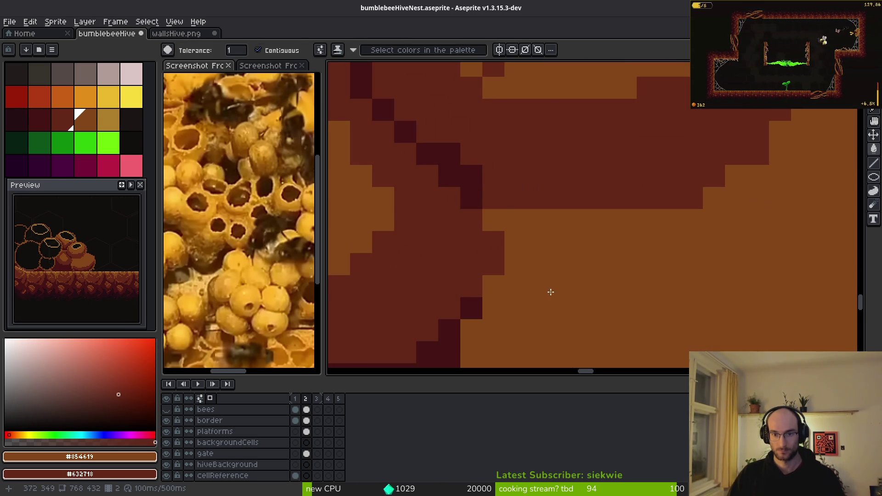
left_click_drag(633, 251, 614, 202)
left_click(746, 164, "alt")
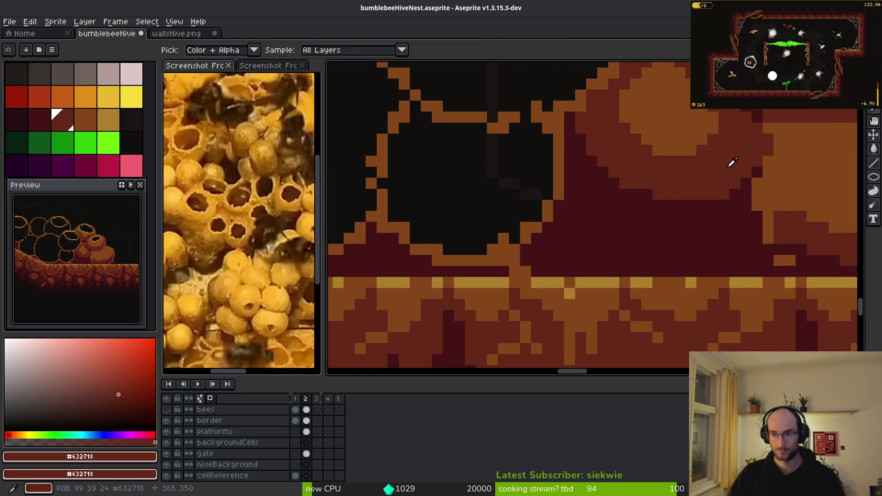
left_click_drag(729, 161, 699, 216)
key("b")
left_click_drag(722, 183, 606, 274)
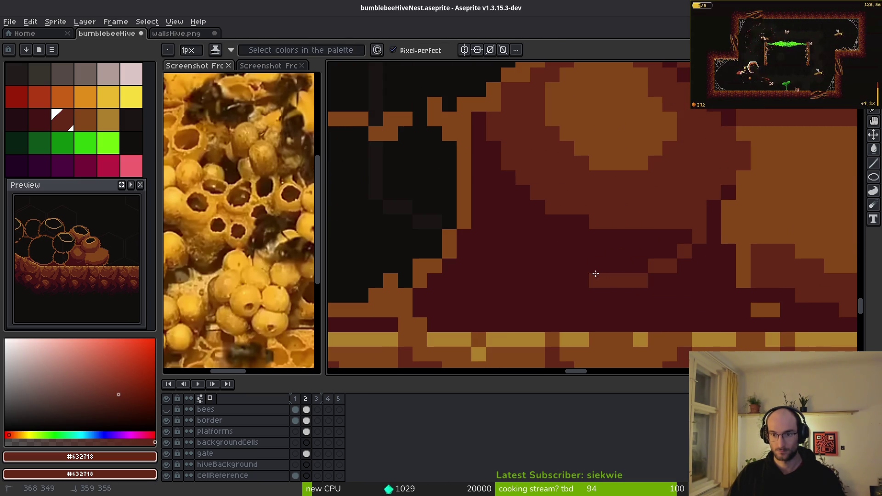
- Fill a dark patch with lighter brown and repaint the diagonal edge in maroon
key("g")
left_click(610, 252)
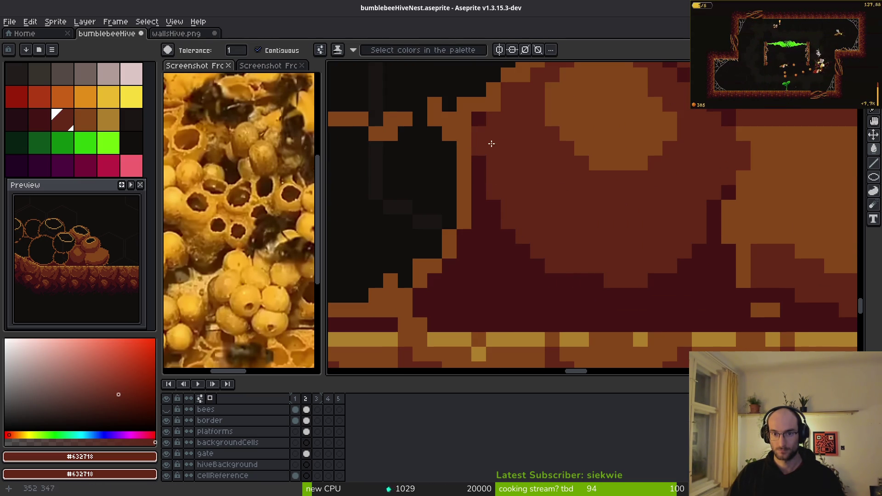
scroll(579, 226, "down", 3)
scroll(580, 225, "up", 5)
key("i")
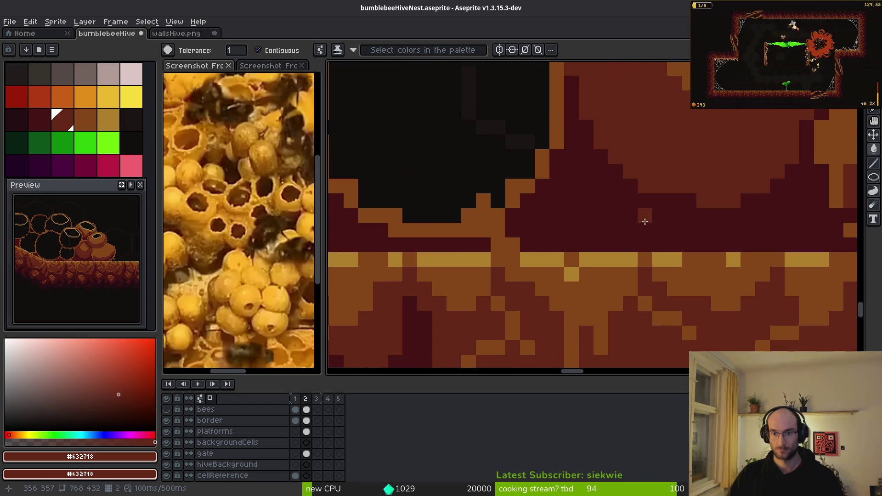
key("b")
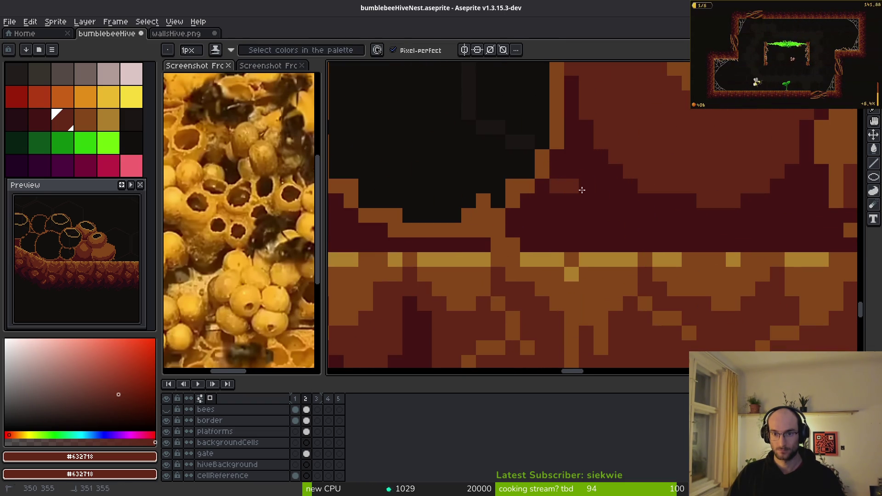
left_click(630, 245, "shift")
left_click_drag(555, 171, 645, 243)
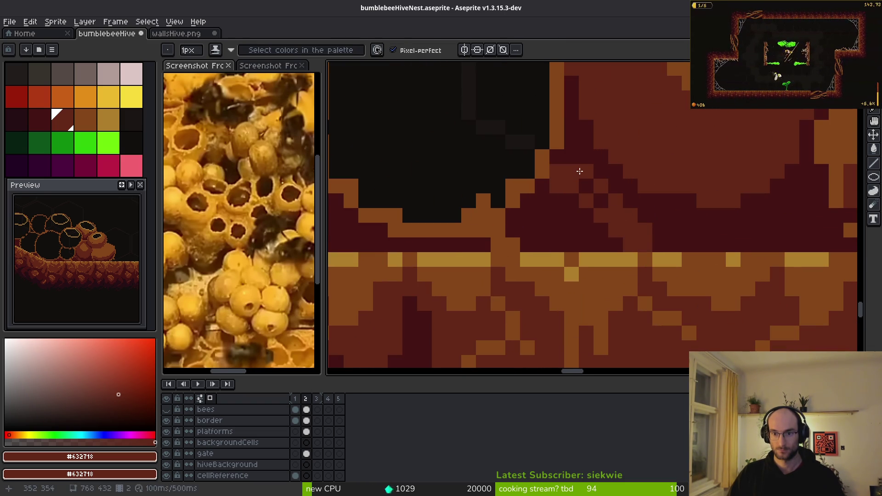
- Paint an orange #854619 highlight diagonal over the maroon, with #431414 as secondary colour
right_click(685, 220, "alt")
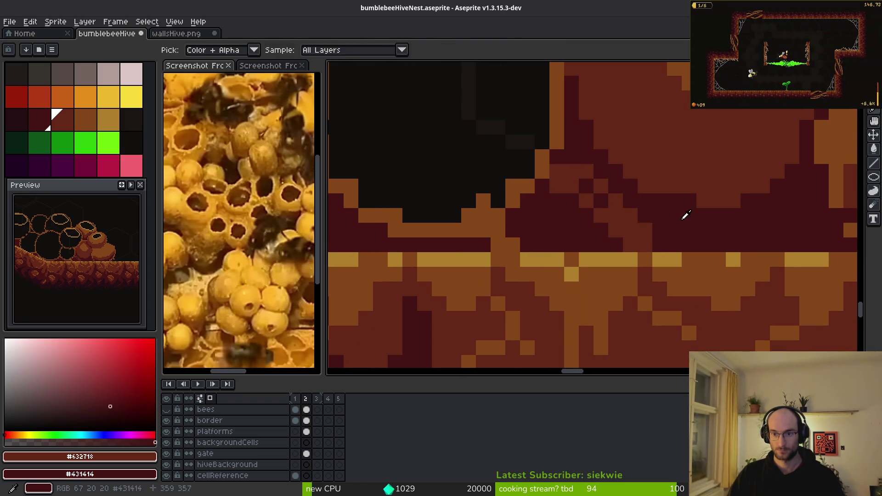
left_click(545, 153, "alt")
scroll(701, 187, "up", 3)
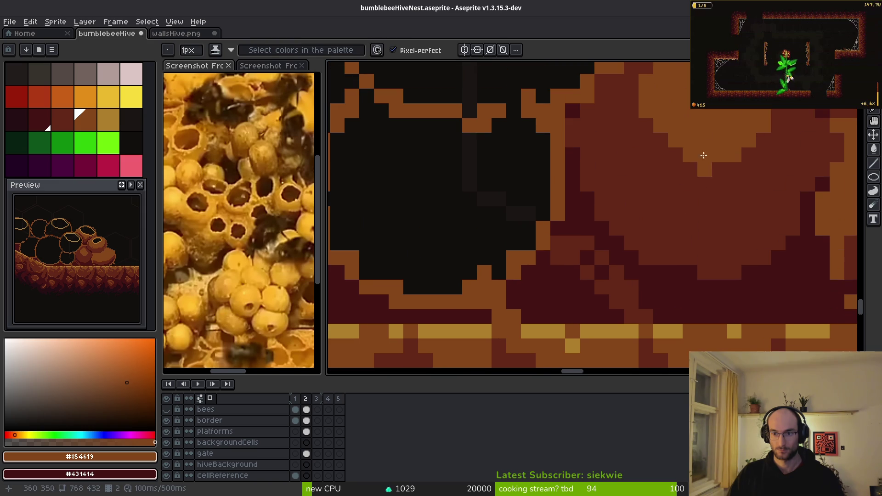
scroll(600, 254, "up", 2)
mouse_move(550, 240)
left_mouse_down()
mouse_move(636, 292)
mouse_move(616, 262)
mouse_move(668, 322)
mouse_move(639, 224)
left_mouse_up()
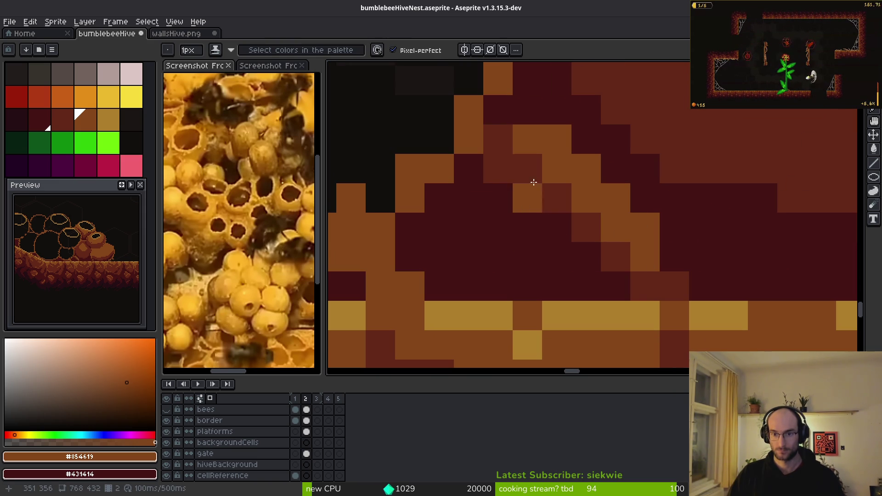
- Paint red-brown #632718 over the orange diagonal and extend the shading down and left
left_click(505, 181, "alt")
left_click_drag(506, 181, 535, 244)
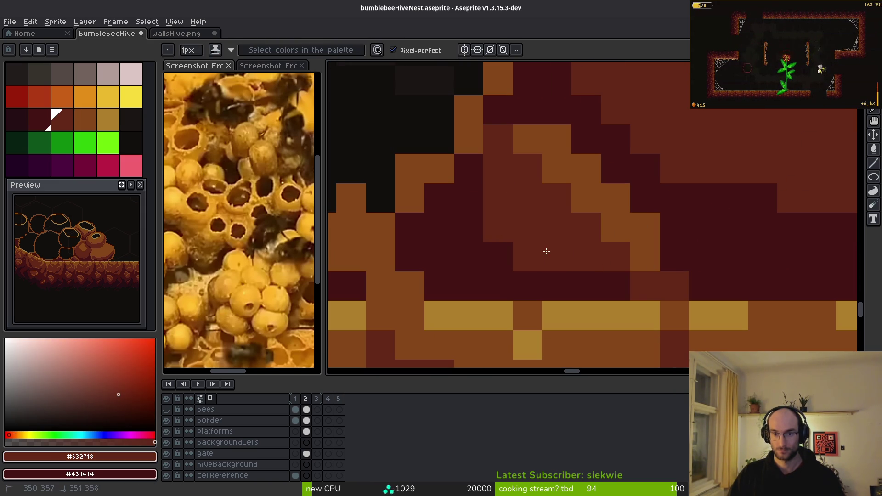
left_click_drag(486, 179, 433, 225)
scroll(525, 256, "down", 8)
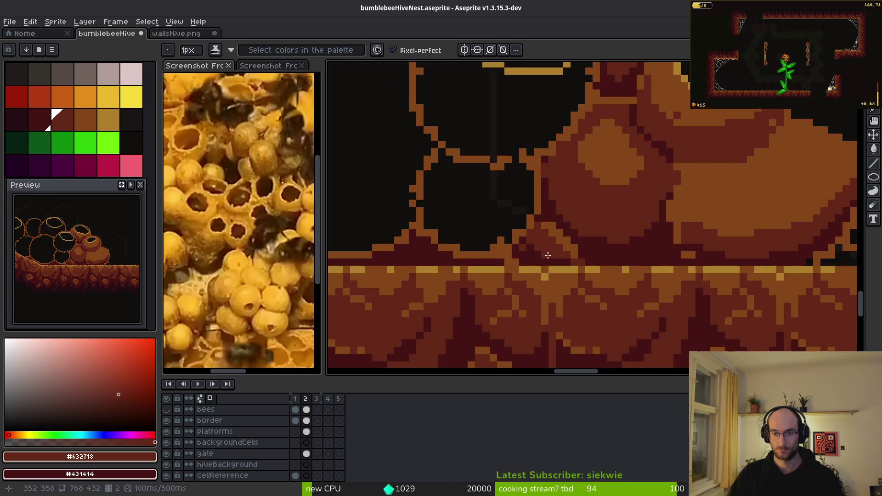
scroll(497, 228, "up", 7)
left_click_drag(496, 228, 429, 274)
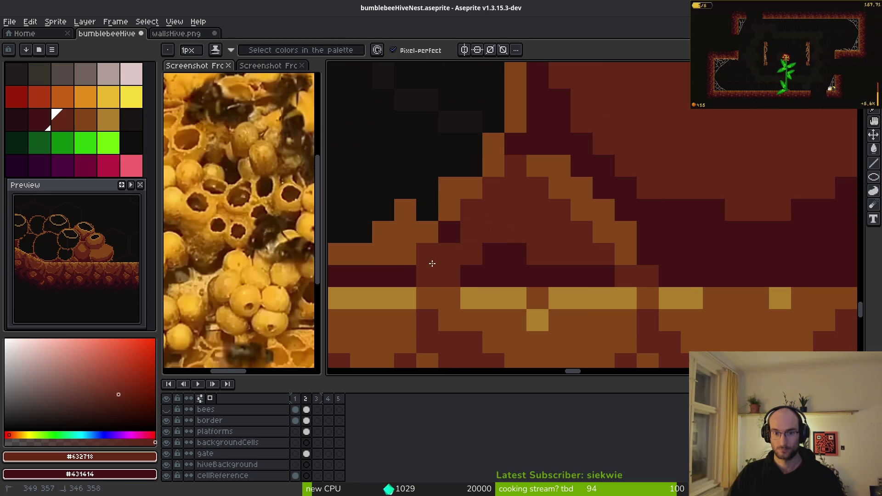
- Add dark maroon #431414 shadow pixels along the bottom of the cells
left_click(490, 262, "alt")
mouse_move(575, 262)
left_mouse_down()
mouse_move(437, 254)
mouse_move(504, 181)
mouse_move(398, 269)
left_mouse_up()
left_click(471, 253)
mouse_move(471, 254)
left_mouse_down()
mouse_move(680, 266)
mouse_move(616, 243)
left_mouse_up()
scroll(593, 263, "down", 5)
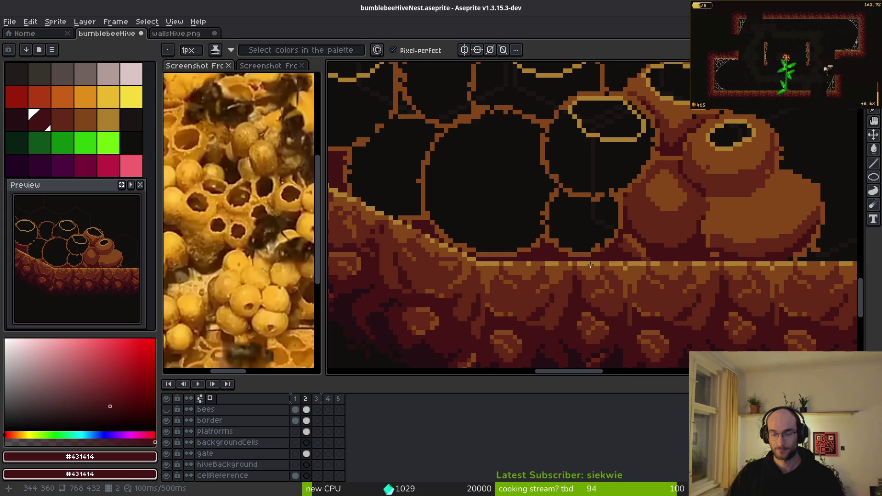
scroll(592, 265, "up", 5)
- Place individual red-brown #632718 pixels in the shading, then sample orange #854619
left_click(620, 176, "alt")
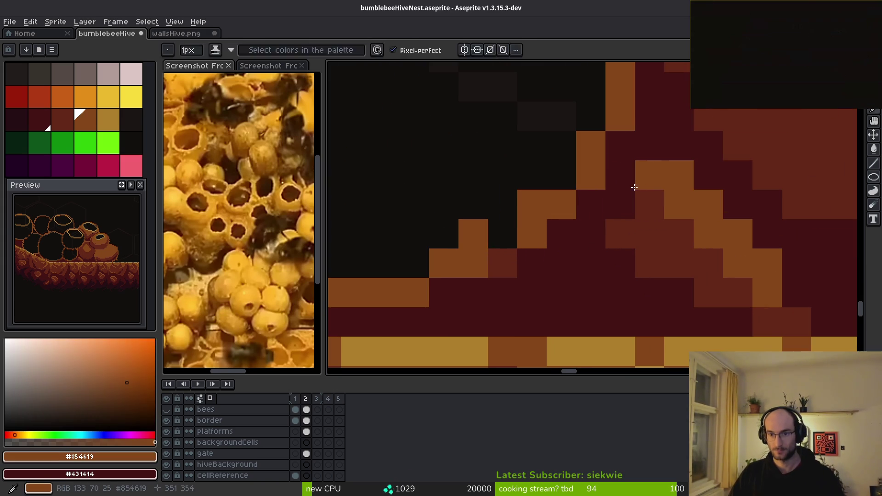
left_click(618, 206)
left_click(588, 232)
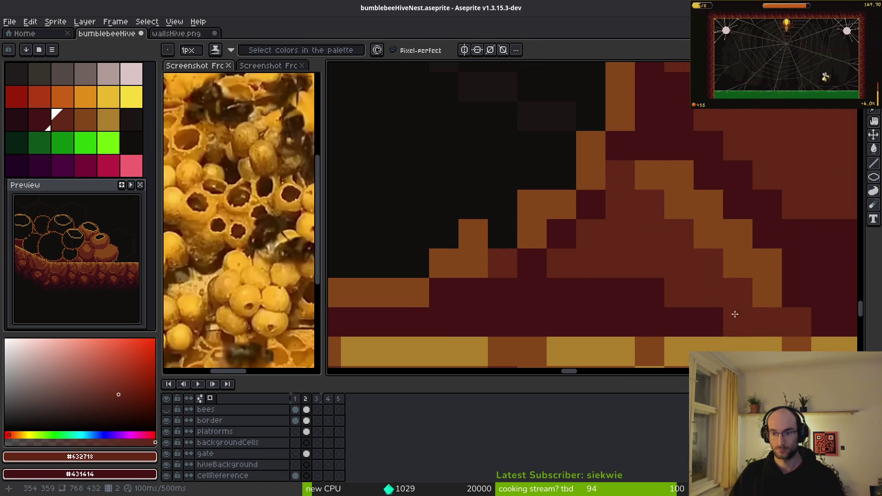
scroll(732, 311, "down", 4)
scroll(566, 269, "up", 3)
left_click_drag(566, 269, 509, 264)
left_click(591, 217)
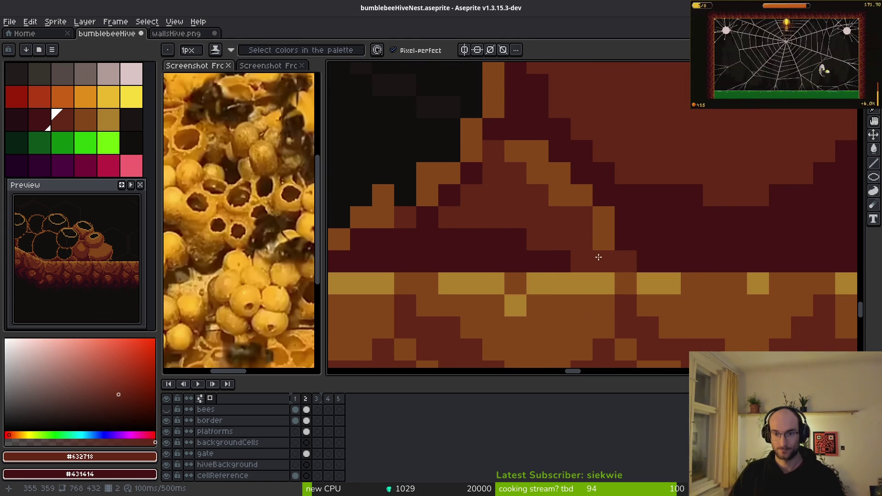
left_click(606, 236, "alt")
scroll(653, 296, "down", 2)
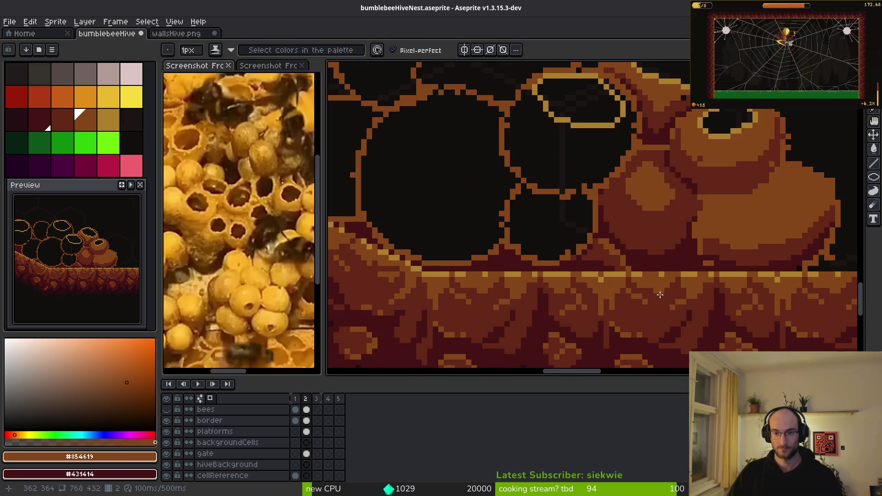
scroll(660, 294, "down", 3)
- Paint dark maroon #431414 shadow runs and red-brown #632718 pixels on the large pot
scroll(598, 270, "up", 3)
scroll(599, 255, "up", 1)
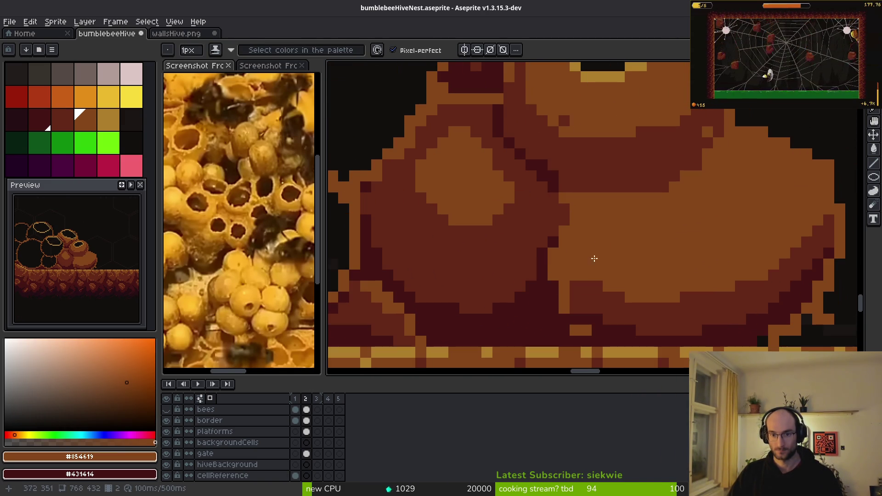
left_click(550, 252, "alt")
left_click_drag(553, 251, 566, 320)
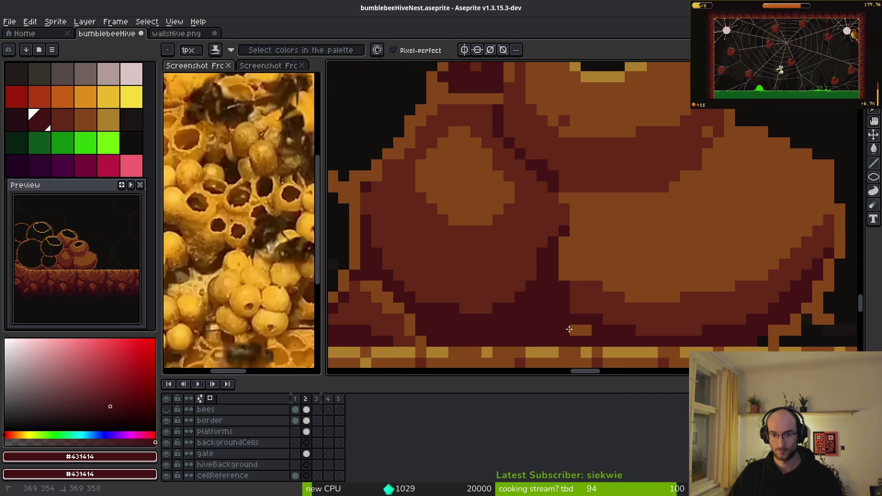
left_click(581, 309, "alt")
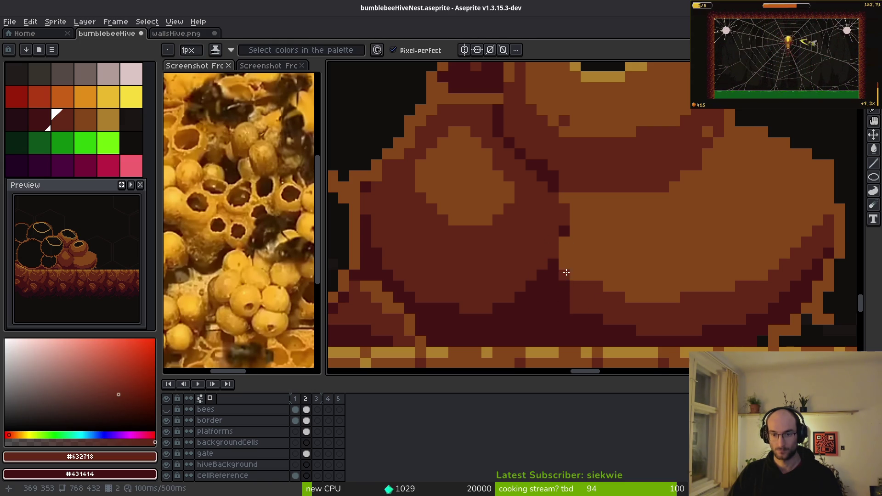
scroll(565, 275, "up", 2)
left_click_drag(561, 256, 581, 287)
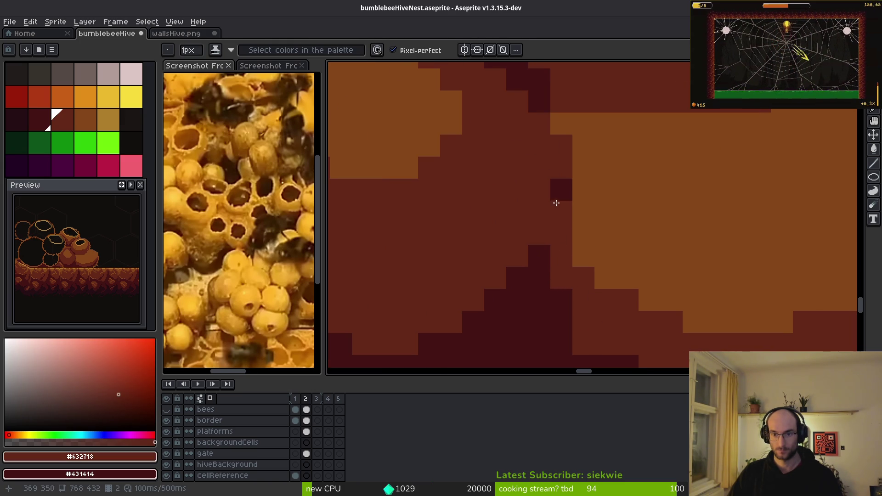
- Paint a red-brown #632718 shadow stroke along the pot's lower edge
scroll(557, 207, "down", 3)
scroll(604, 206, "up", 3)
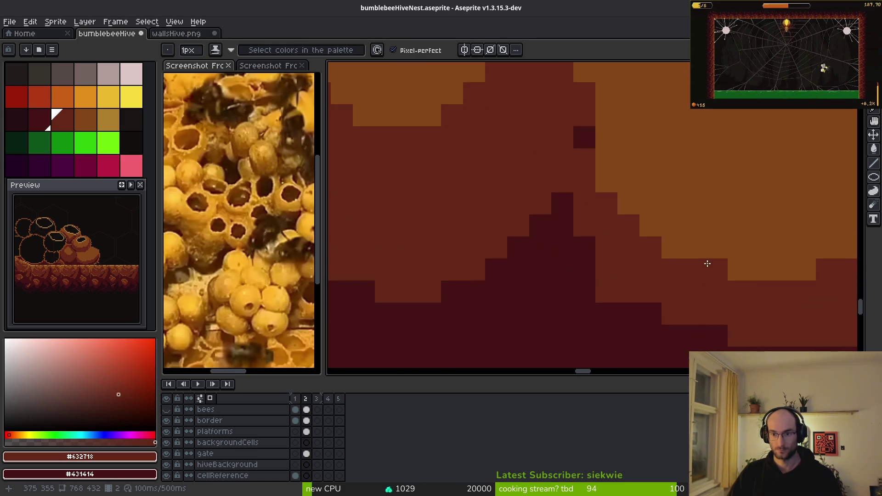
scroll(707, 263, "down", 3)
scroll(612, 236, "up", 3)
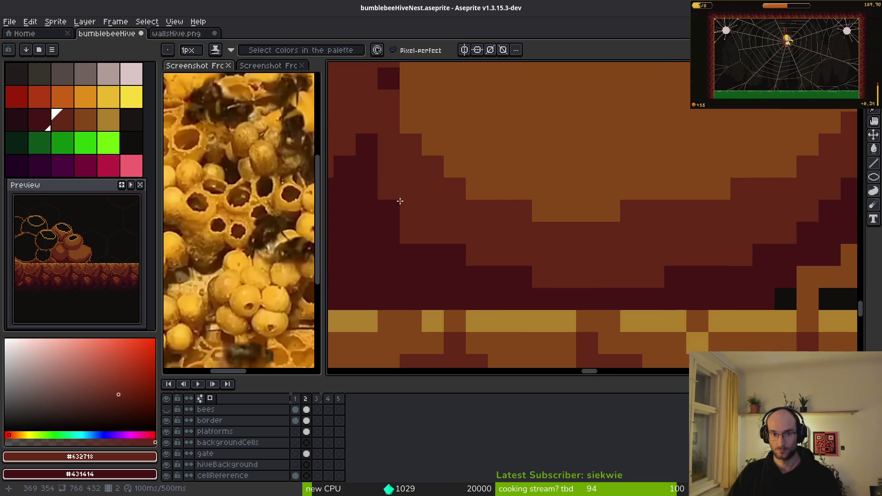
left_click(376, 204, "alt")
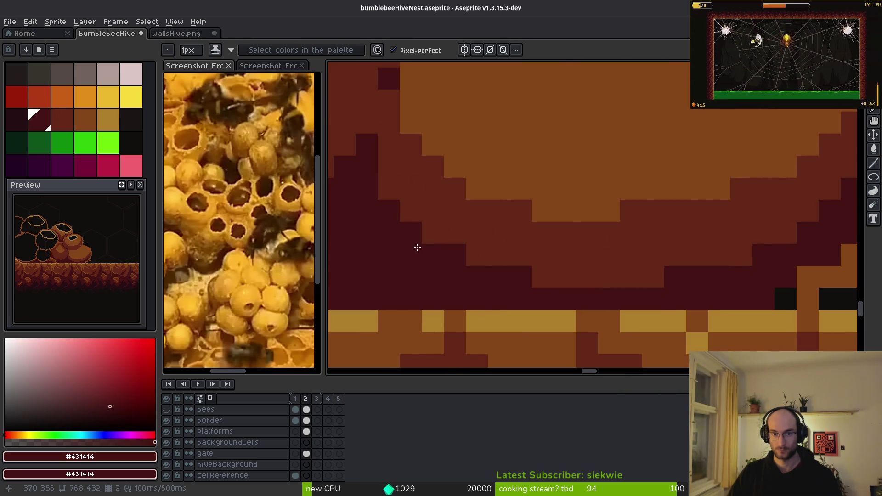
scroll(473, 269, "down", 3)
scroll(661, 260, "up", 4)
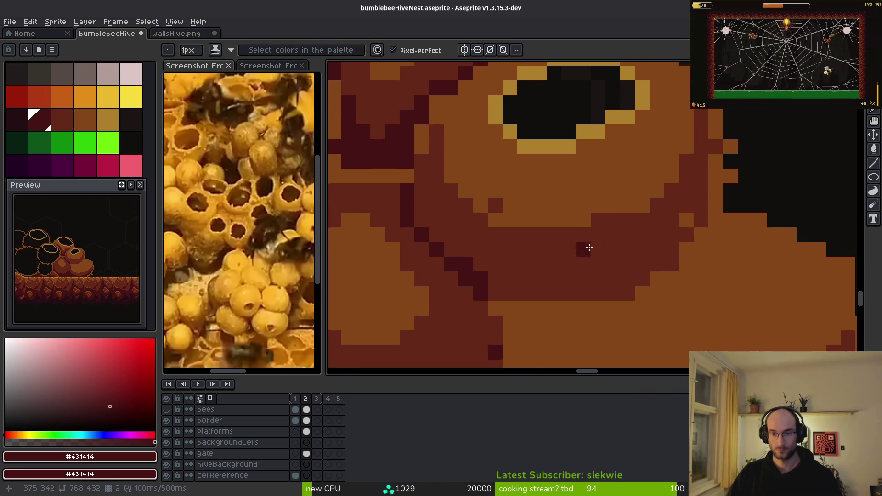
left_click(582, 246, "alt")
scroll(531, 301, "up", 2)
left_click_drag(531, 302, 696, 303)
- Add maroon shadow pixels along the pot's right edge
scroll(531, 303, "right", 3)
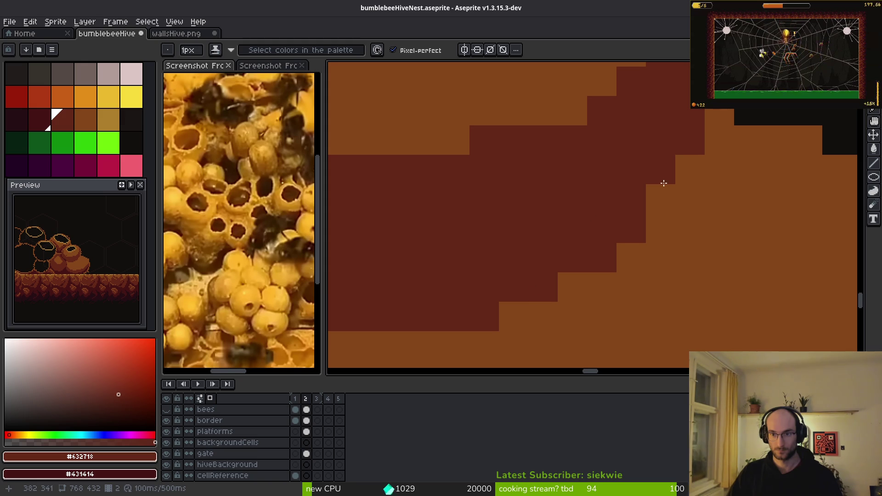
scroll(662, 162, "down", 3)
scroll(662, 183, "up", 2)
mouse_move(659, 147)
left_mouse_down()
mouse_move(659, 124)
mouse_move(673, 173)
left_mouse_up()
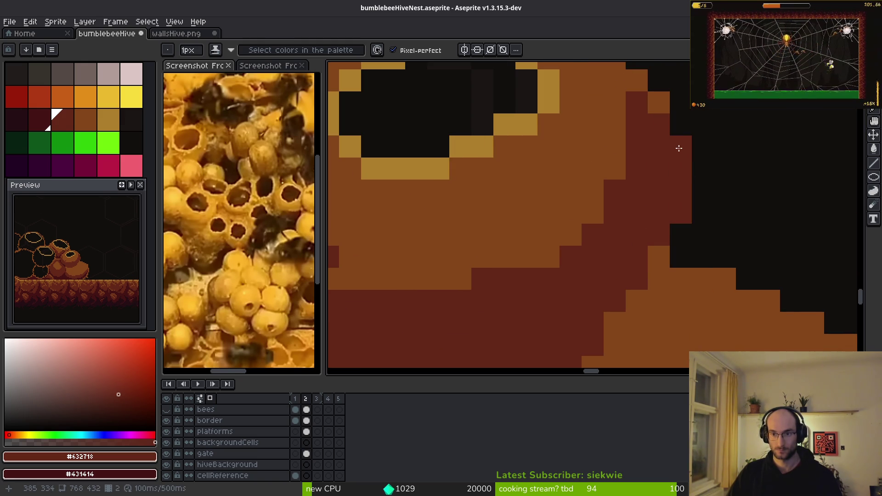
- Zoom in on the pot's right edge with the single-pixel Pencil active
key("e")
scroll(674, 217, "down", 3)
scroll(715, 248, "up", 3)
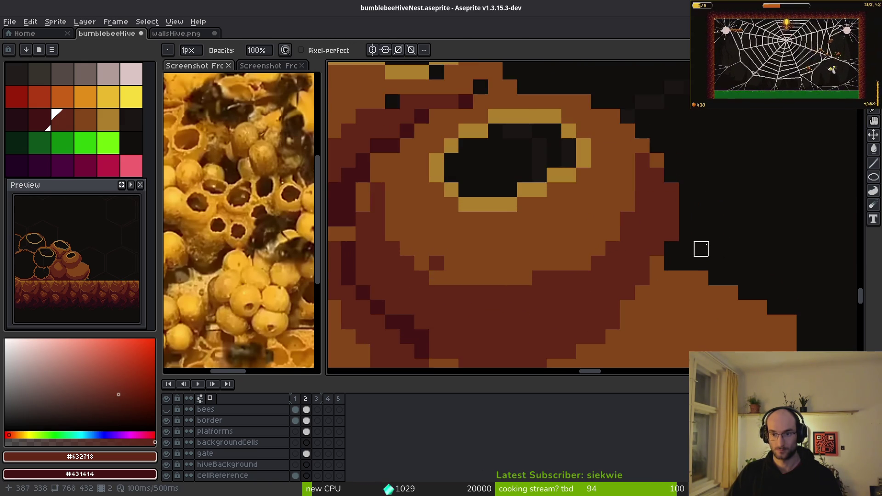
scroll(689, 255, "up", 2)
key("b")
mouse_move(641, 266)
left_mouse_down()
mouse_move(646, 228)
mouse_move(615, 223)
left_mouse_up()
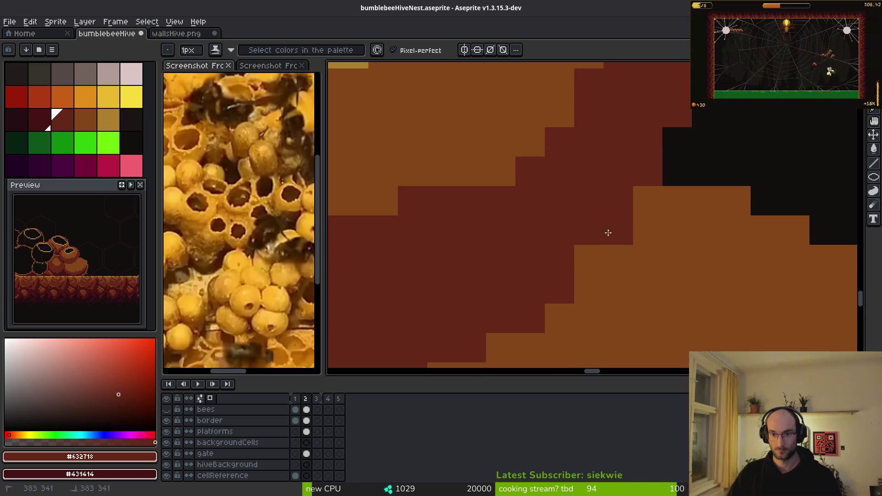
scroll(615, 222, "down", 3)
scroll(649, 252, "up", 2)
scroll(652, 202, "up", 3)
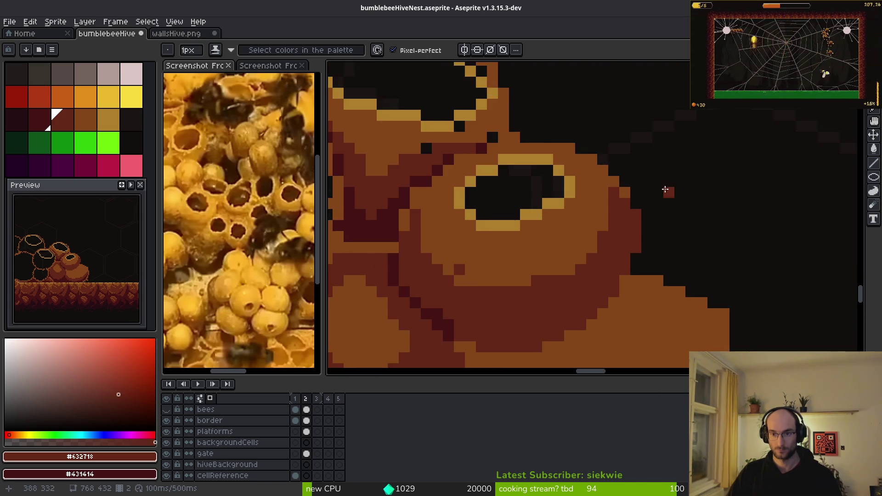
scroll(628, 294, "down", 3)
scroll(628, 297, "up", 3)
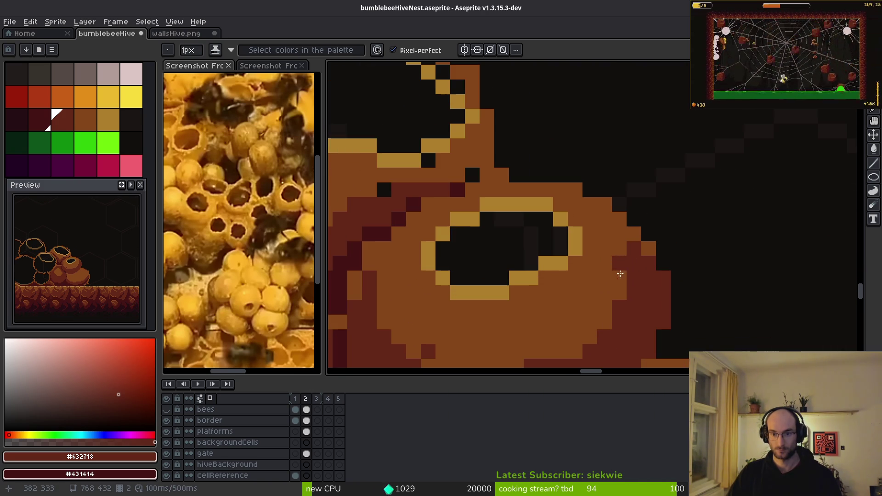
- Alternate the palette colour between medium brown #854619 and darker red-brown #632718
key("bracketright")
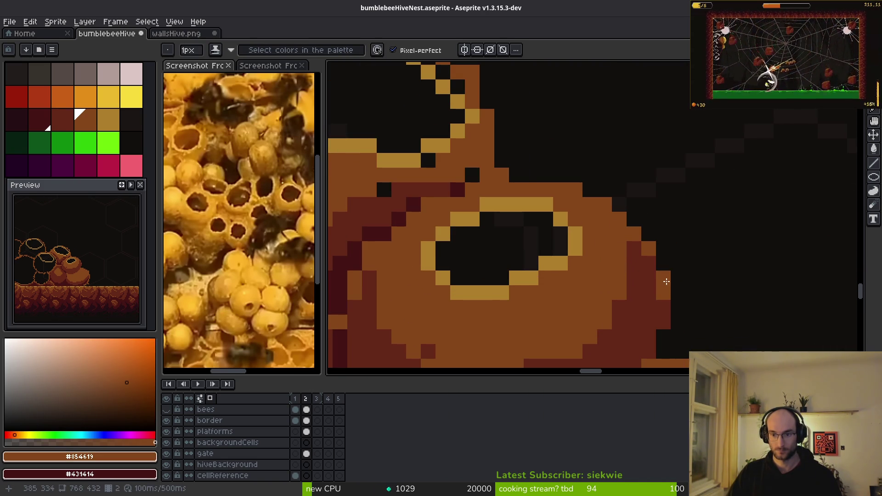
scroll(666, 281, "down", 3)
scroll(744, 315, "up", 3)
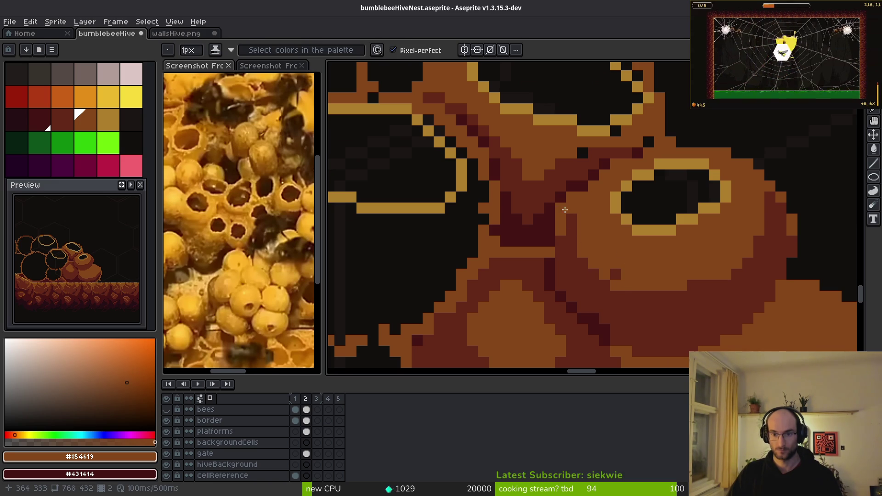
key("bracketleft")
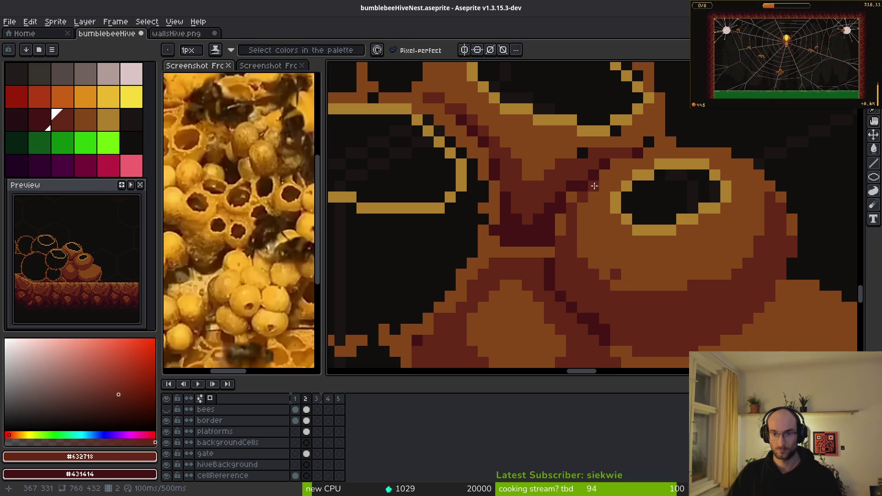
key("bracketright")
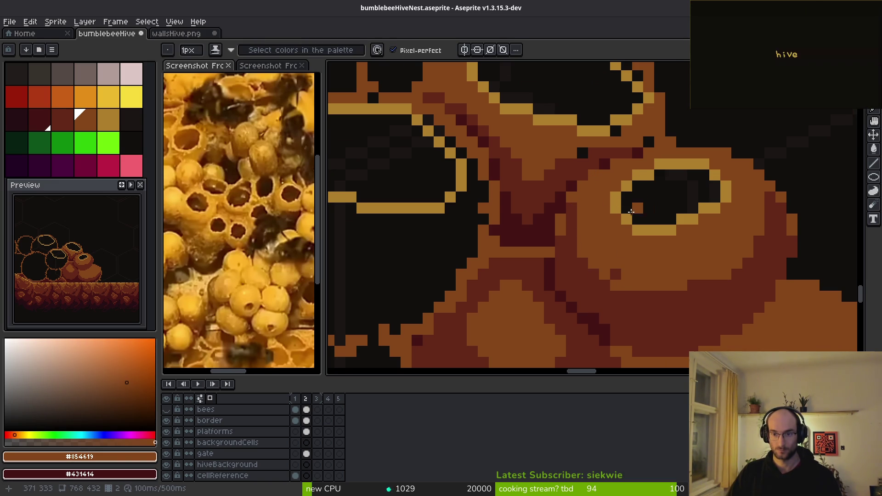
scroll(661, 244, "down", 3)
scroll(650, 261, "up", 5)
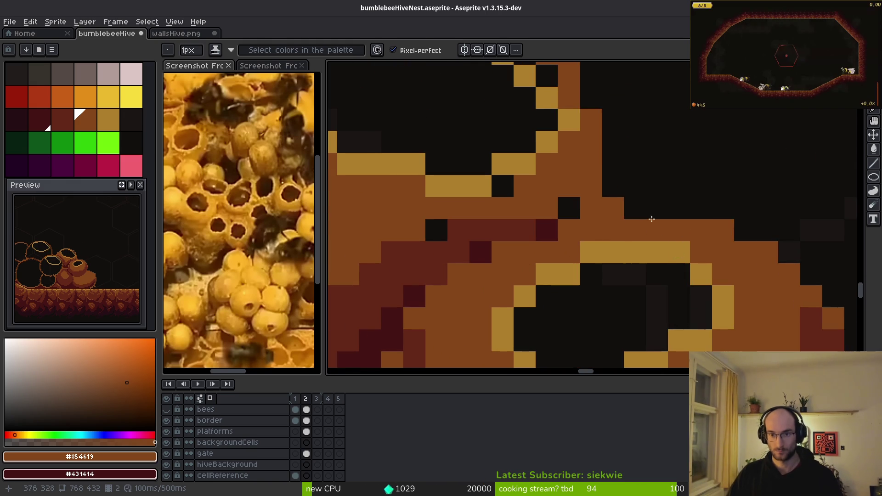
key("e")
key("f")
key("bracketleft")
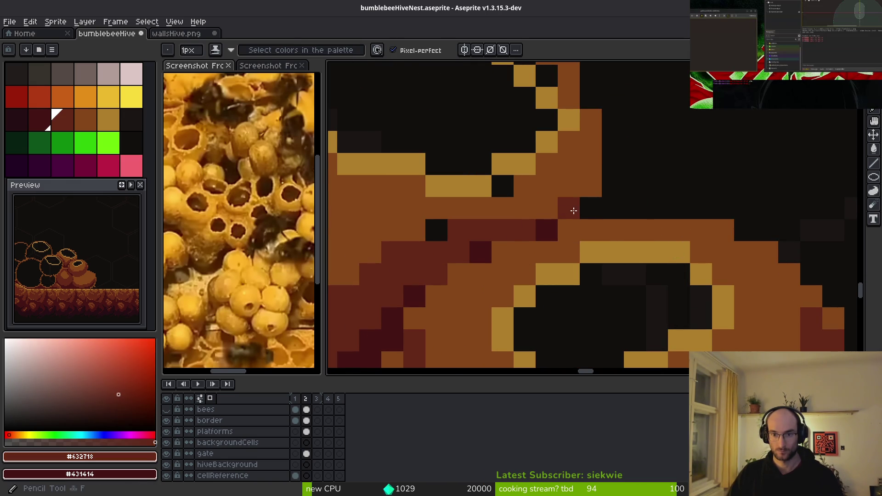
scroll(669, 225, "down", 4)
scroll(616, 253, "up", 3)
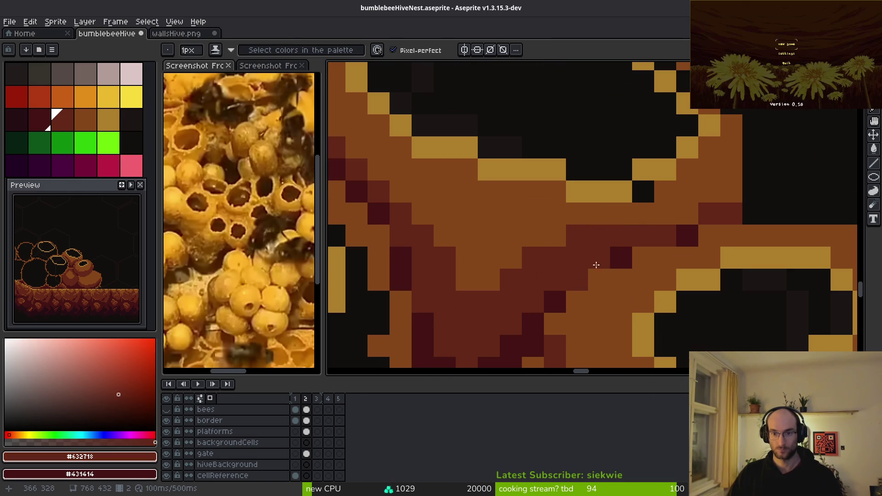
scroll(616, 253, "up", 1)
- Paint red-brown #632718 and dark #431414 shading pixels into the wax between the pots
key("bracketright")
left_click(615, 249)
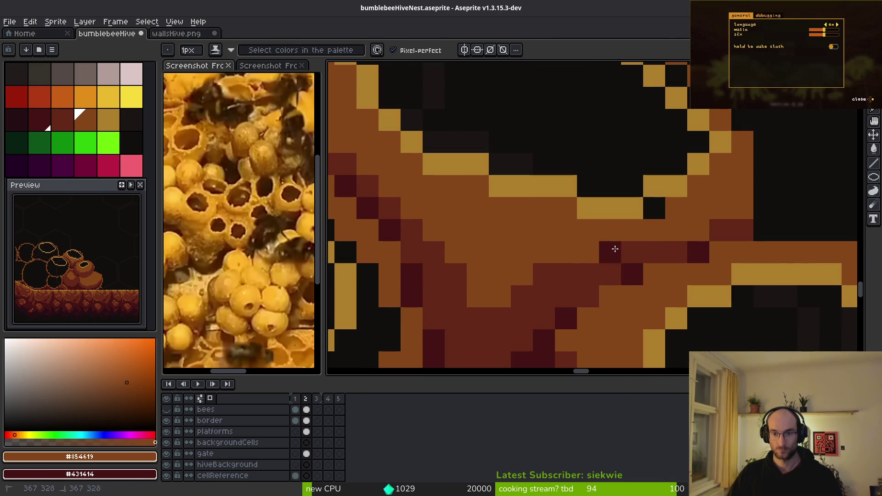
key("shift+0")
right_click(610, 256)
scroll(610, 256, "down", 4)
scroll(613, 280, "up", 4)
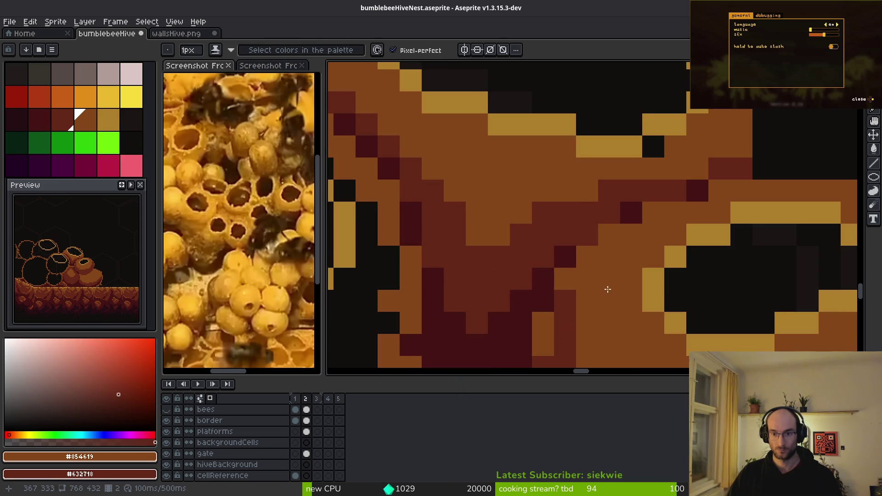
left_click(568, 250, "alt")
left_click_drag(569, 249, 619, 221)
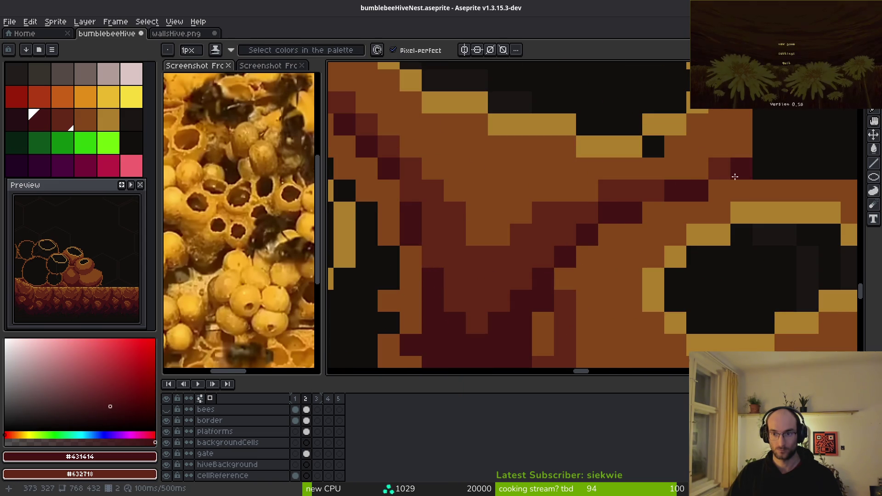
- Patch the three gaps in the upper pot's gold rim with the sampled gold colour
scroll(731, 174, "down", 5)
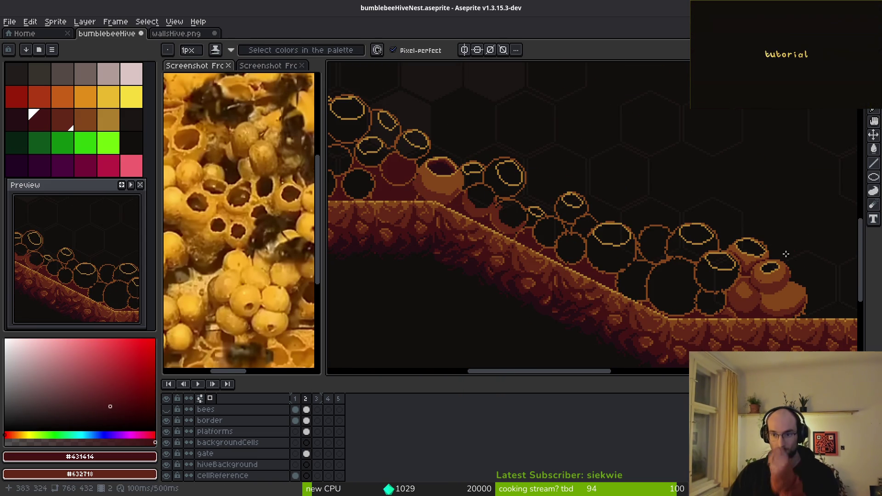
scroll(659, 227, "up", 8)
left_click(632, 216, "alt")
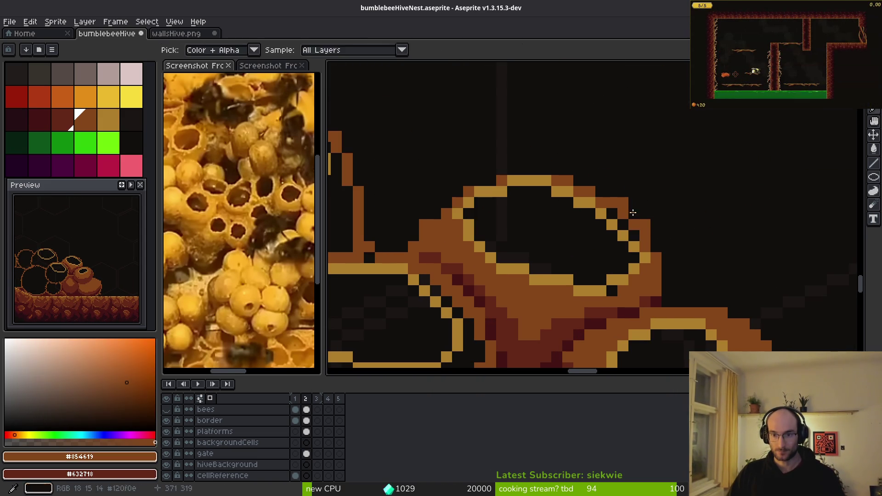
scroll(597, 212, "up", 1)
left_click(597, 209, "alt")
left_click(623, 230)
left_click(645, 253)
left_click(579, 274)
- Fill the pot's opening with dark maroon #431414 and darken a stray pixel beside it
scroll(597, 270, "down", 1)
scroll(597, 271, "down", 2)
key("g")
right_click(545, 234)
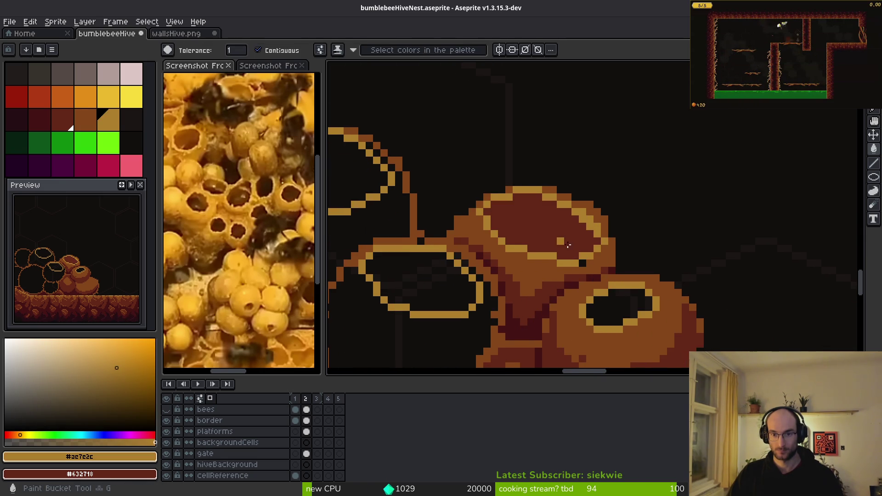
scroll(551, 338, "up", 4)
left_click(565, 321, "alt")
right_click(544, 338)
right_click(528, 221)
- Draw a red-brown #632718 line across the dark opening
key("b")
left_click(485, 177, "alt")
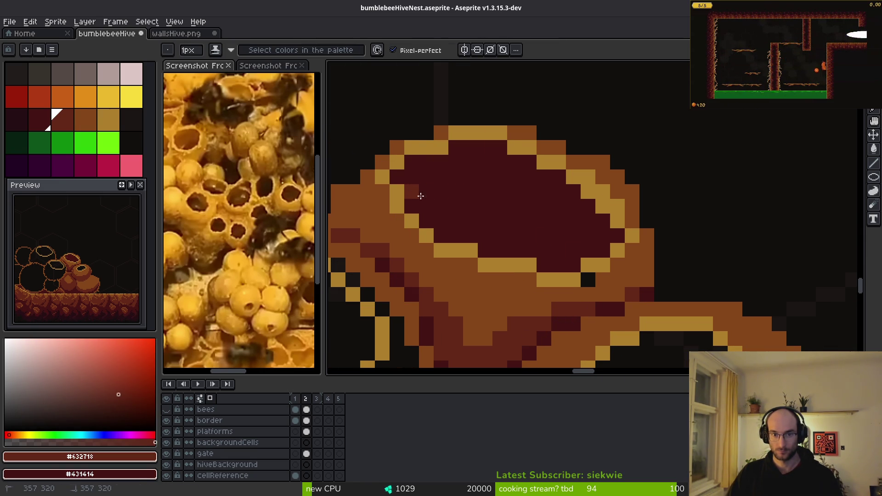
mouse_move(416, 178)
left_mouse_down()
mouse_move(573, 213)
mouse_move(610, 237)
left_mouse_up()
scroll(652, 218, "down", 3)
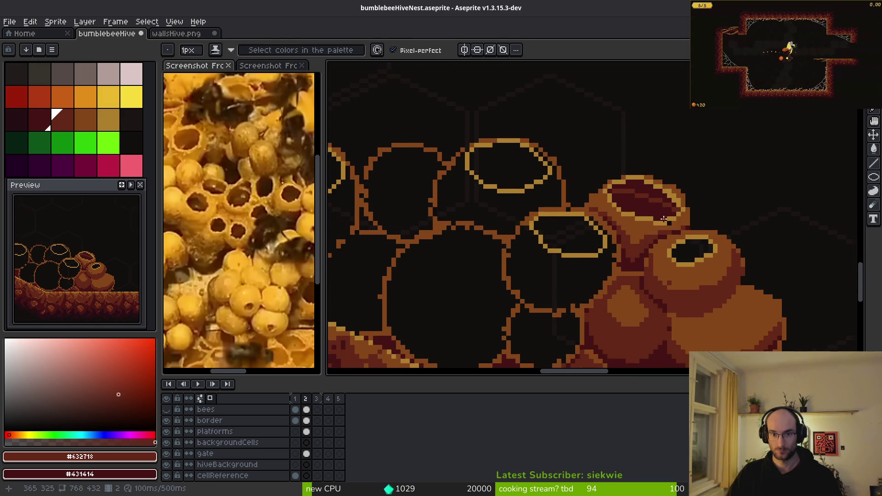
scroll(571, 195, "up", 5)
scroll(572, 195, "up", 1)
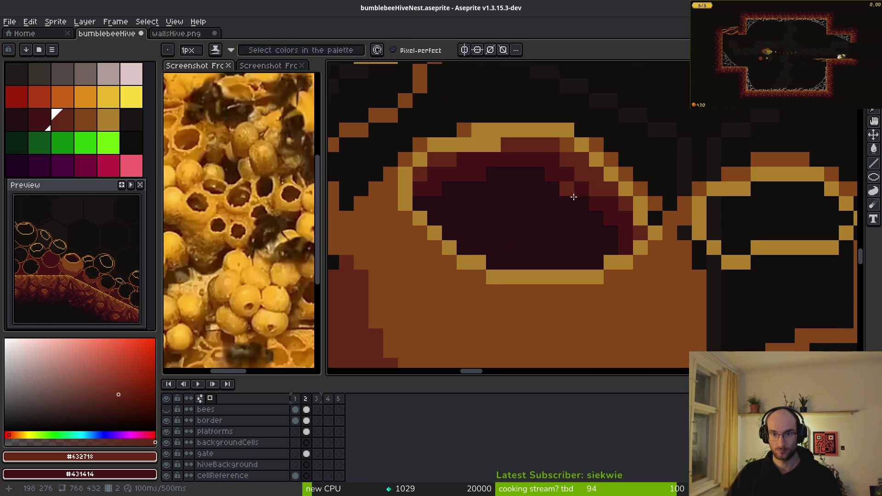
- Paint a lighter brown highlight across the cell top and the opening's inner shading
mouse_move(623, 214)
left_mouse_down()
mouse_move(449, 203)
mouse_move(634, 216)
mouse_move(695, 234)
left_mouse_up()
scroll(642, 217, "down", 1)
scroll(561, 195, "up", 1)
scroll(539, 156, "up", 1)
mouse_move(438, 122)
left_mouse_down()
mouse_move(472, 96)
mouse_move(554, 99)
mouse_move(696, 196)
mouse_move(688, 175)
mouse_move(762, 239)
mouse_move(536, 133)
mouse_move(395, 124)
mouse_move(437, 187)
mouse_move(388, 151)
mouse_move(701, 211)
mouse_move(745, 261)
mouse_move(716, 233)
mouse_move(632, 188)
left_mouse_up()
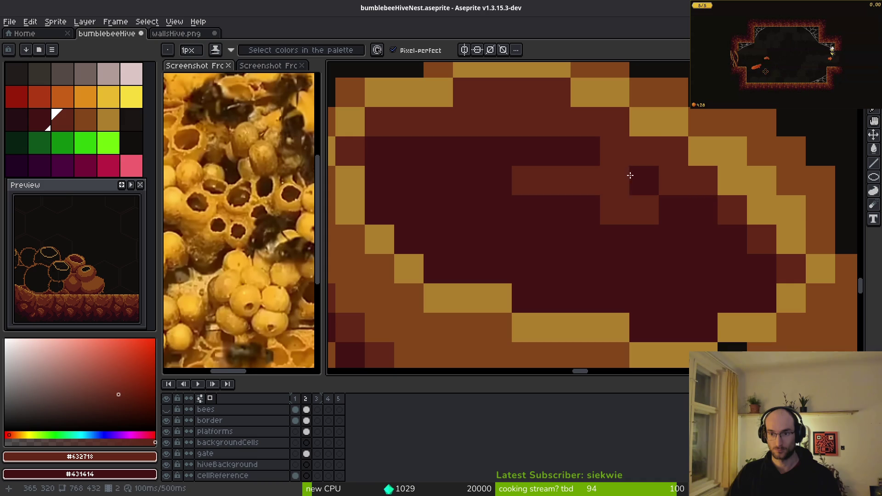
mouse_move(597, 151)
left_mouse_down()
mouse_move(587, 201)
mouse_move(613, 147)
mouse_move(648, 240)
left_mouse_up()
- Paint near-black shadow strokes across the upper pot's opening, redoing one stroke a row lower
scroll(647, 241, "down", 5)
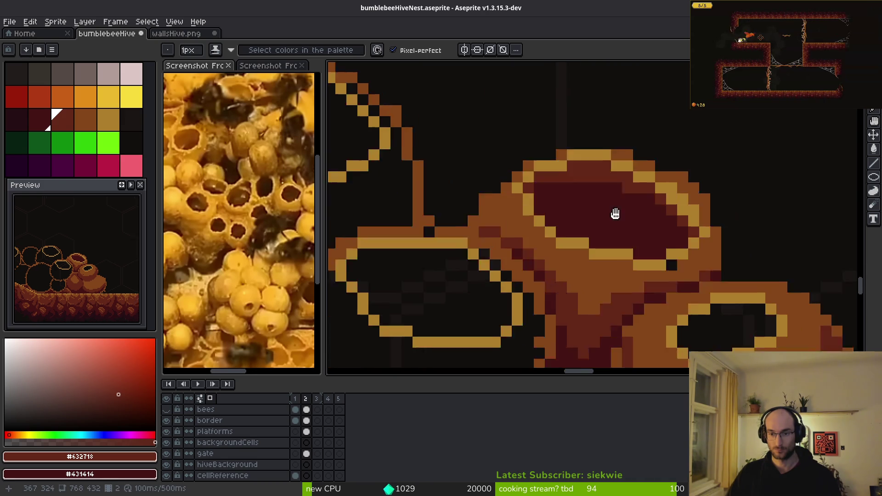
left_click(21, 119)
scroll(488, 155, "up", 3)
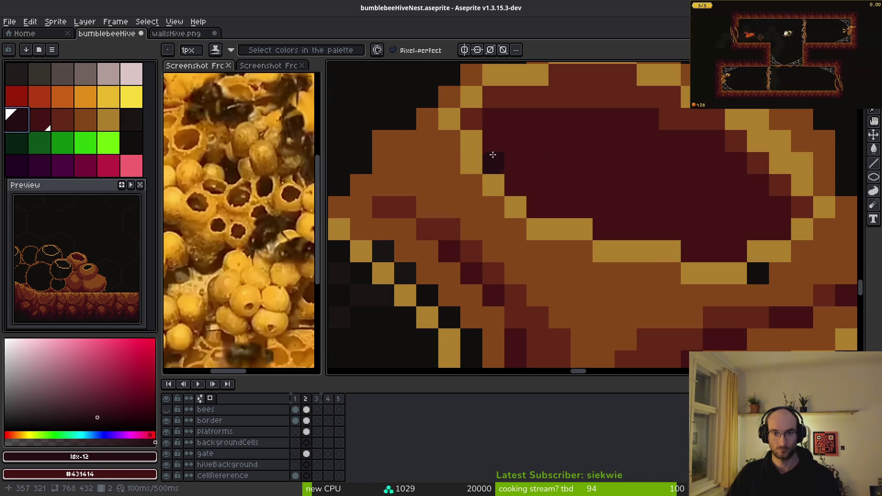
mouse_move(490, 153)
left_mouse_down()
mouse_move(560, 146)
mouse_move(739, 211)
mouse_move(664, 164)
left_mouse_up()
key("ctrl+z")
left_click_drag(742, 201, 701, 183)
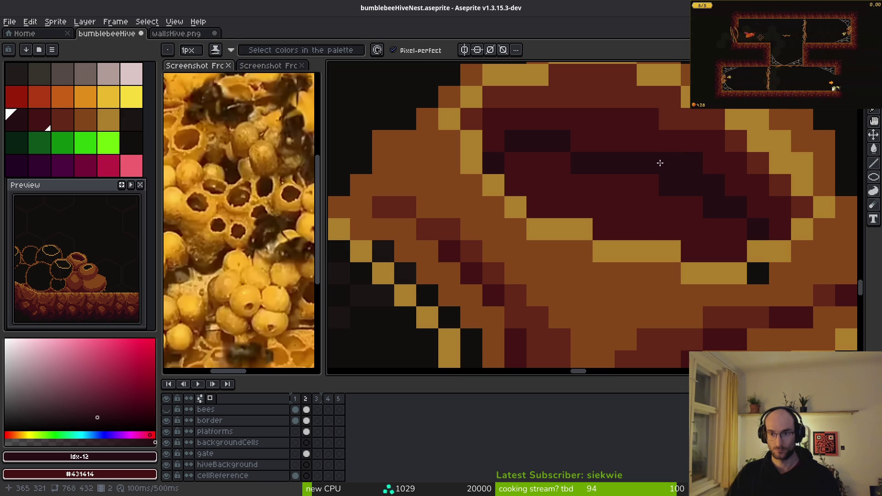
mouse_move(672, 162)
left_mouse_down()
mouse_move(632, 142)
mouse_move(531, 148)
left_mouse_up()
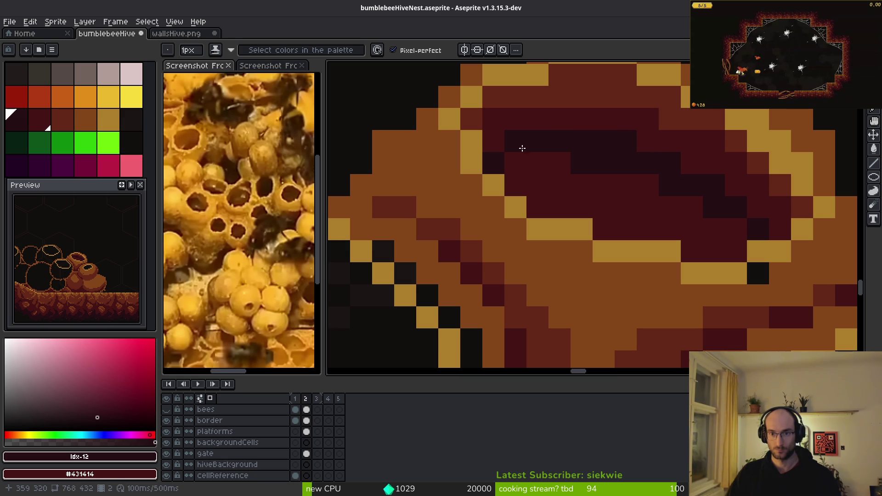
- Repaint a few dark pixels in the opening with red-brown #632718
left_click(504, 103, "alt")
left_click(503, 117)
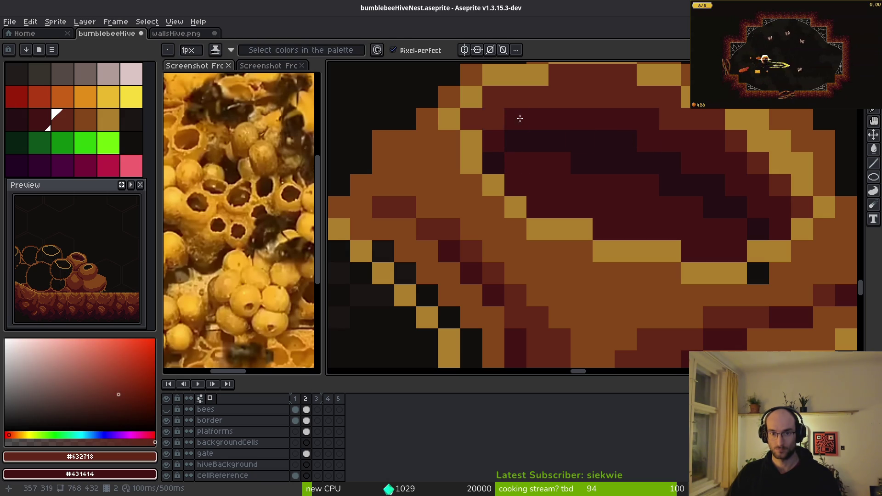
scroll(477, 114, "down", 4)
scroll(599, 220, "up", 4)
left_click(598, 220)
scroll(629, 257, "down", 2)
- Bucket-fill the centre of the opening with near-black #250c13
left_click(579, 187, "alt")
key("g")
left_click(612, 250)
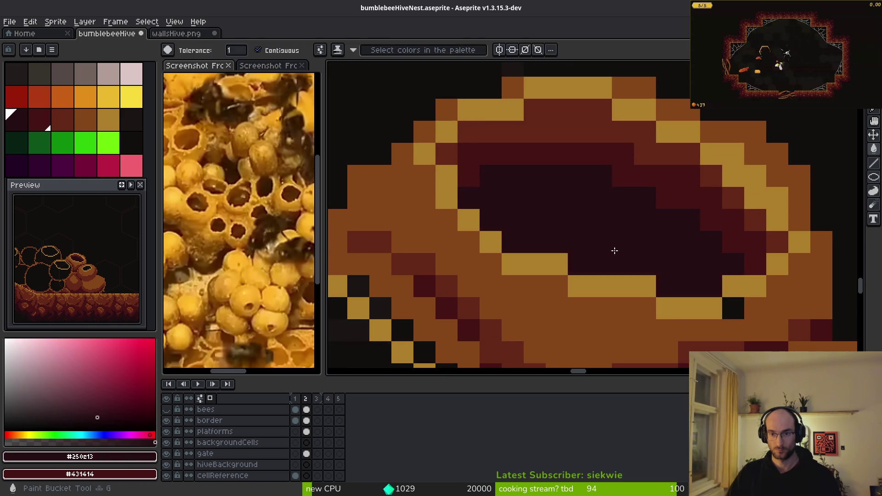
scroll(630, 271, "down", 2)
scroll(555, 280, "up", 5)
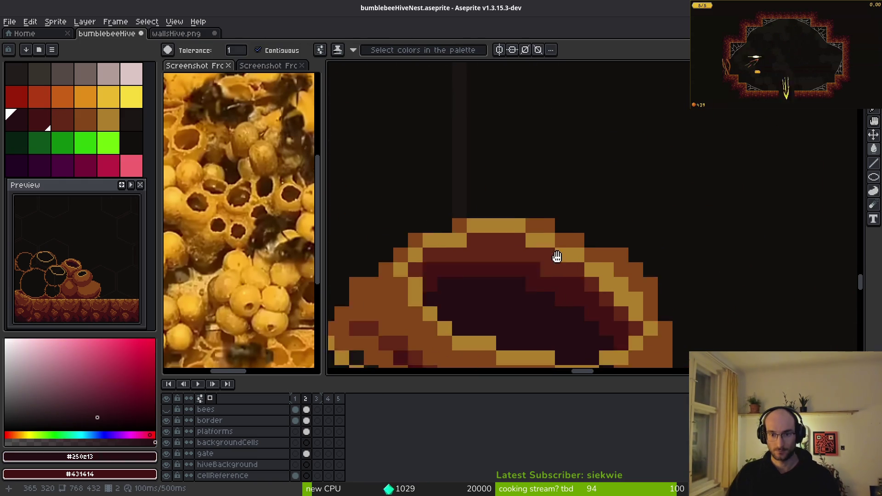
- Add dark red #431414 pixels inside the opening and darken two centre pixels near-black
left_click_drag(559, 292, 566, 287)
key("b")
left_click(557, 197, "alt")
mouse_move(482, 180)
left_mouse_down()
mouse_move(458, 184)
mouse_move(623, 173)
left_mouse_up()
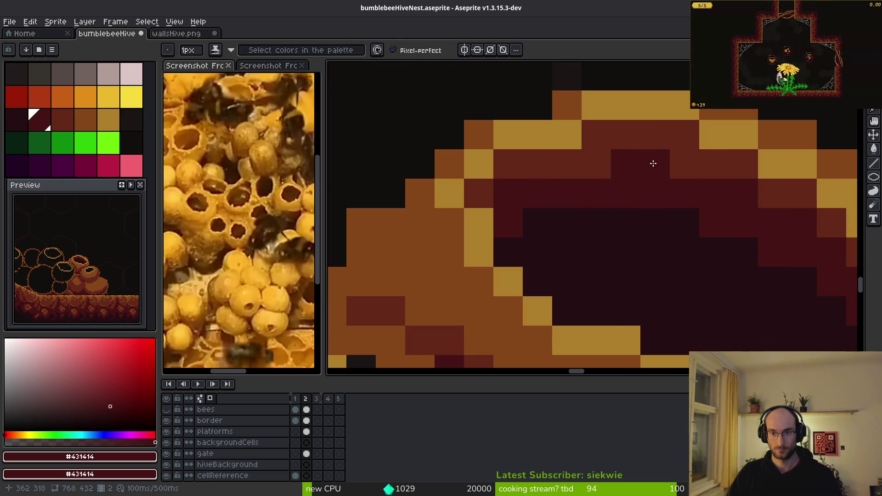
left_click(625, 247, "alt")
mouse_move(590, 198)
left_mouse_down()
mouse_move(583, 201)
mouse_move(625, 195)
left_mouse_up()
- Save the artwork with Ctrl+S
scroll(740, 268, "down", 1)
scroll(615, 241, "down", 1)
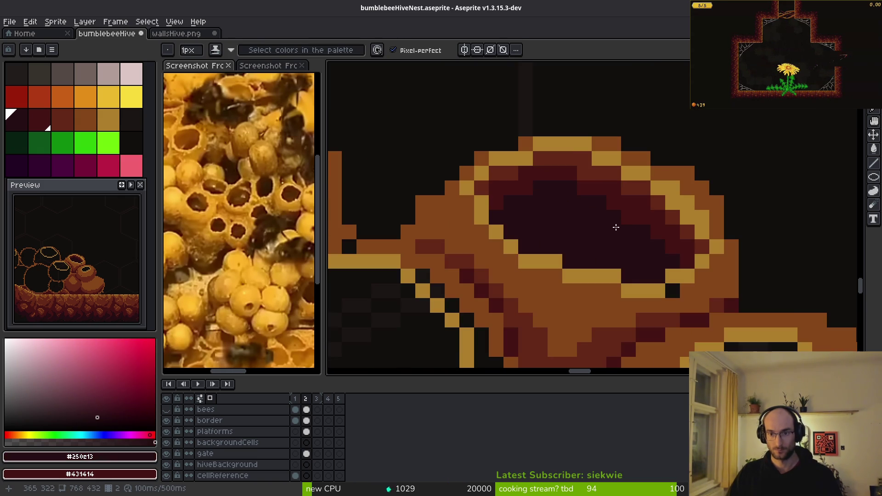
scroll(620, 236, "down", 3)
scroll(620, 247, "down", 1)
key("ctrl+s")
- Erase a stray pixel near the wax cell
scroll(713, 201, "up", 5)
scroll(714, 201, "up", 1)
key("e")
left_click(635, 258)
scroll(663, 197, "down", 2)
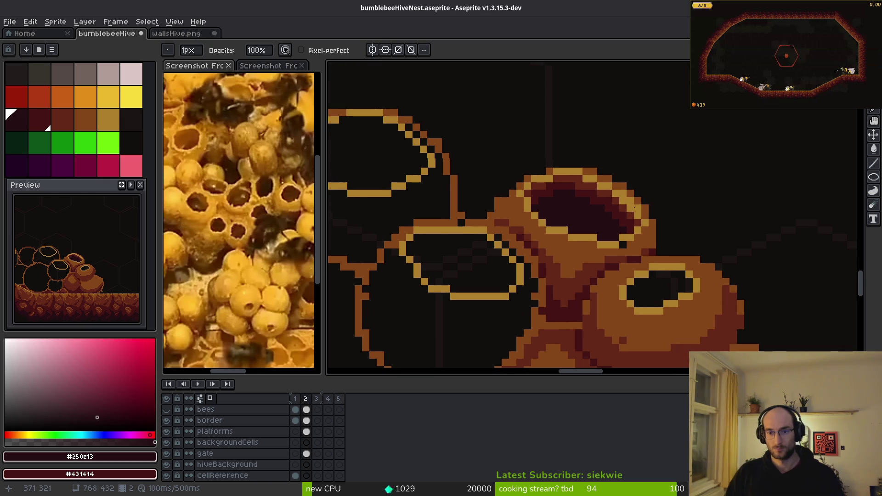
- Recolour the upper pot's rim pixels in red-brown and dark red #431414
scroll(541, 207, "up", 3)
left_click(490, 190, "alt")
key("b")
left_click(497, 191)
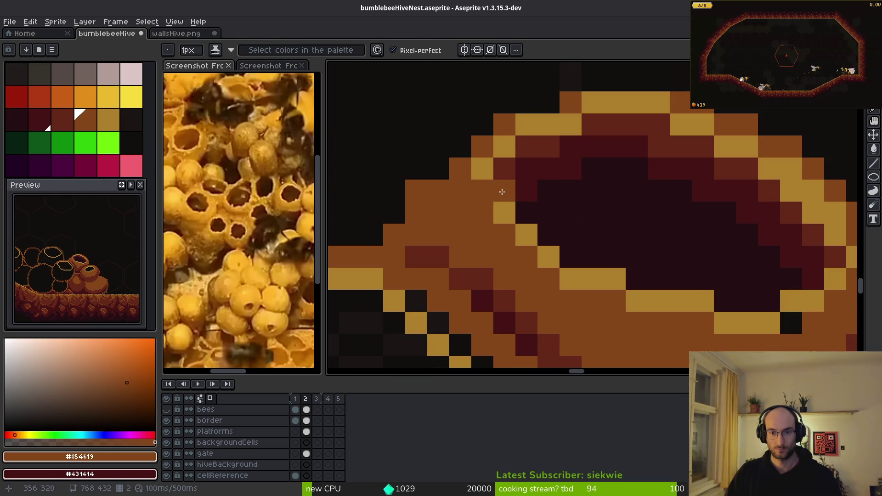
key("ctrl+z")
left_click(514, 189, "alt")
left_click(508, 189)
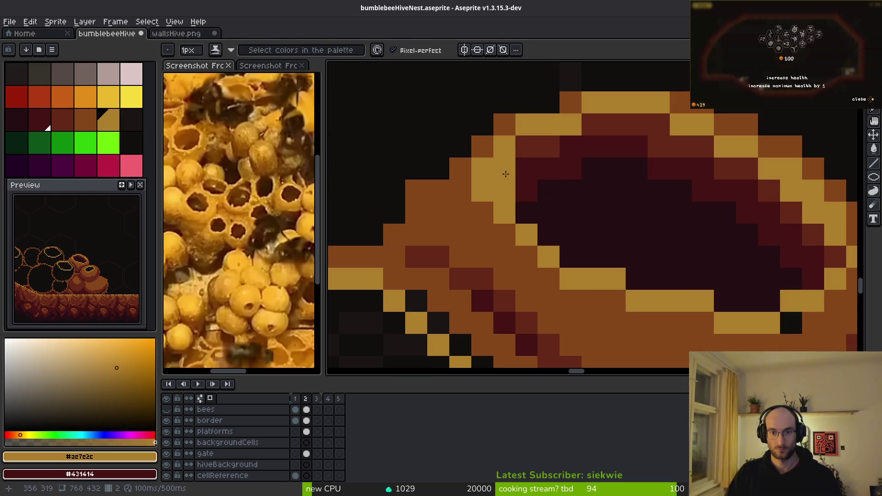
left_click(527, 190, "alt")
left_click(505, 190)
- Sample near-black #250e13, then zoom around the hive pots to inspect the shading
scroll(528, 193, "down", 2)
scroll(547, 189, "up", 2)
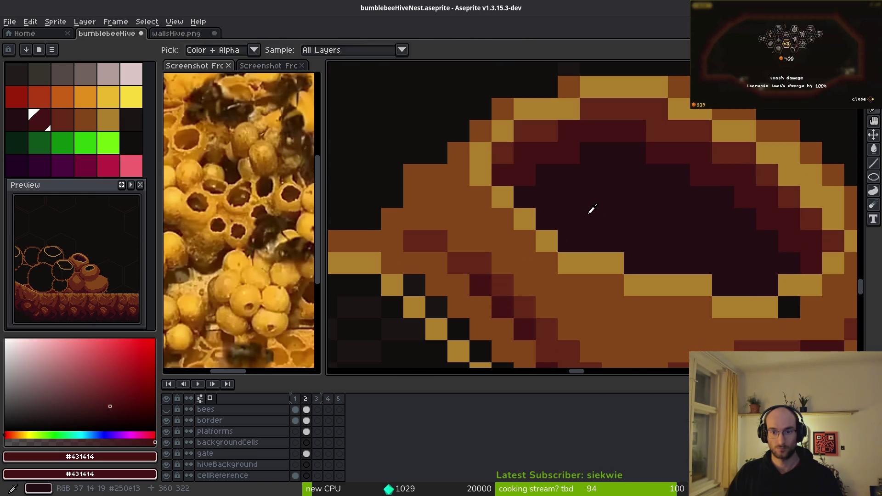
left_click(548, 190, "alt")
scroll(620, 218, "down", 5)
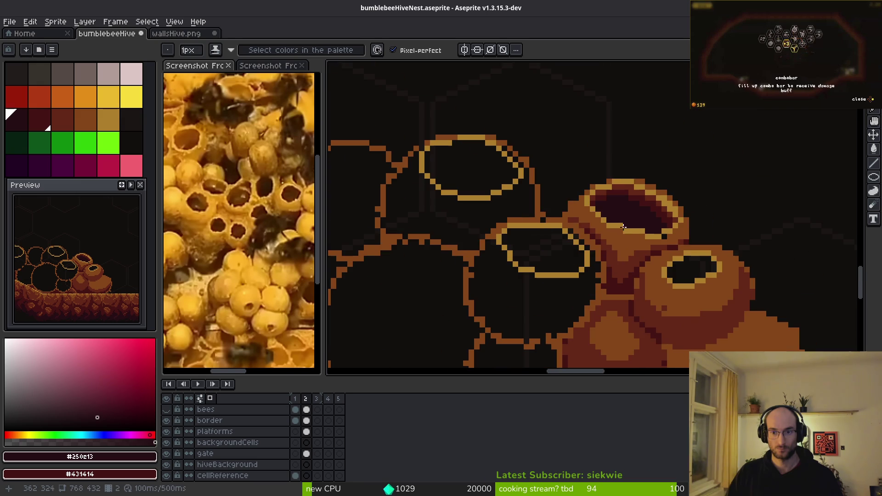
scroll(628, 220, "up", 5)
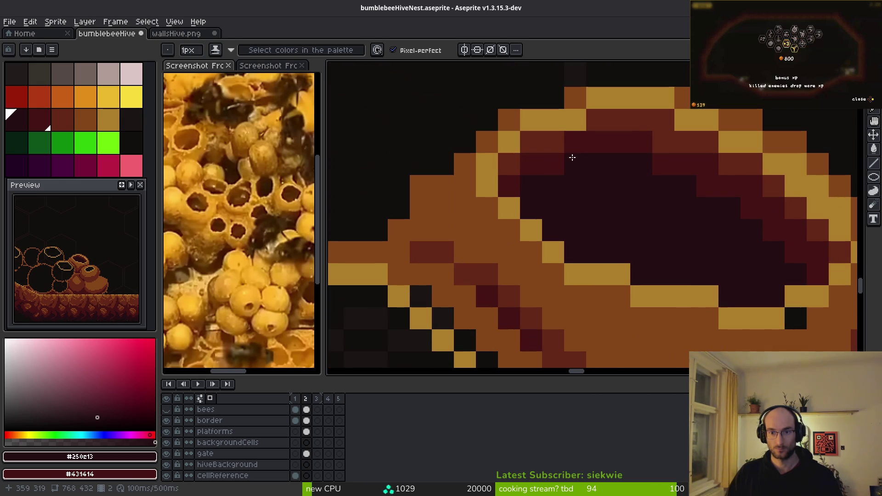
scroll(623, 225, "down", 5)
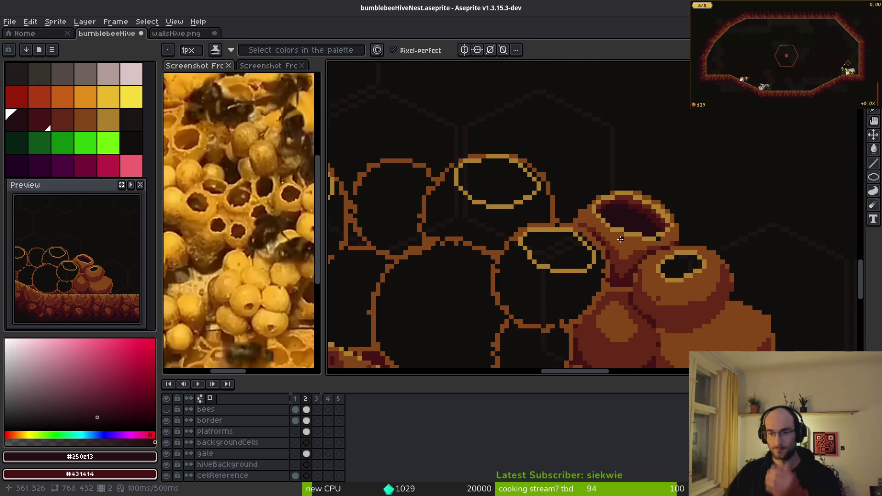
scroll(641, 220, "up", 5)
scroll(633, 226, "down", 5)
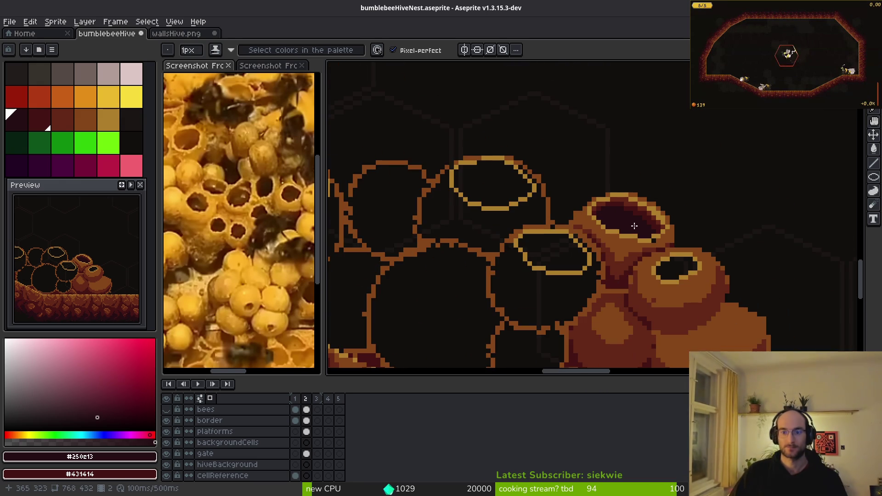
scroll(630, 227, "up", 3)
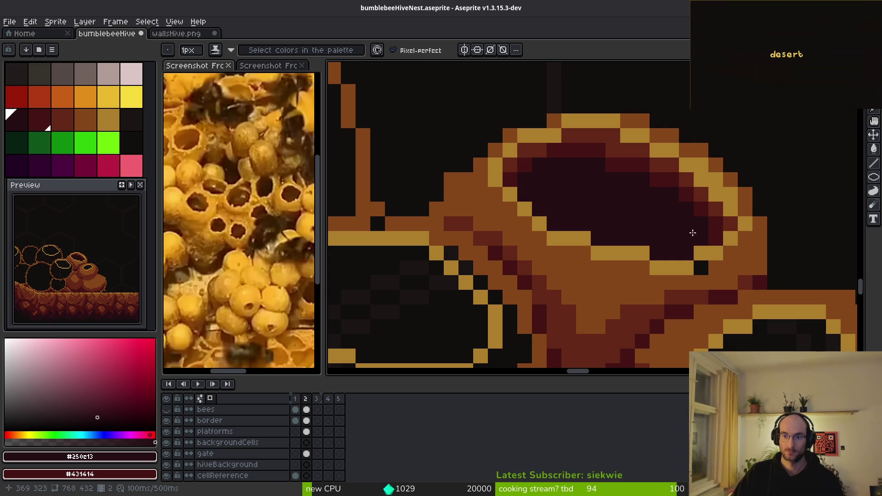
scroll(695, 229, "down", 3)
scroll(737, 236, "up", 3)
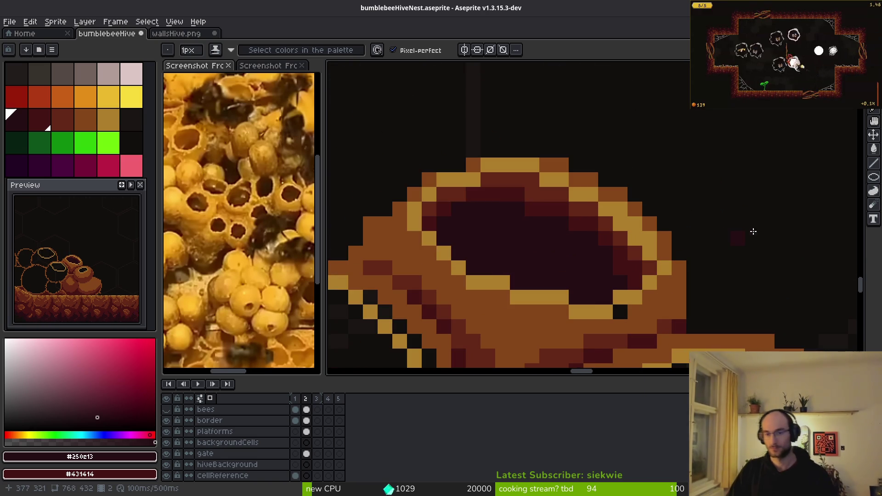
scroll(695, 234, "down", 3)
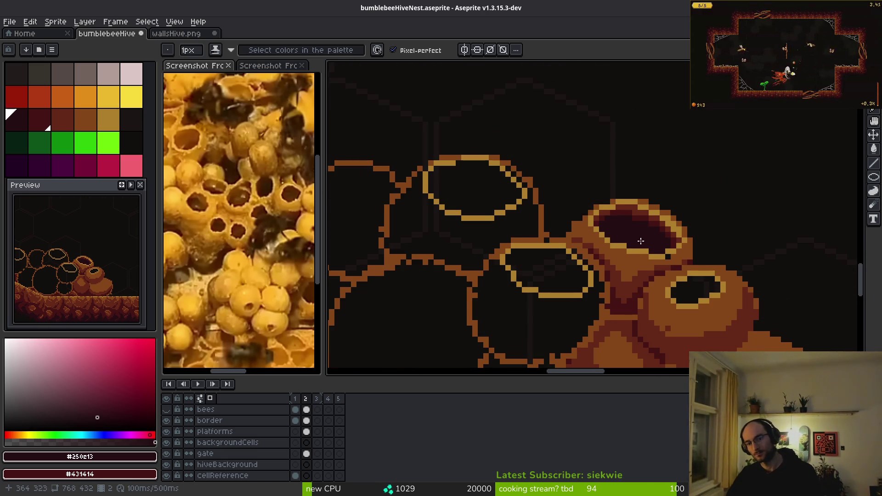
scroll(641, 242, "down", 1)
scroll(596, 207, "up", 3)
scroll(701, 212, "down", 2)
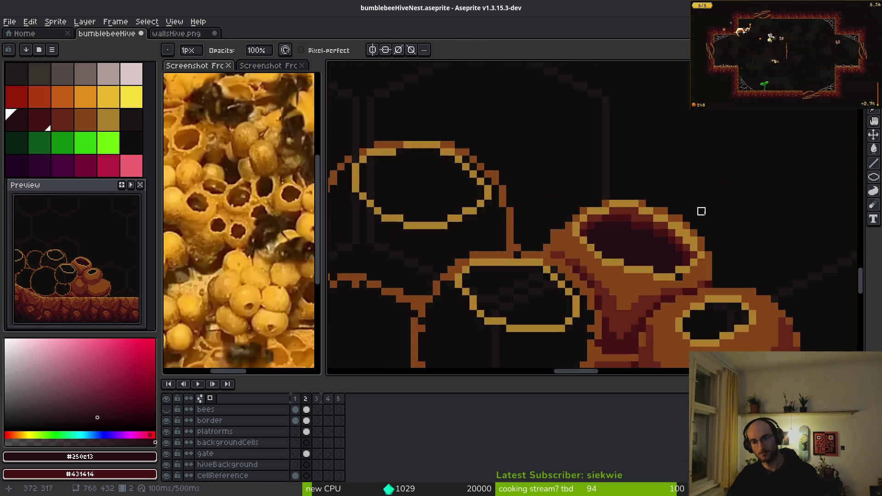
scroll(701, 211, "down", 1)
scroll(641, 241, "down", 1)
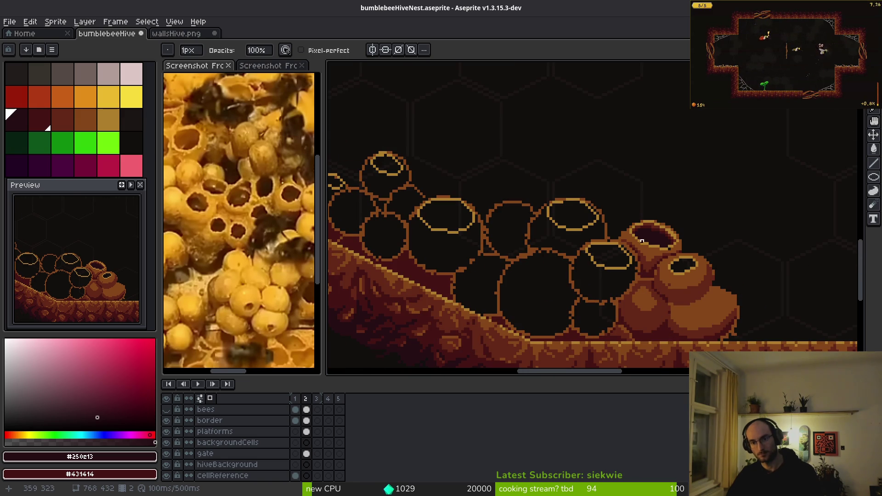
scroll(683, 273, "up", 5)
- Eyedrop the pots' mid brown #854619 as the drawing colour
left_click(612, 236, "alt")
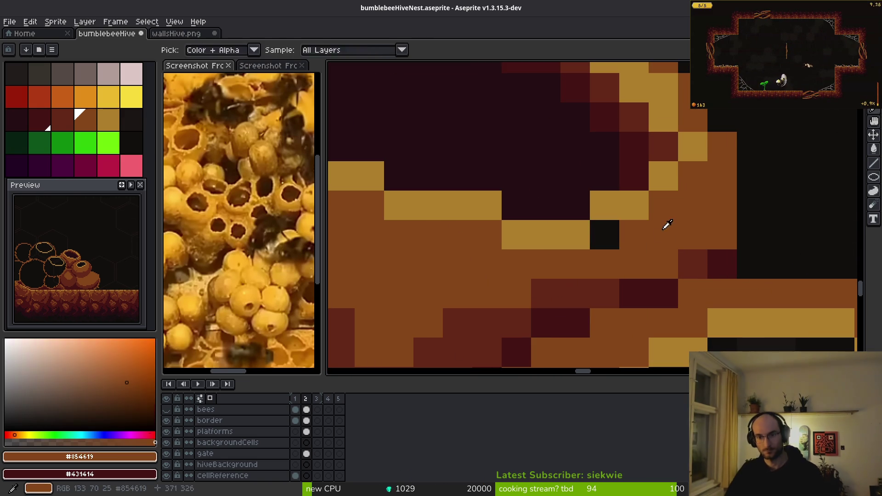
scroll(661, 267, "down", 4)
scroll(666, 282, "down", 4)
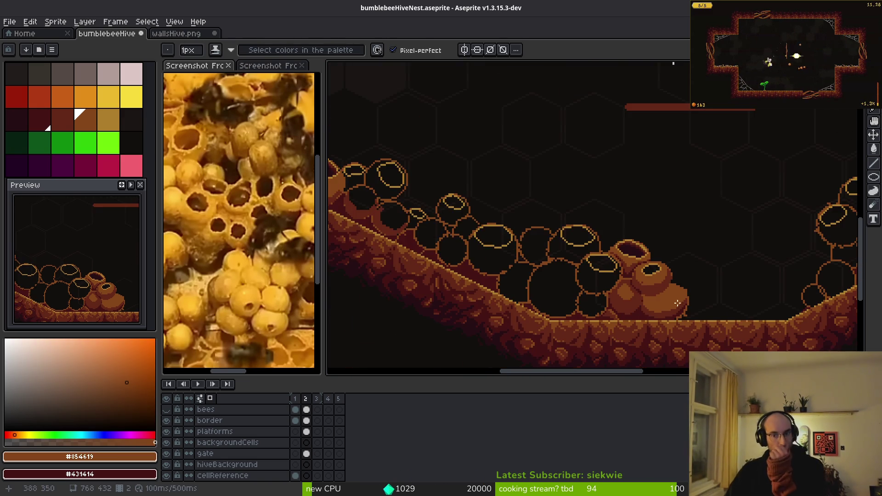
scroll(652, 275, "down", 4)
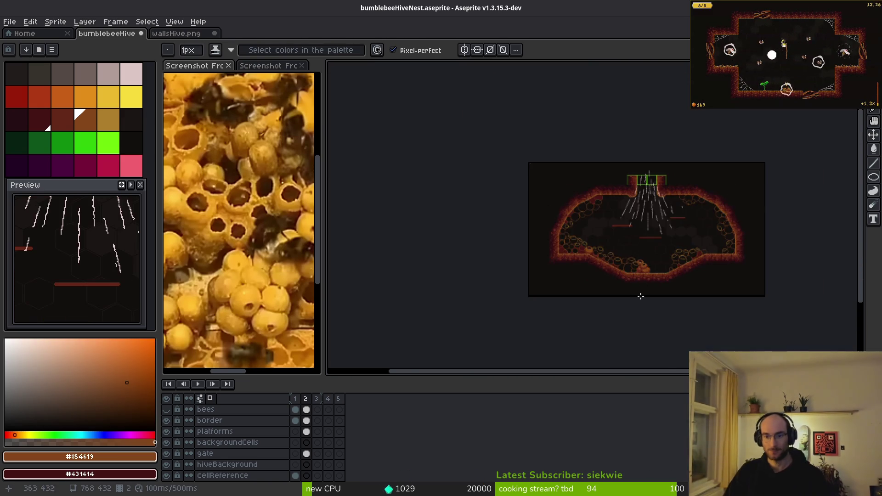
- Erase stray brown pixels along the lower pot's edge
scroll(640, 294, "up", 5)
scroll(624, 213, "down", 2)
scroll(595, 254, "up", 2)
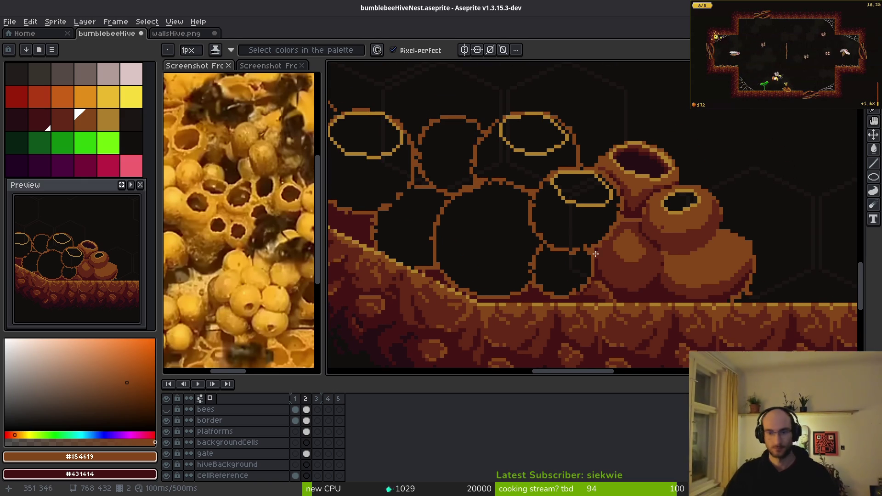
scroll(545, 276, "up", 5)
key("e")
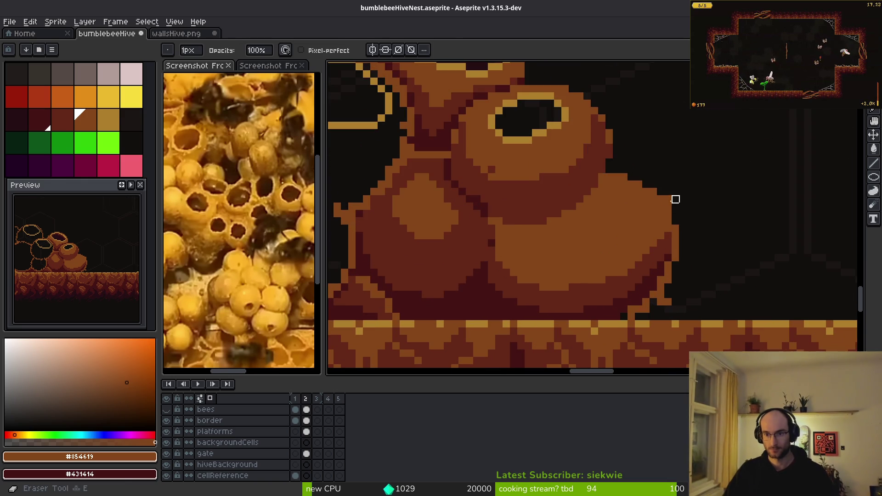
scroll(674, 203, "up", 3)
mouse_move(623, 181)
left_mouse_down()
mouse_move(666, 247)
mouse_move(732, 310)
left_mouse_up()
scroll(657, 211, "down", 3)
key("f")
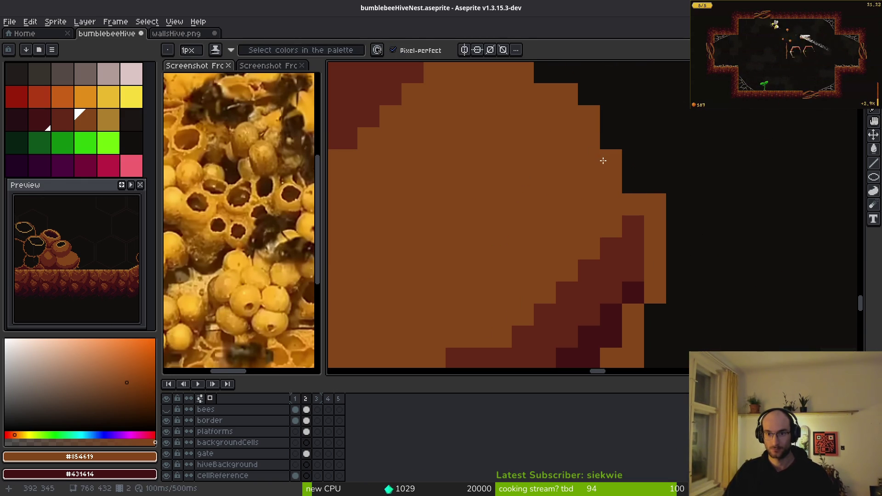
scroll(730, 257, "down", 3)
scroll(737, 244, "up", 3)
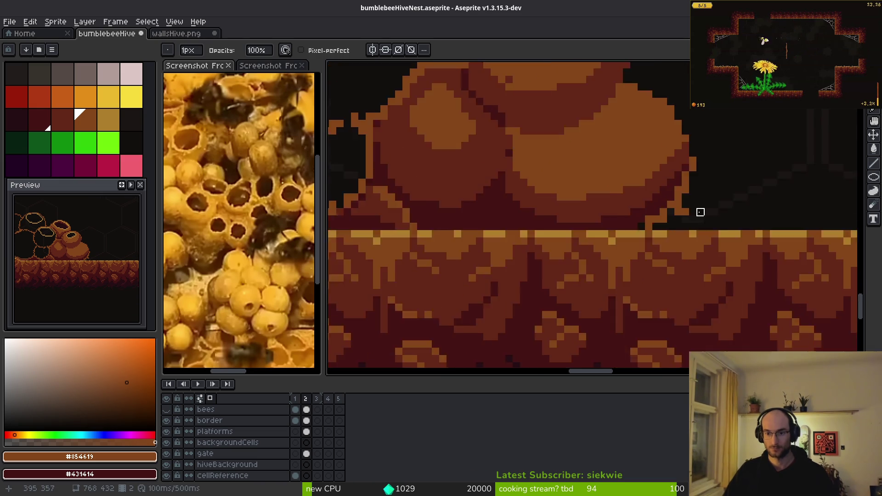
- Extend the pot's slope with a brown line and add dark red shading on its diagonal edge
left_click(629, 168, "alt")
scroll(665, 198, "down", 2)
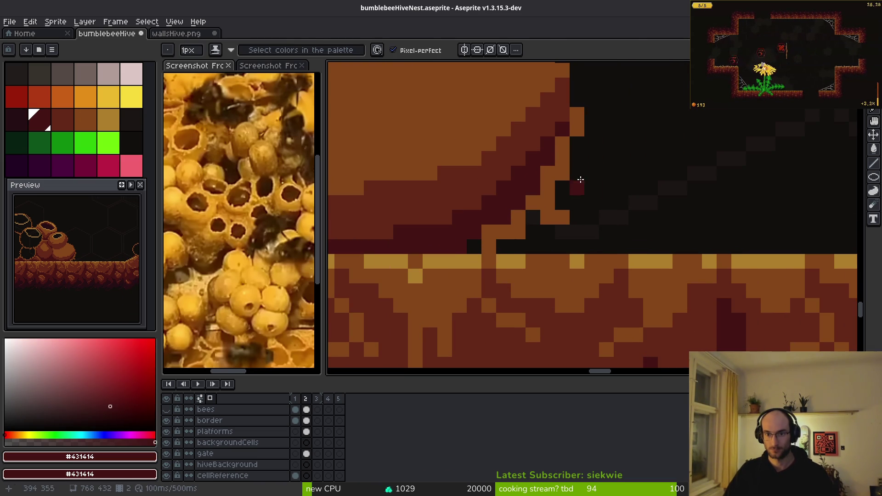
scroll(535, 187, "down", 2)
scroll(583, 239, "up", 1)
scroll(583, 239, "up", 3)
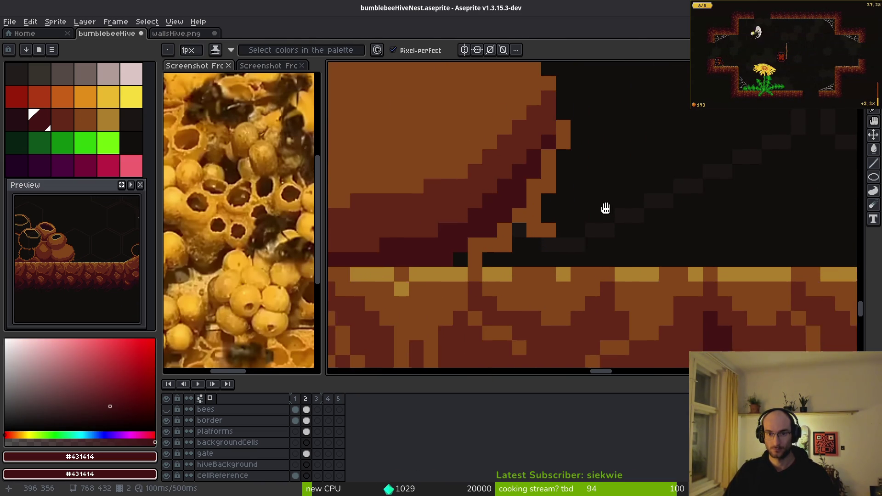
left_click(571, 149, "alt")
mouse_move(592, 133)
left_mouse_down()
mouse_move(693, 193)
mouse_move(714, 252)
left_mouse_up()
left_click(548, 166, "alt")
mouse_move(591, 157)
left_mouse_down()
mouse_move(655, 197)
mouse_move(656, 235)
mouse_move(594, 158)
mouse_move(527, 251)
left_mouse_up()
key("ctrl+z")
mouse_move(570, 175)
left_mouse_down()
mouse_move(491, 248)
mouse_move(559, 177)
left_mouse_up()
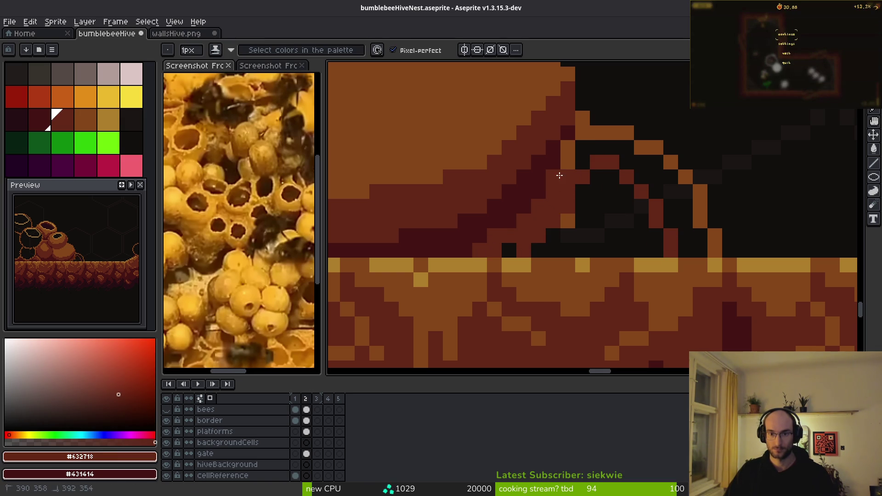
left_click(568, 162)
- Paint dark red pixels along the pot base and its bottom row
left_click(518, 183, "alt")
left_click(509, 251)
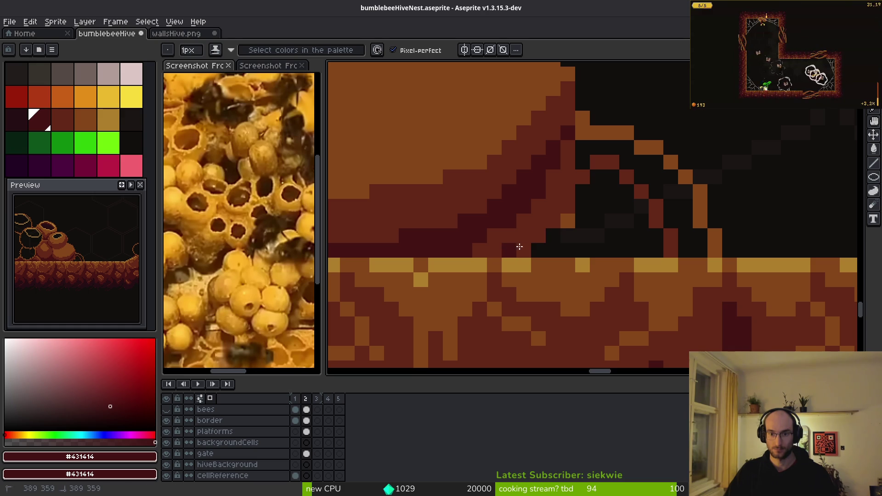
left_click_drag(634, 247, 574, 223)
left_click_drag(597, 251, 528, 251)
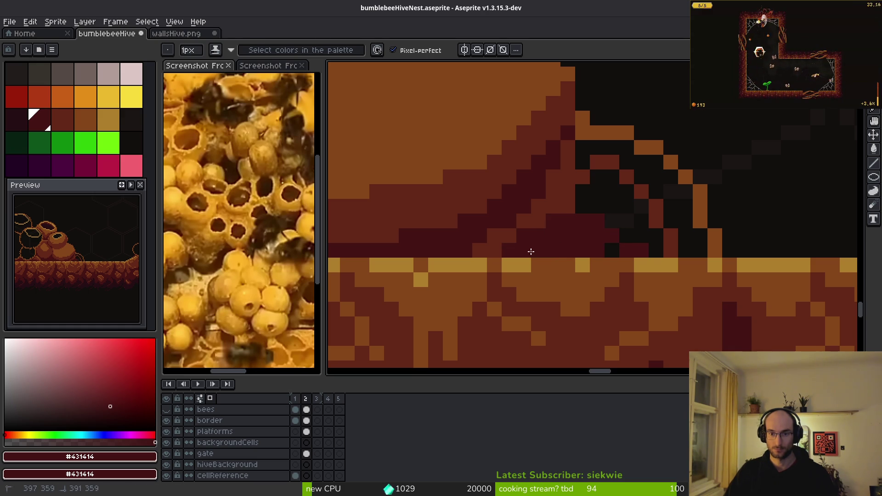
key("g")
left_click(62, 120)
left_click(643, 230)
key("ctrl+z")
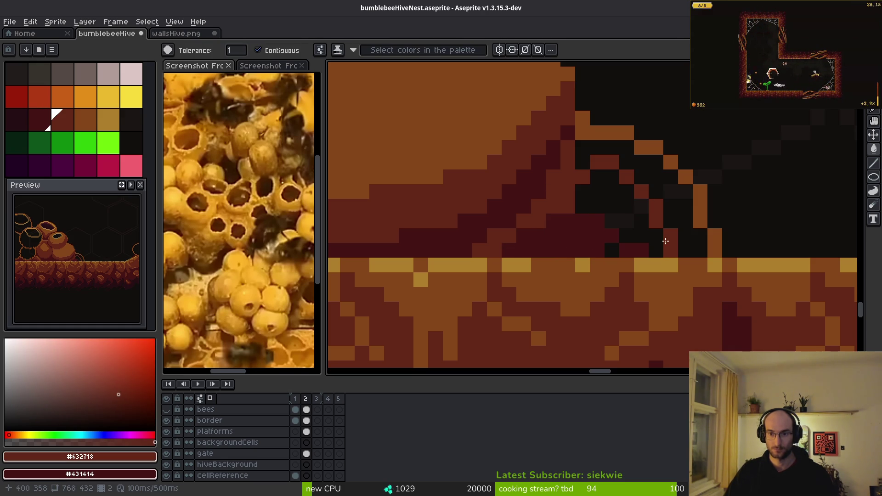
- Fill the dark gaps in the pot base with mid brown
key("b")
left_click(700, 225, "alt")
left_click(689, 246)
key("g")
left_click(671, 210)
left_click(655, 236)
left_click(640, 207, "alt")
left_click(630, 217)
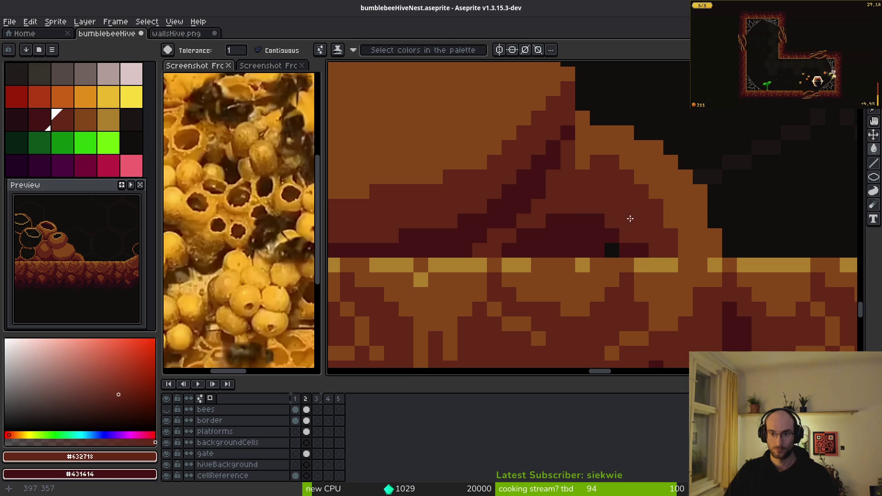
left_click(602, 233, "alt")
key("b")
- Darken one base pixel and add light orange highlight pixels on the slope
scroll(606, 231, "down", 1)
scroll(608, 231, "up", 2)
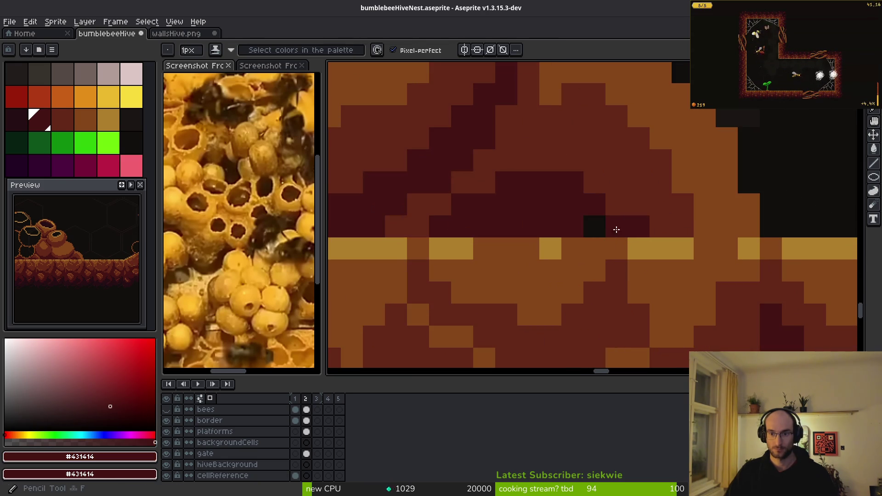
scroll(609, 231, "down", 4)
scroll(571, 197, "up", 5)
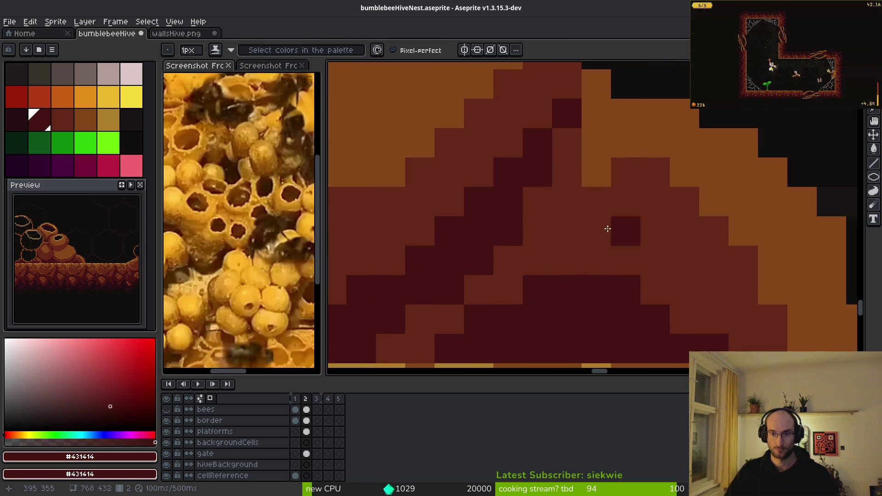
left_click(599, 172, "alt")
left_click(599, 172)
left_click(626, 154, "alt")
left_click(622, 179)
left_click(567, 230)
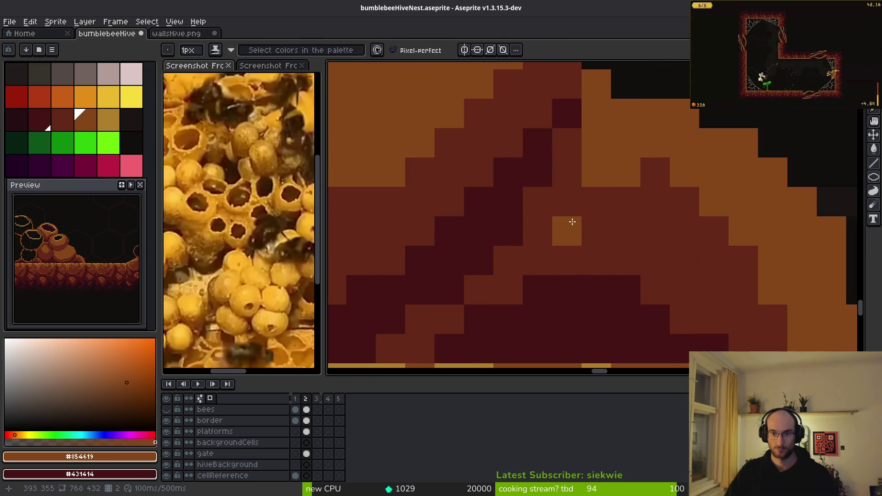
left_click(595, 200)
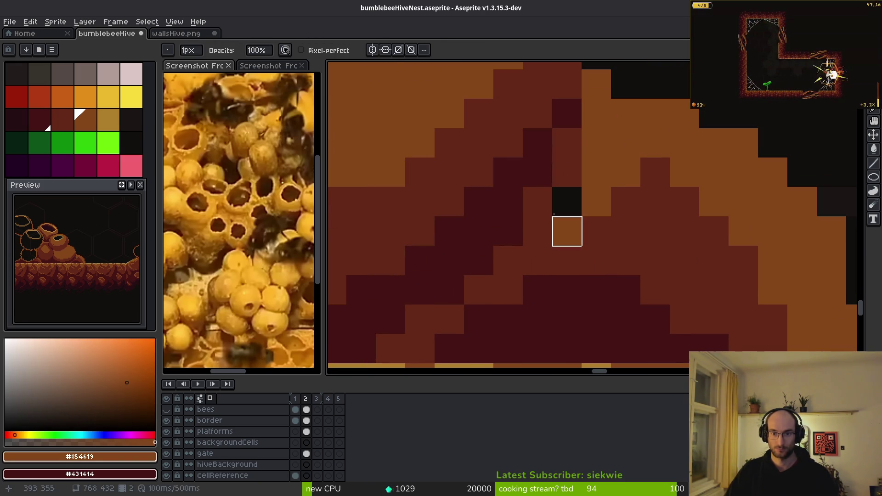
left_click(564, 199, "alt")
scroll(564, 198, "down", 3)
- Touch up the pot slope with a few mid brown and red-brown pixels
scroll(655, 242, "up", 4)
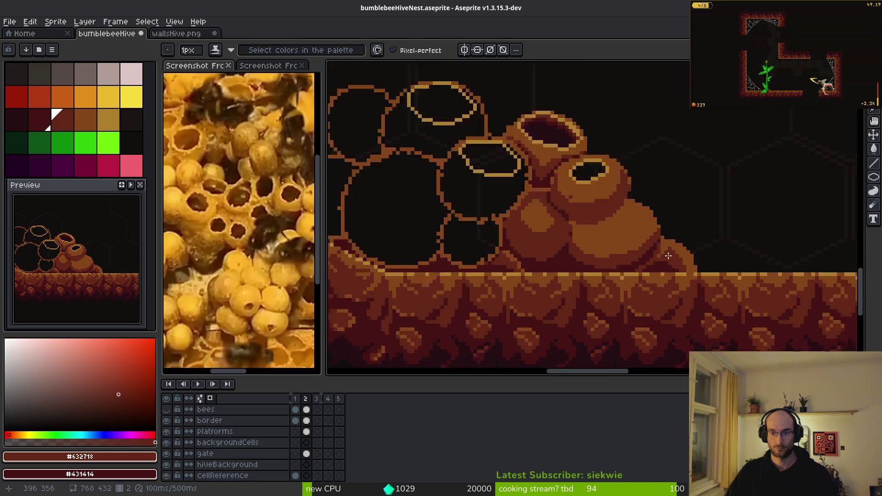
left_click(654, 242)
left_click(660, 247, "alt")
left_click(628, 281)
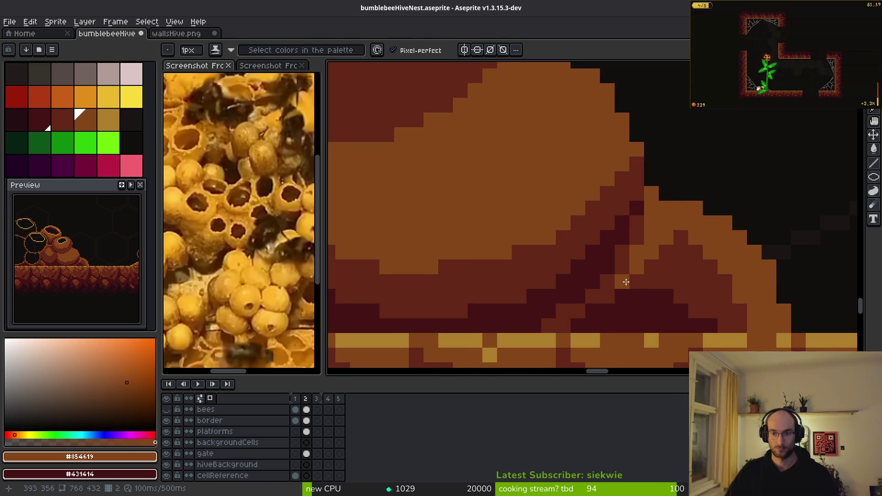
left_click(656, 279, "alt")
left_click(609, 306)
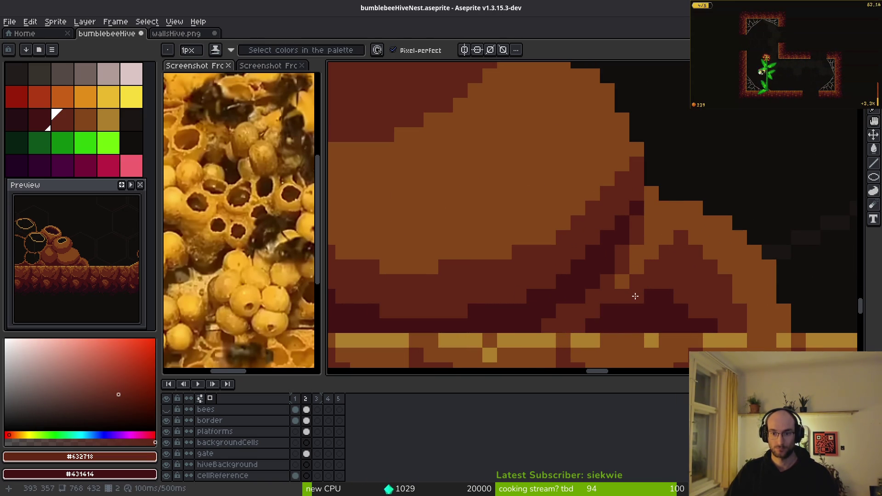
scroll(625, 309, "down", 2)
scroll(625, 308, "down", 1)
scroll(593, 294, "up", 1)
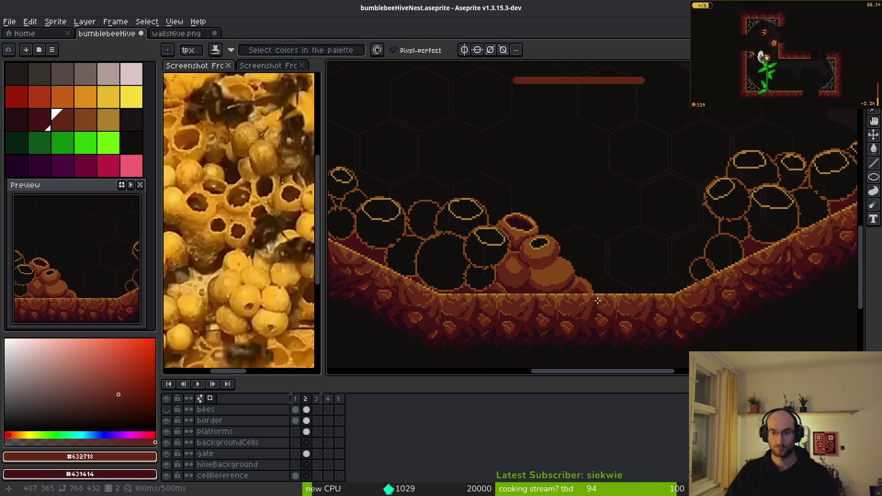
scroll(593, 295, "up", 2)
scroll(583, 280, "up", 2)
- Check the whole scene and save bumblebeeHiveNest.aseprite
left_click(547, 207, "alt")
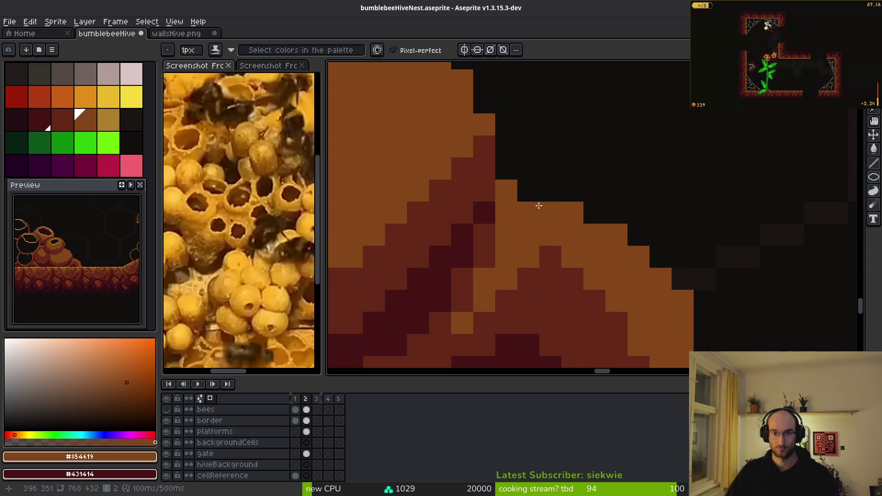
scroll(591, 297, "down", 5)
scroll(596, 298, "down", 2)
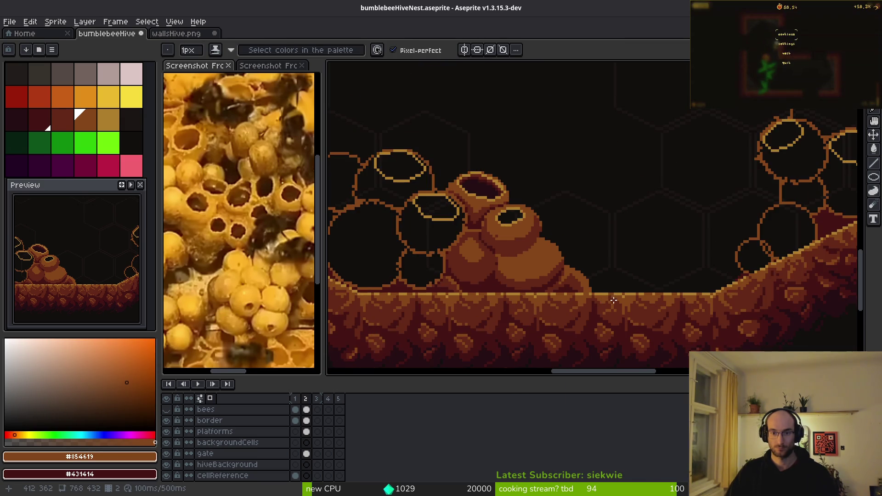
scroll(585, 255, "up", 4)
scroll(566, 267, "down", 3)
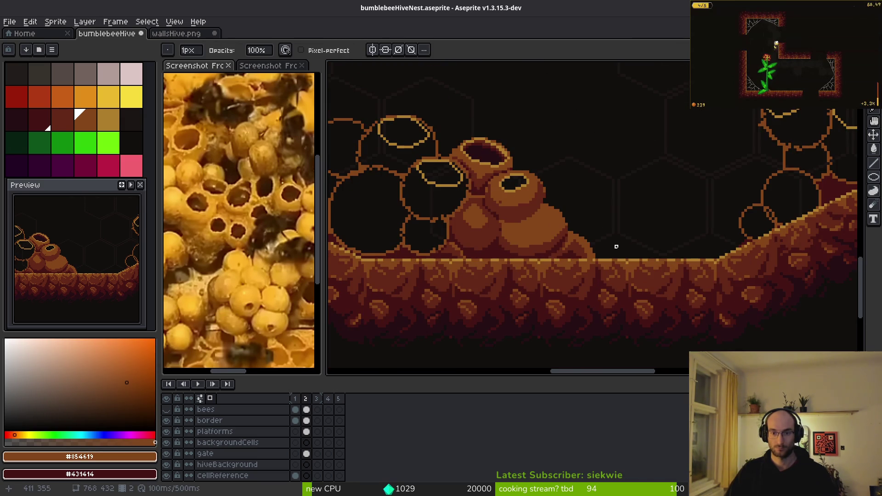
scroll(634, 244, "down", 1)
key("ctrl+s")
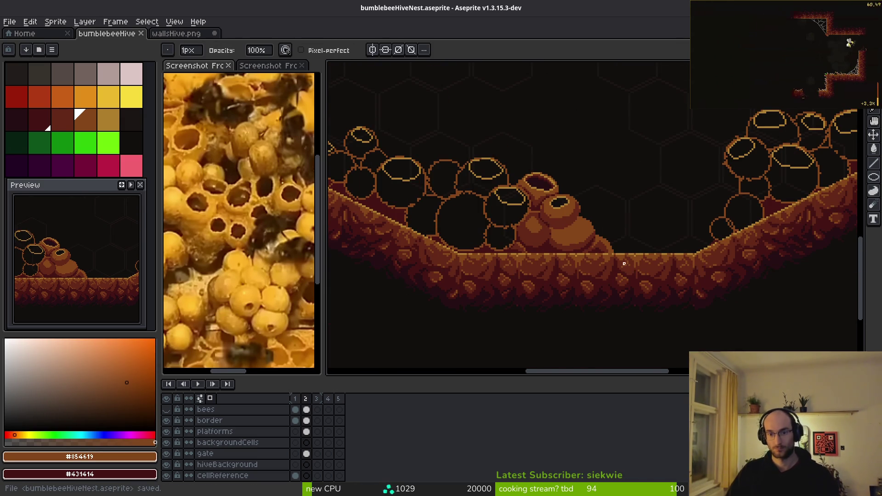
scroll(625, 266, "up", 4)
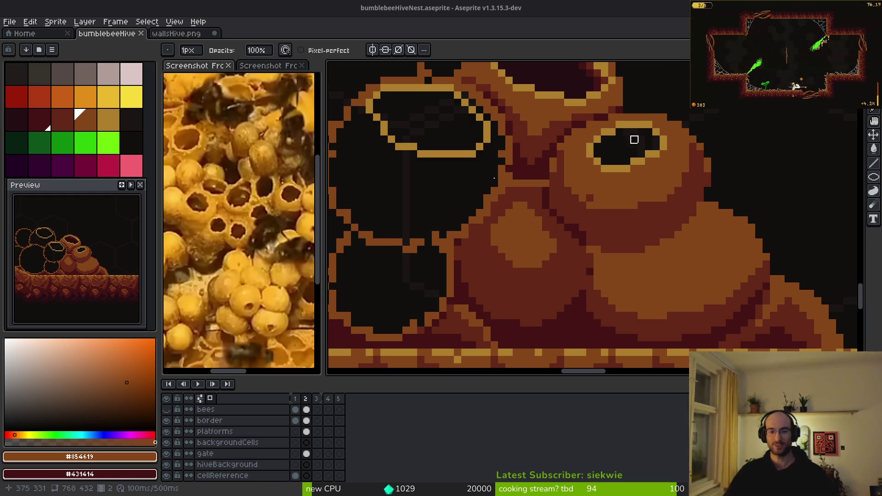
- Draw a dark red-brown pencil stroke along the hive cell's edge, undoing a stray near-black mark
scroll(567, 252, "up", 2)
key("f")
left_click(566, 248, "alt")
scroll(556, 215, "up", 2)
left_click_drag(556, 216, 593, 195)
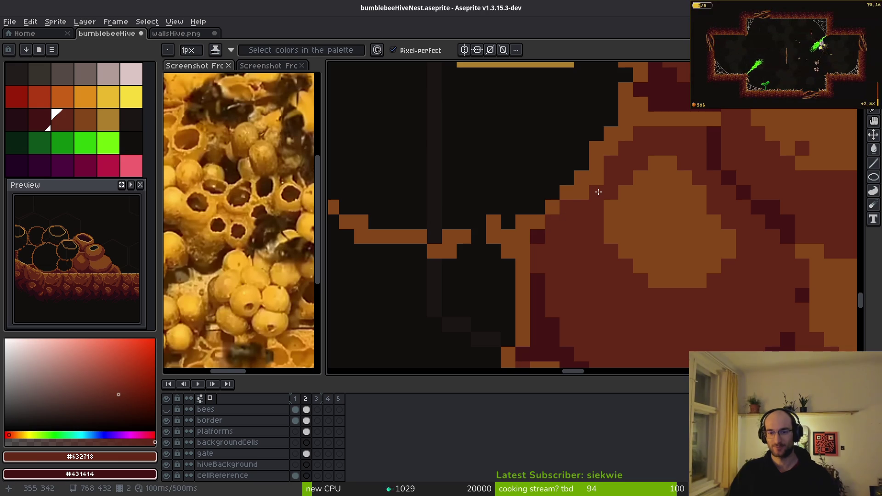
scroll(634, 155, "down", 2)
scroll(634, 183, "up", 3)
left_click(644, 220, "alt")
key("ctrl+z")
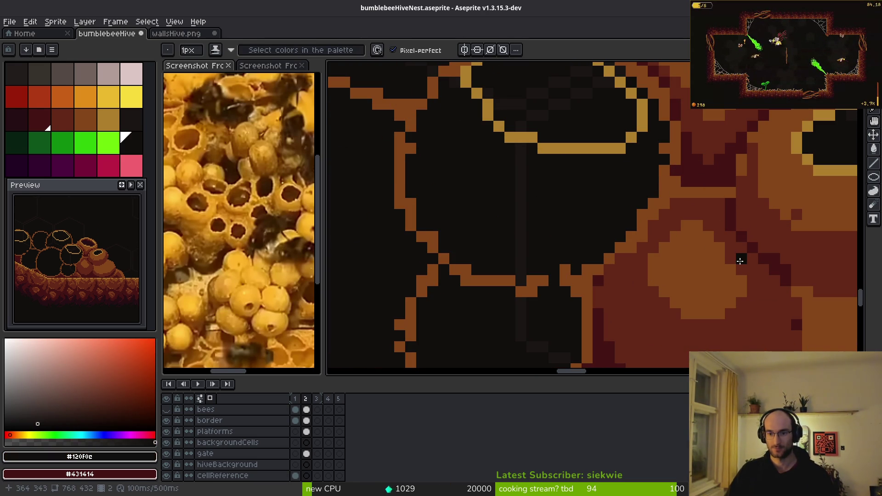
- Fill the outlined hive cell with medium brown using the Paint Bucket
left_click(649, 211, "alt")
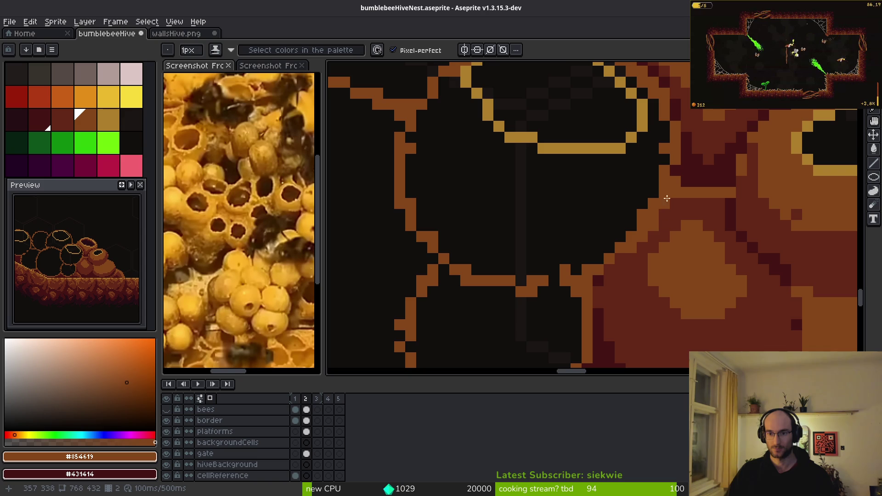
scroll(620, 256, "down", 3)
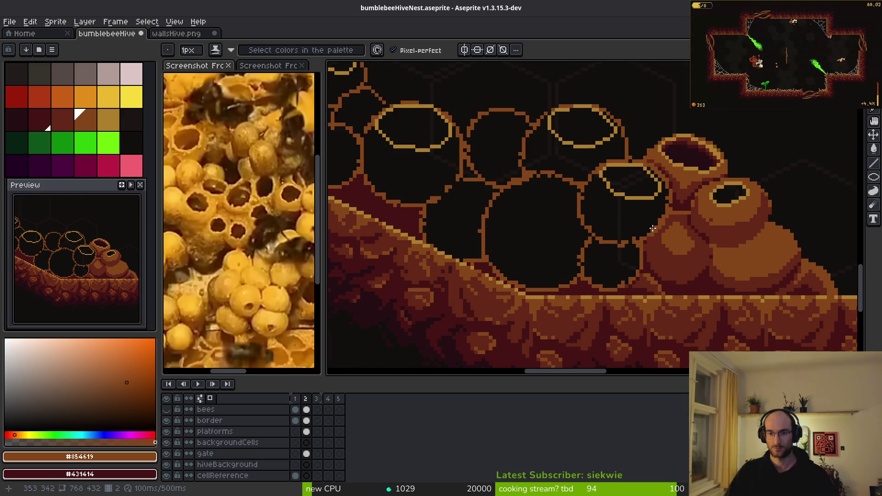
scroll(652, 228, "up", 2)
key("g")
left_click(608, 220)
scroll(685, 209, "up", 1)
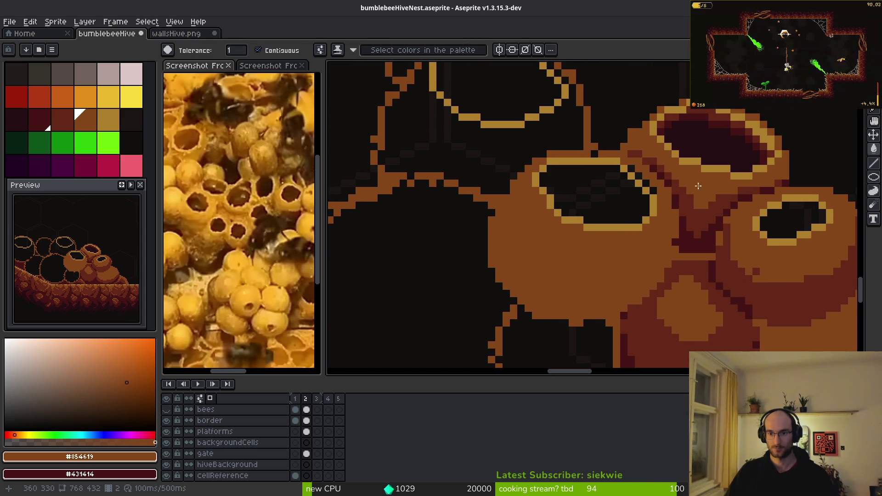
- Try darkening the gold rim corner with dark maroon, undo it, and repaint a rim pixel gold
left_click(687, 169, "alt")
scroll(610, 192, "up", 2)
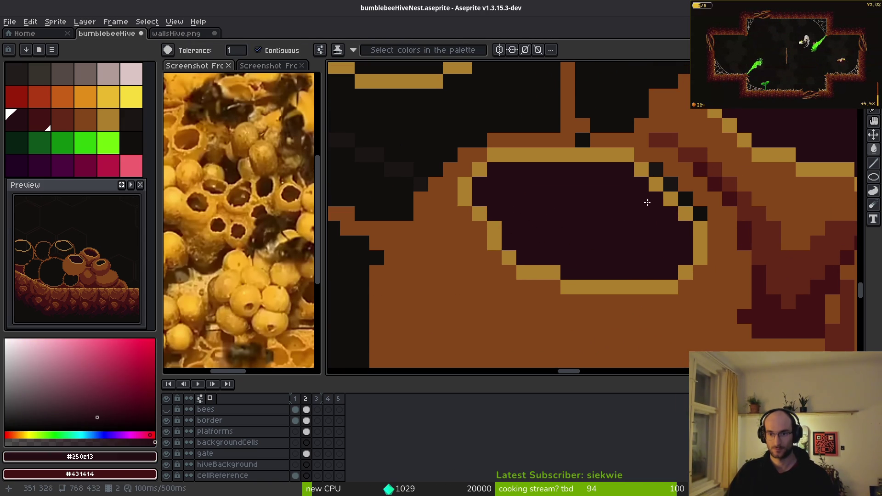
left_click(659, 184, "alt")
left_click(678, 216, "alt")
left_click(649, 183)
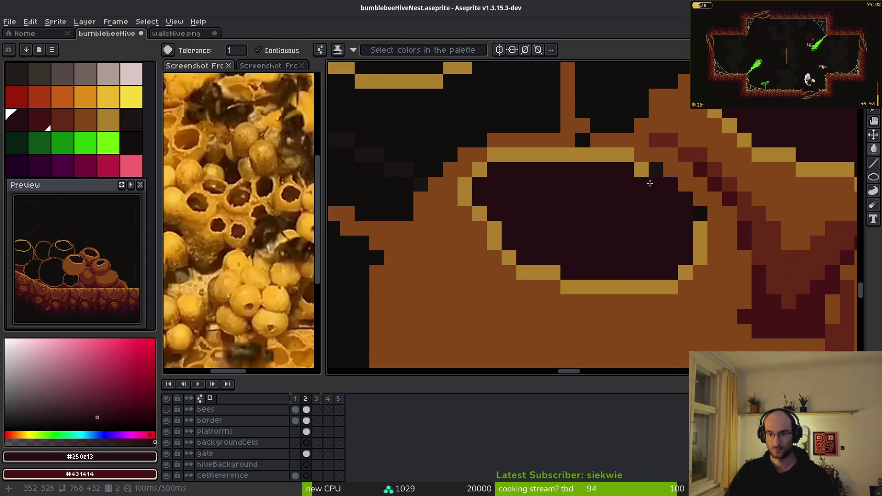
key("ctrl+z")
key("b")
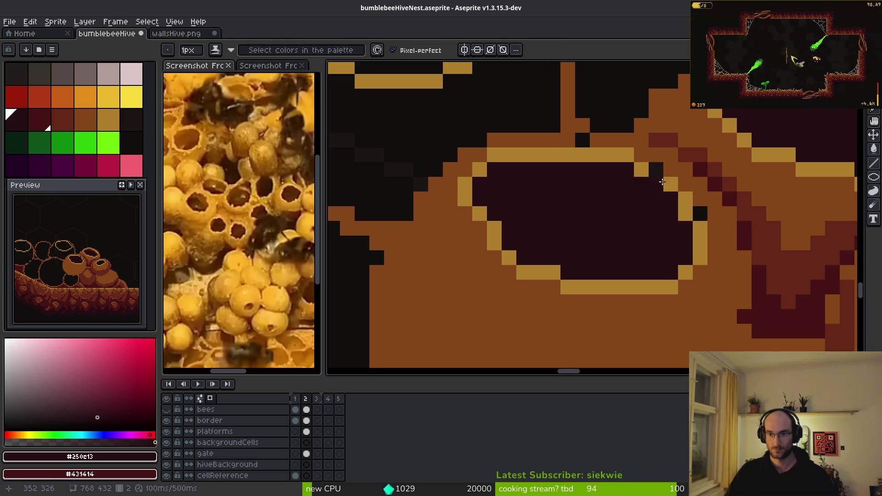
left_click(662, 183, "alt")
left_click(659, 175)
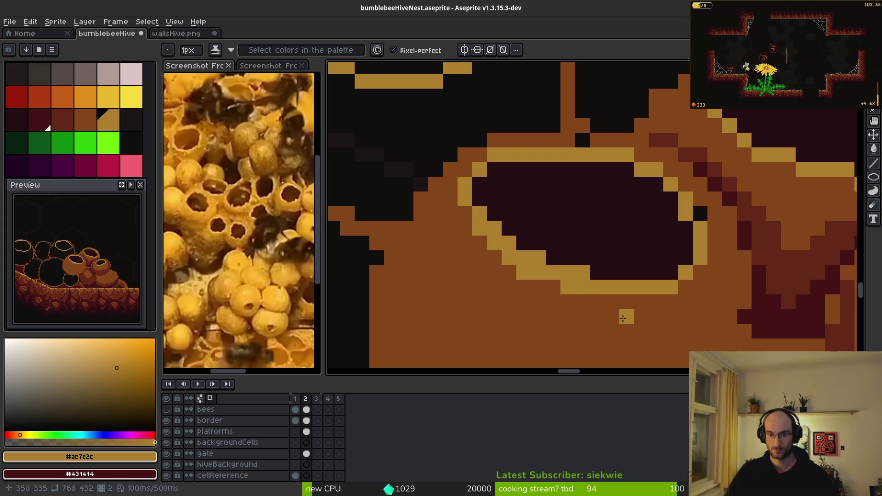
- Trim excess gold rim pixels to brown on the lower-left, top and right sides
right_click(582, 315, "alt")
right_click(576, 287)
right_click(530, 273)
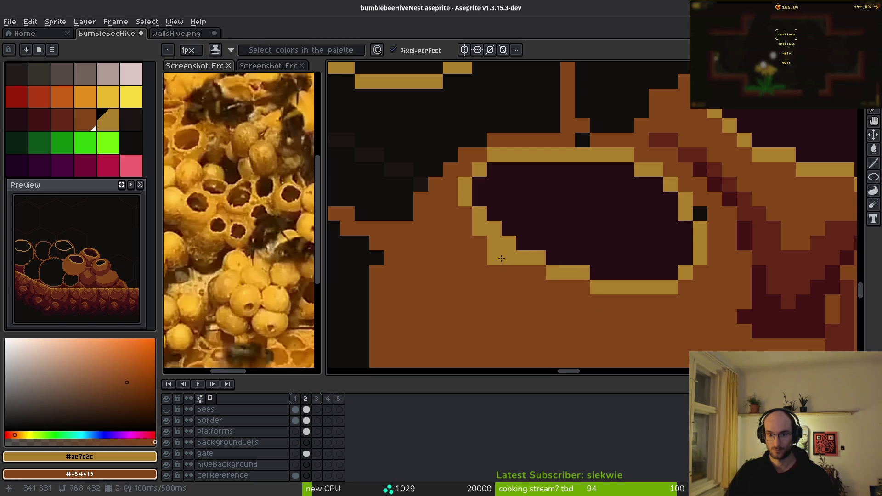
right_click(493, 246)
right_click(476, 221)
scroll(586, 253, "down", 2)
scroll(628, 174, "up", 3)
mouse_move(592, 173)
left_mouse_down()
mouse_move(628, 173)
mouse_move(683, 216)
left_mouse_up()
right_click(589, 151)
right_click(614, 151)
right_click(718, 258)
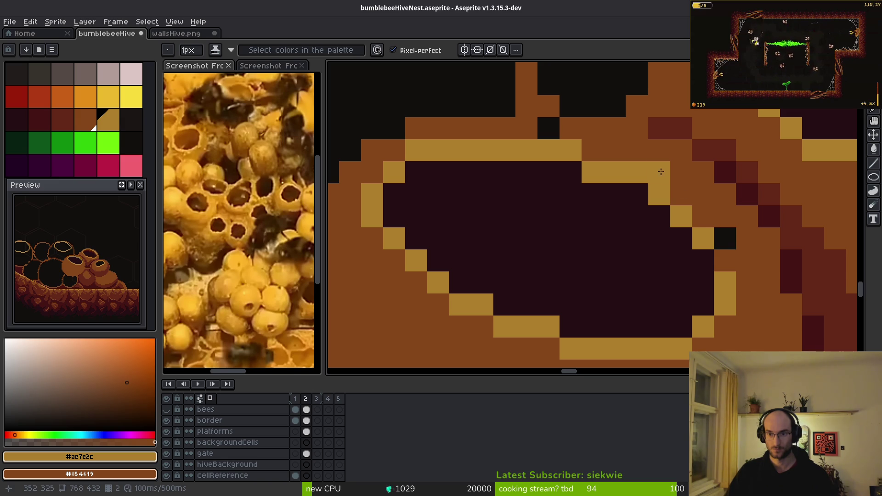
left_click(718, 262)
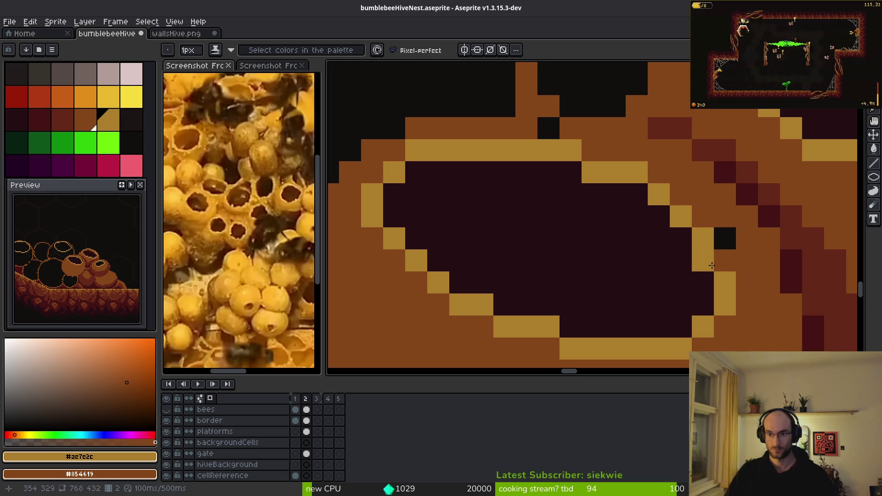
- Replace a misplaced gold pixel with one inside the cell opening
scroll(765, 337, "down", 3)
scroll(760, 321, "up", 4)
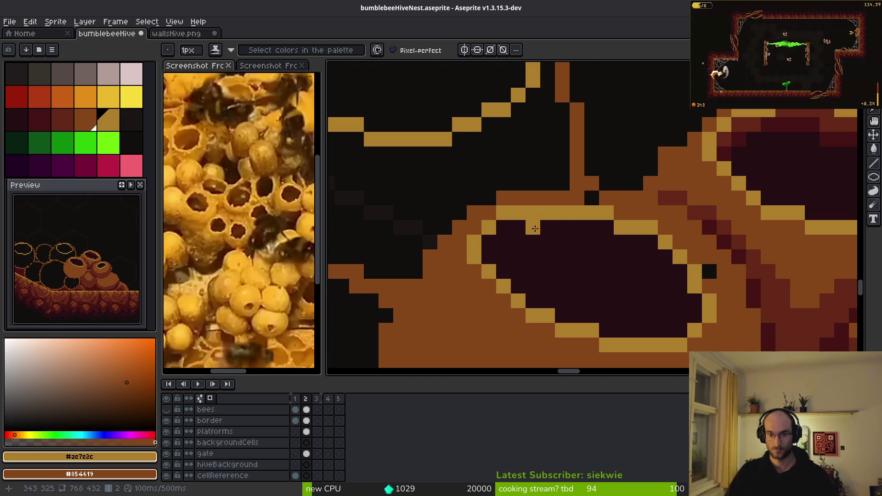
scroll(639, 248, "down", 2)
scroll(640, 256, "up", 2)
key("ctrl+z")
left_click(641, 257)
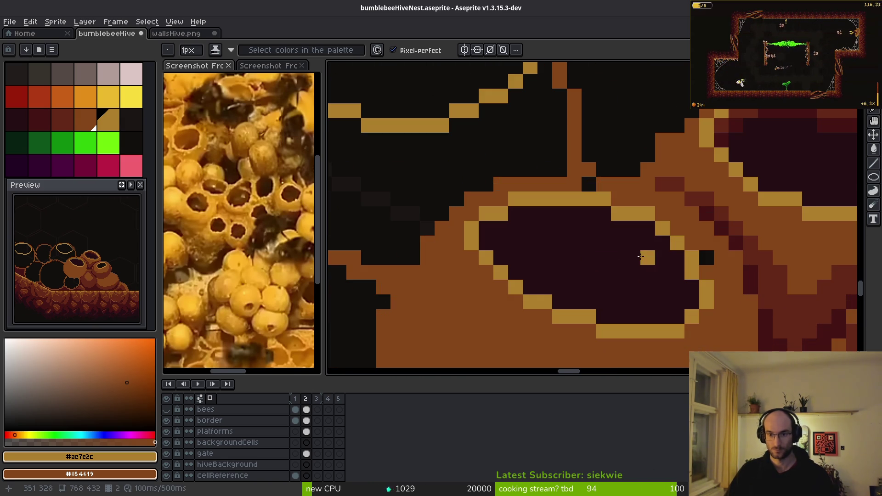
- Reshape the upper-left rim with two added gold pixels and two dark maroon pixels
left_click(620, 230, "alt")
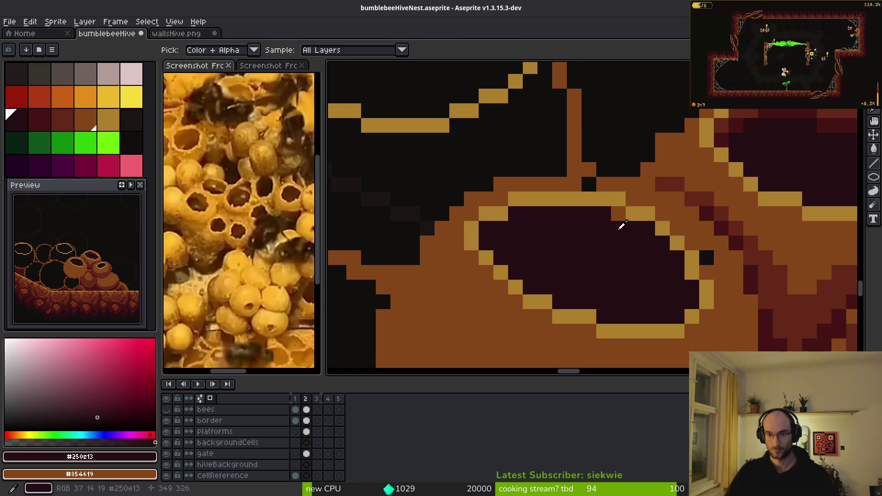
scroll(647, 276, "down", 2)
scroll(641, 285, "up", 1)
scroll(571, 236, "up", 1)
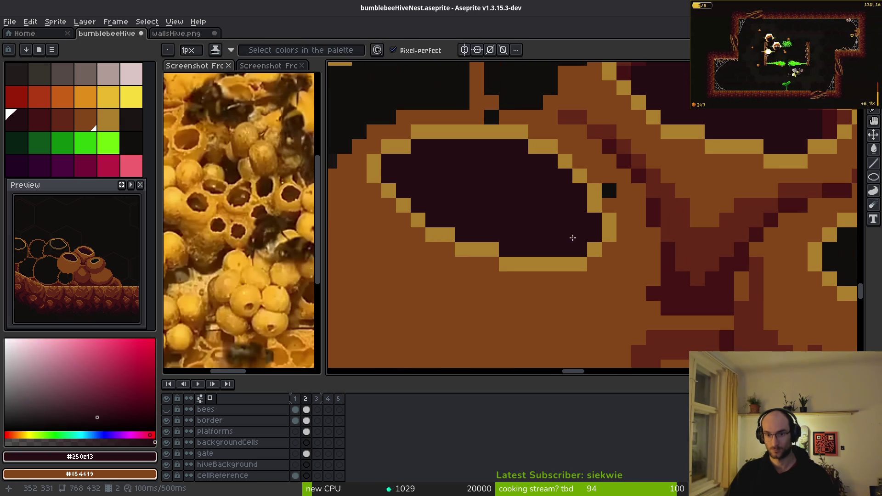
left_click_drag(485, 217, 539, 227)
left_click(543, 256, "alt")
left_click(428, 200)
left_click(443, 216)
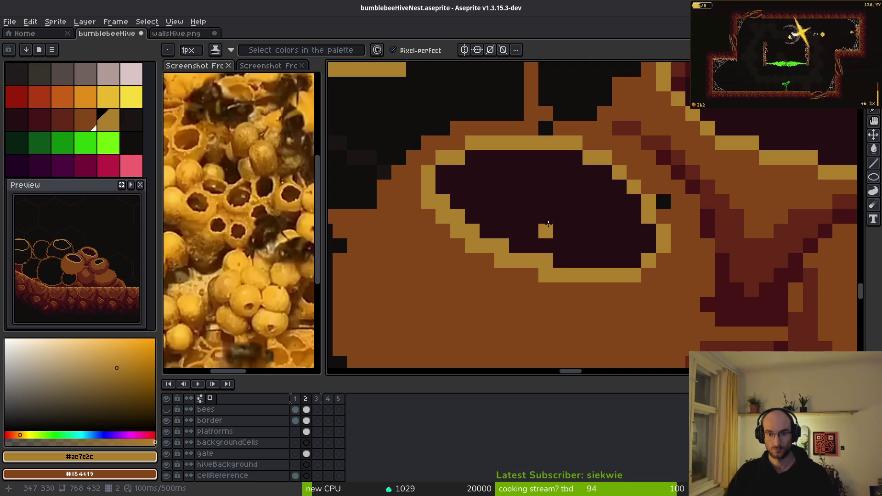
right_click(550, 259, "alt")
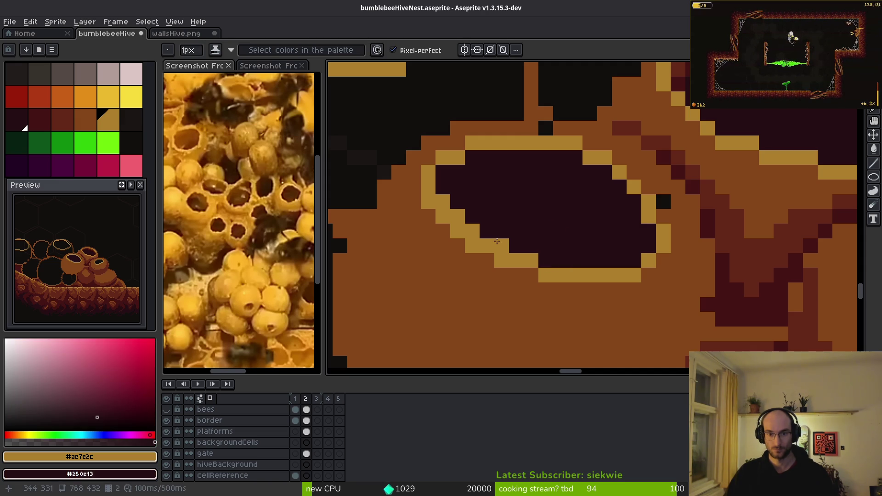
right_click(457, 217)
right_click(443, 202)
scroll(561, 227, "down", 5)
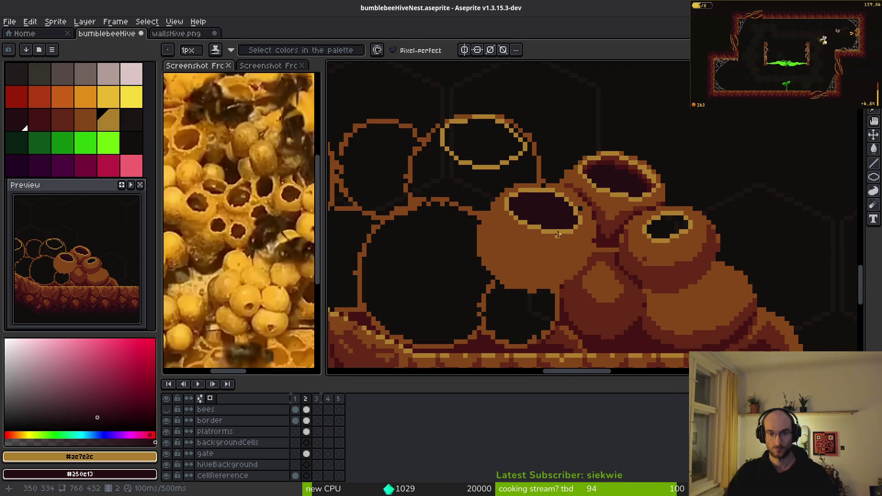
- Try a tan Paint Bucket fill on the pot body, then undo it
scroll(561, 227, "up", 4)
scroll(664, 237, "down", 1)
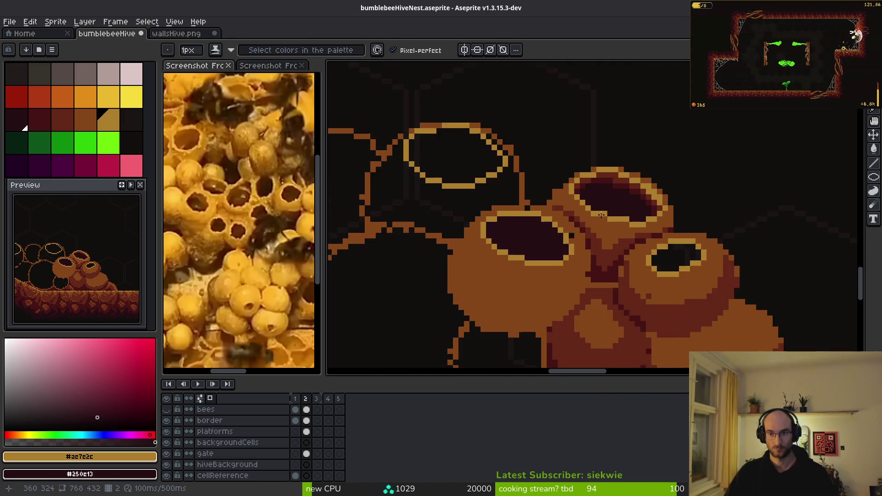
scroll(663, 237, "down", 1)
scroll(708, 248, "up", 3)
scroll(679, 273, "down", 3)
scroll(666, 252, "up", 3)
scroll(593, 208, "down", 4)
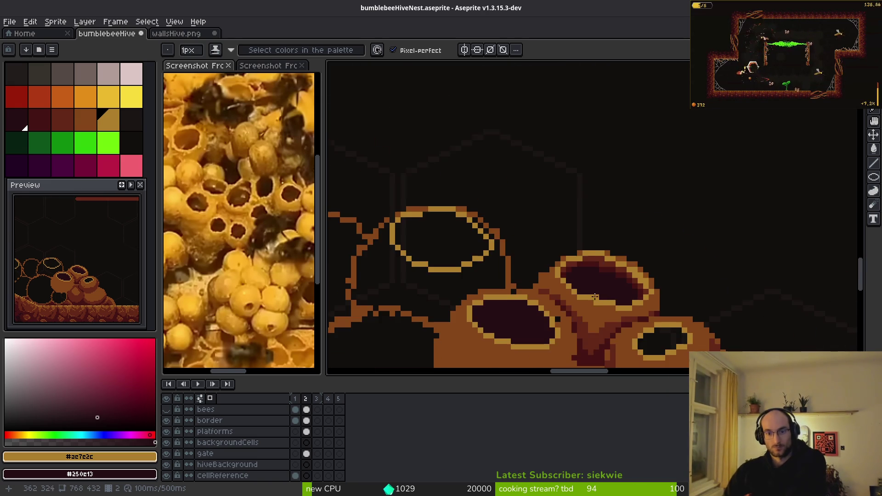
scroll(591, 246, "up", 2)
scroll(581, 241, "up", 2)
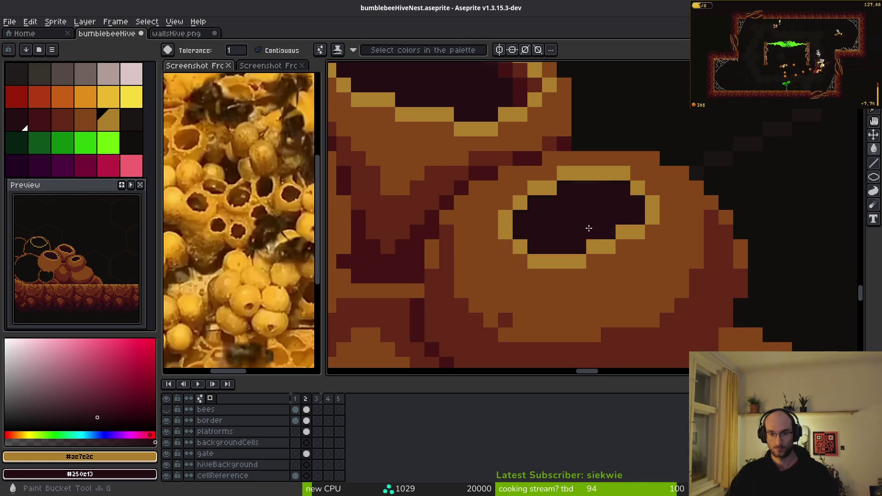
scroll(597, 244, "down", 3)
key("g")
scroll(658, 246, "up", 3)
left_click(650, 220)
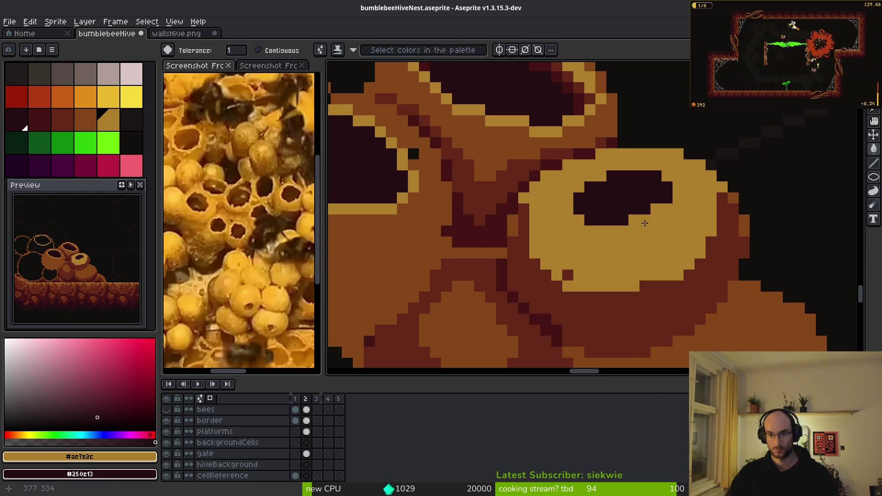
key("ctrl+z")
key("b")
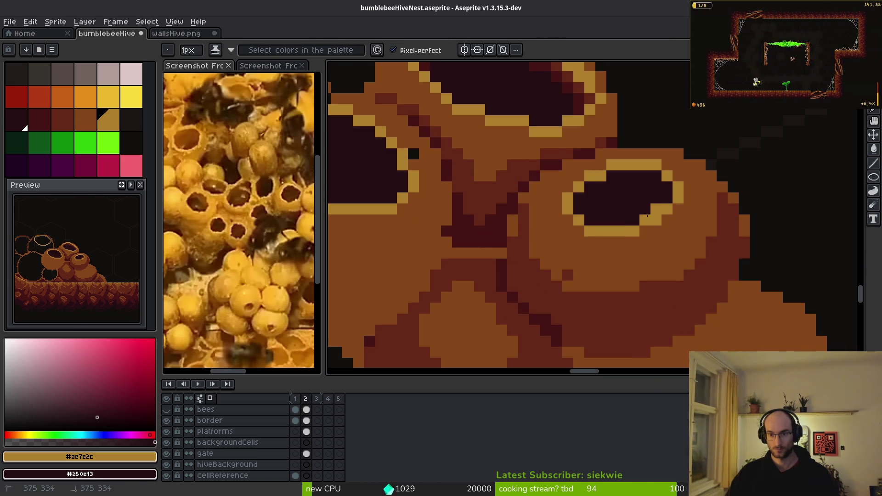
- Paint a short dark maroon #431414 stroke in the crease between the pots
scroll(710, 260, "down", 2)
scroll(703, 260, "up", 2)
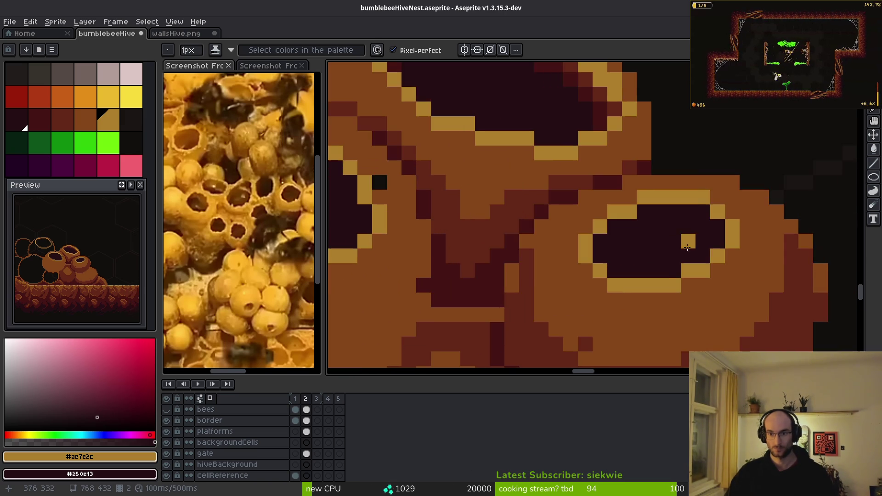
scroll(691, 258, "down", 1)
scroll(691, 258, "down", 1)
scroll(669, 277, "up", 3)
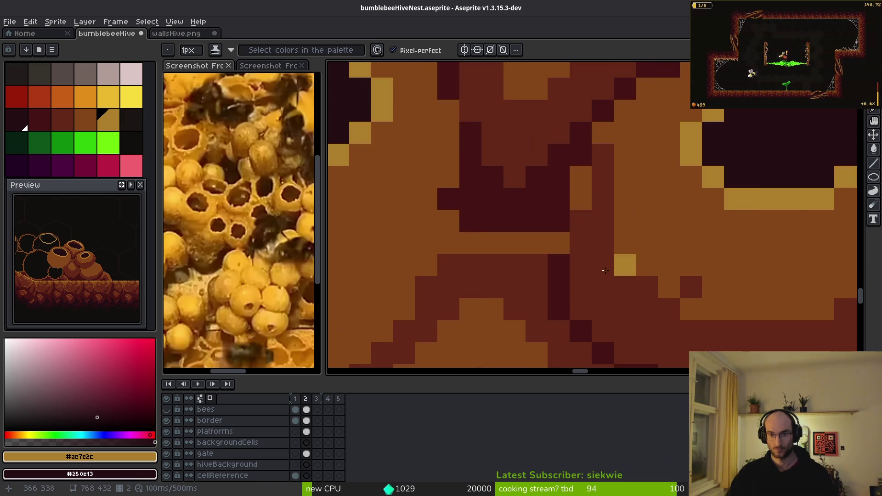
scroll(646, 262, "down", 2)
scroll(602, 261, "down", 1)
scroll(611, 248, "up", 4)
scroll(612, 222, "down", 1)
left_click(623, 191, "alt")
key("[")
left_click_drag(581, 197, 654, 203)
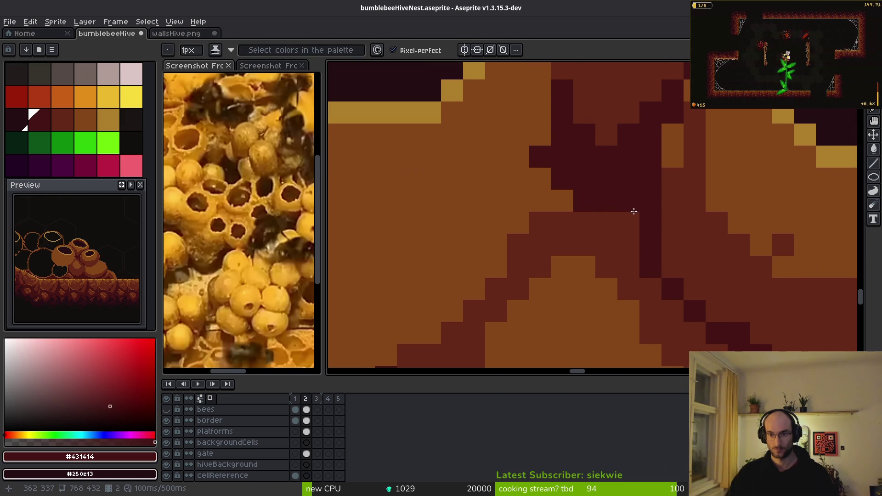
scroll(585, 203, "down", 3)
scroll(612, 257, "up", 3)
- Darken two pixels at the shadow's left edge, then step to a lighter palette brown
left_click_drag(558, 227, 559, 212)
scroll(583, 229, "down", 3)
scroll(627, 232, "up", 3)
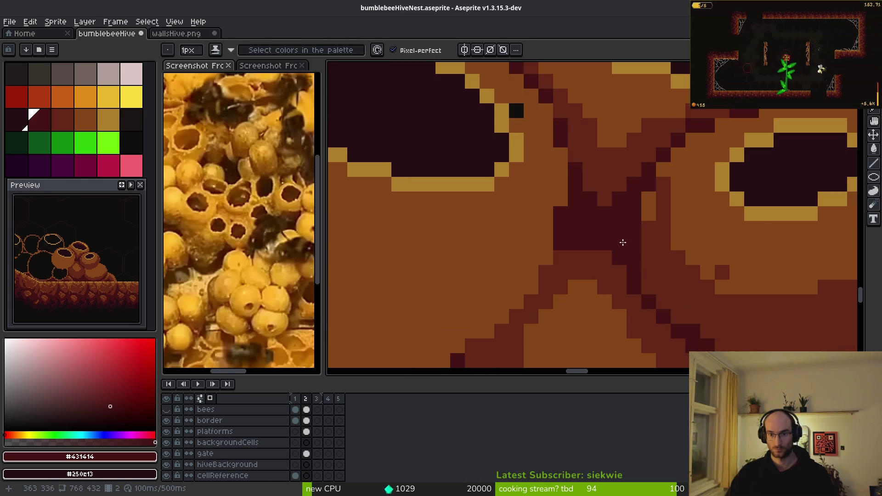
key("]")
scroll(614, 269, "down", 3)
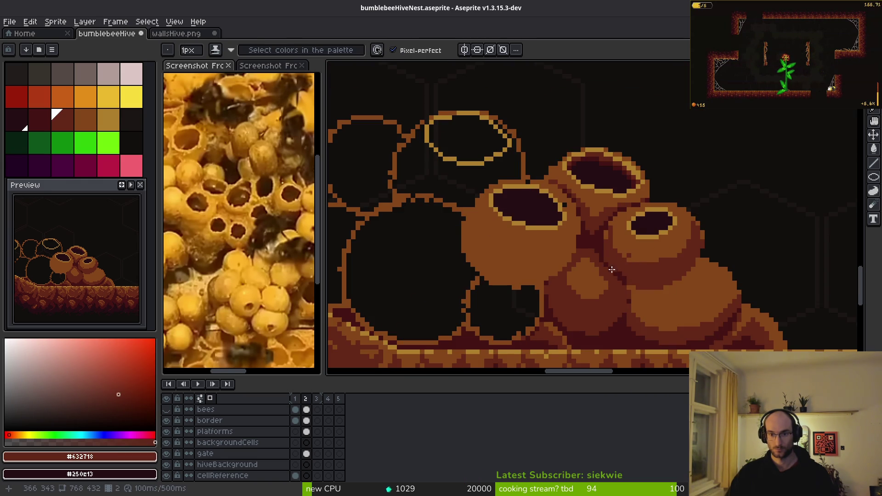
scroll(552, 188, "up", 4)
scroll(506, 134, "down", 4)
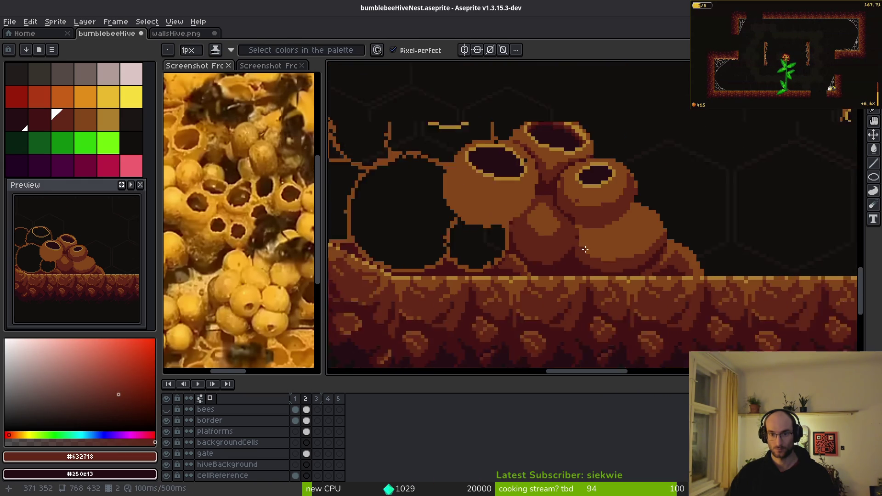
scroll(581, 283, "up", 3)
scroll(581, 283, "up", 2)
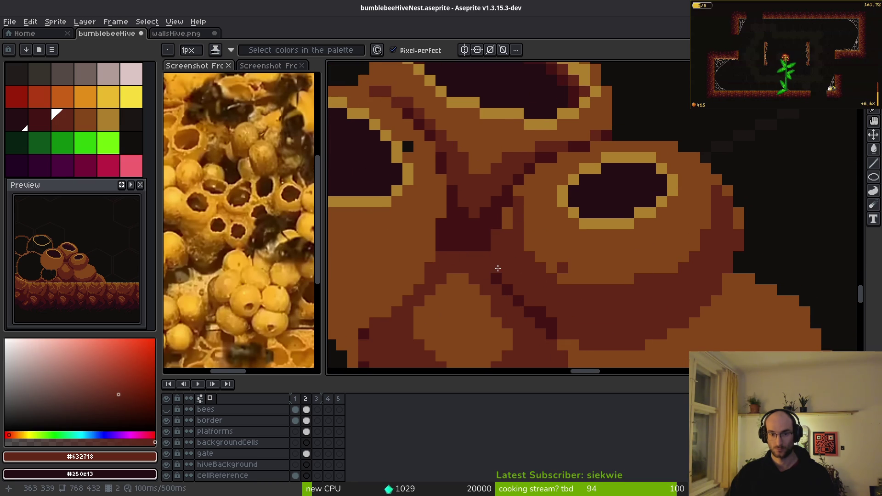
scroll(498, 257, "down", 3)
scroll(498, 252, "up", 3)
- Paint a darker brown column and an orange-brown diagonal along the pot seam, plus one dark pixel
left_click(498, 249, "alt")
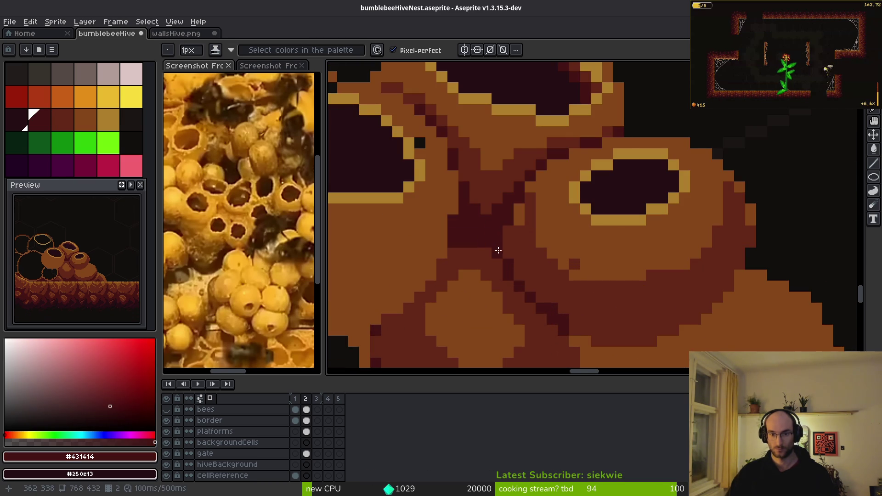
scroll(498, 250, "down", 3)
scroll(592, 306, "up", 4)
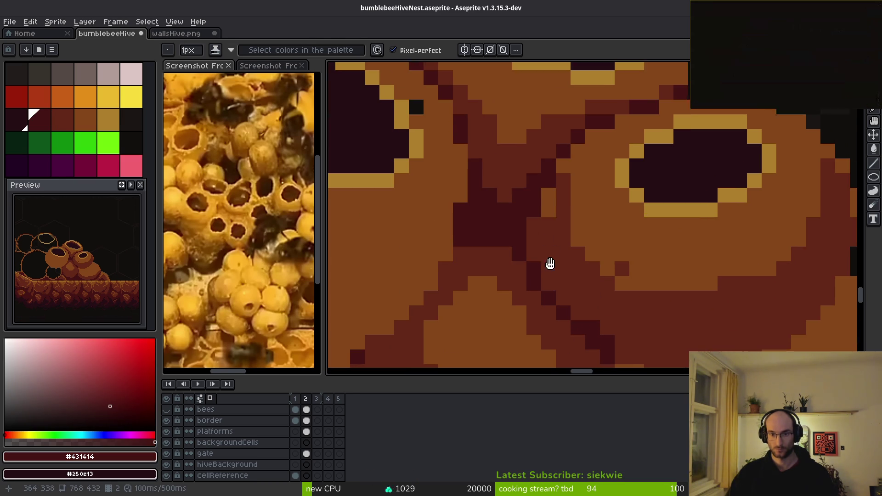
left_click(569, 232, "alt")
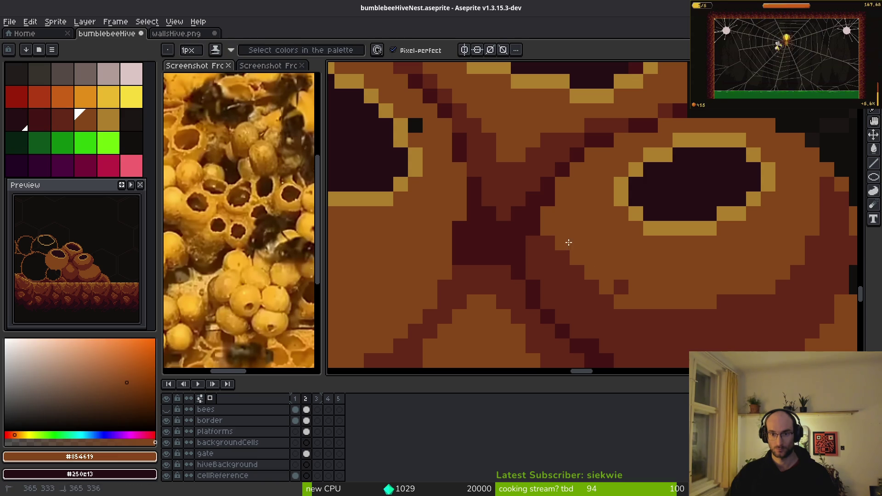
left_click_drag(562, 248, 562, 196)
left_click_drag(546, 232, 532, 252)
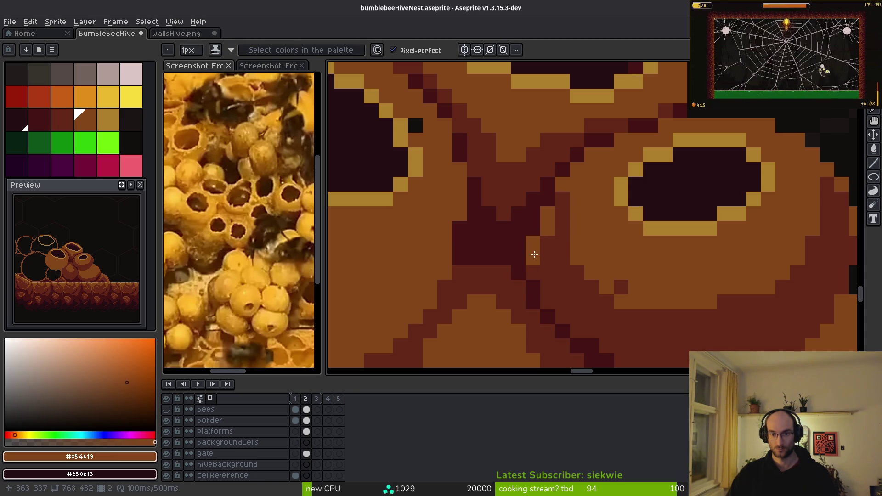
scroll(638, 220, "down", 3)
scroll(589, 255, "up", 3)
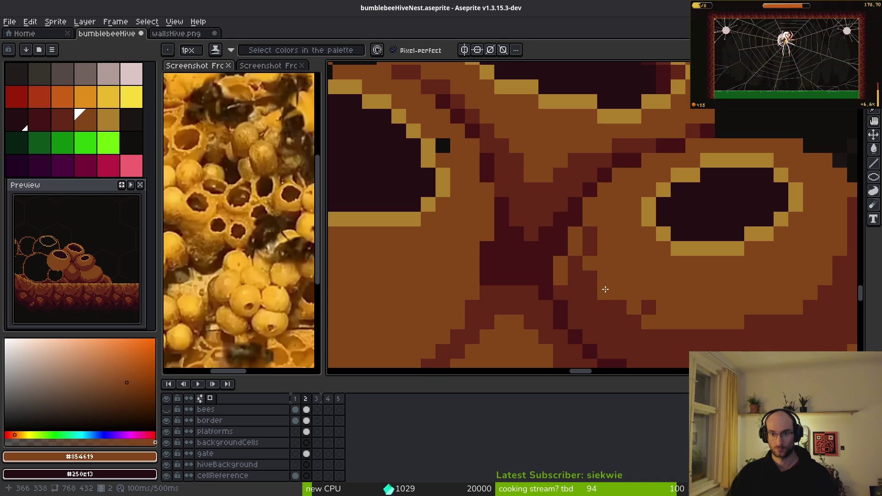
right_click(625, 304)
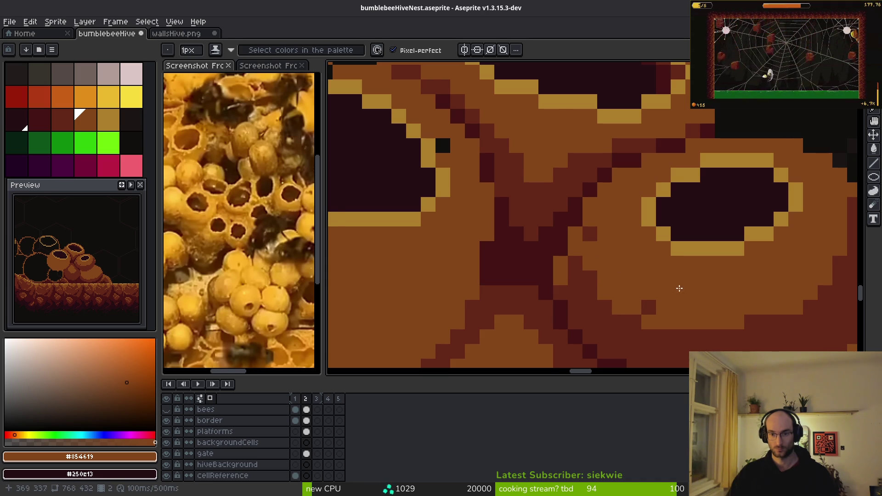
scroll(710, 330, "down", 3)
scroll(748, 328, "down", 3)
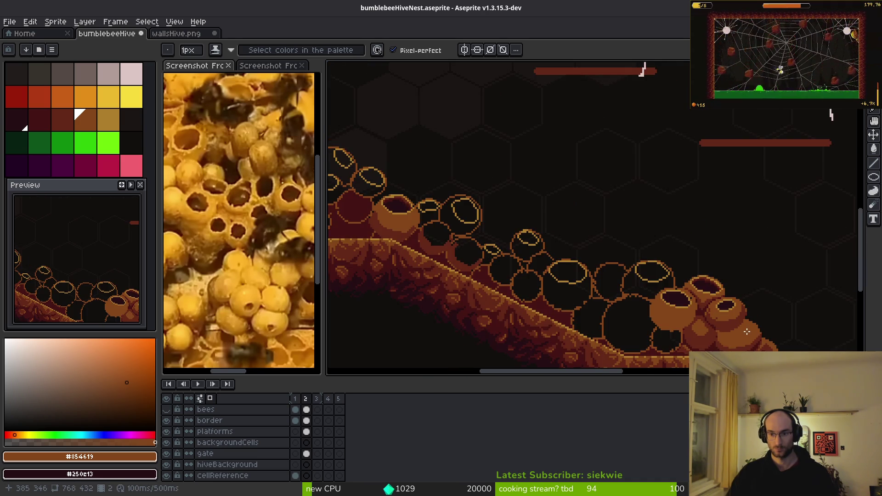
- Add a dark red-brown pixel in the shadow between pots and recolour a stray pixel brown
scroll(715, 243, "up", 5)
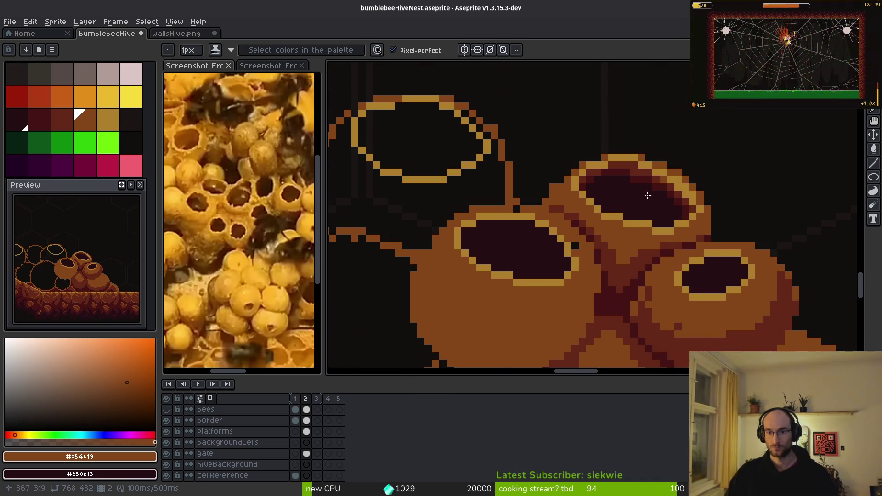
scroll(666, 239, "up", 2)
scroll(620, 238, "down", 2)
scroll(620, 237, "up", 2)
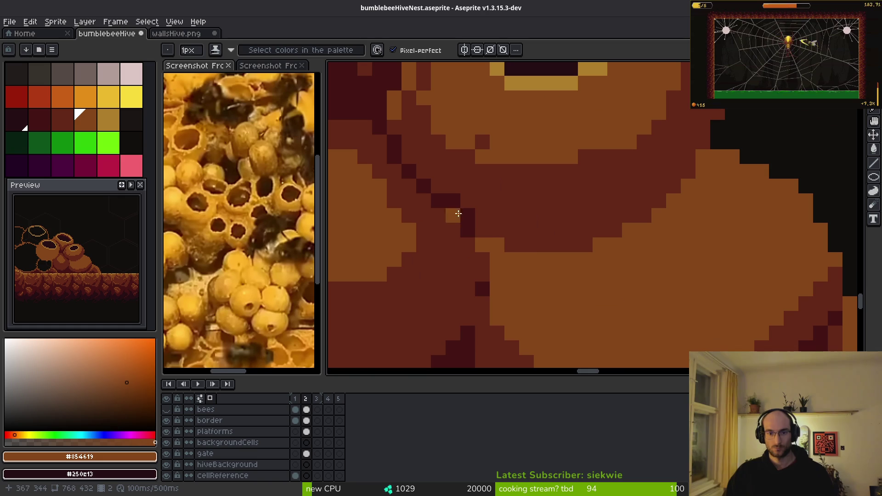
scroll(469, 240, "up", 1)
scroll(589, 199, "down", 3)
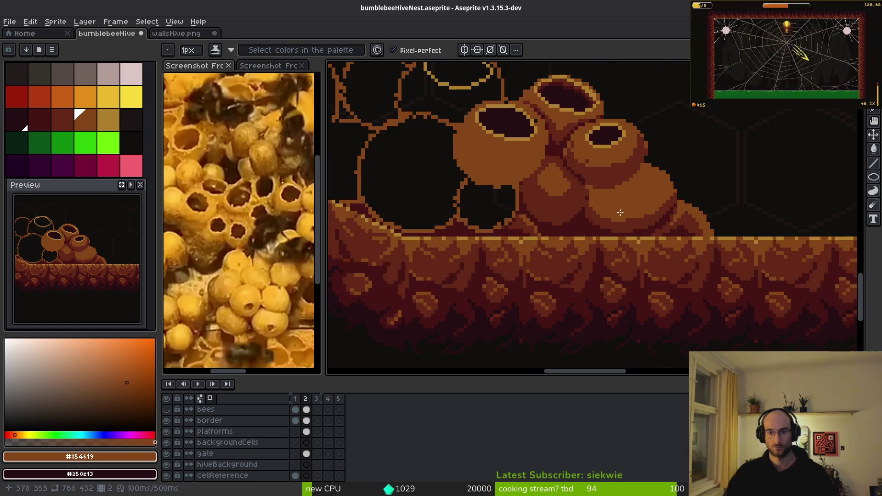
scroll(574, 220, "up", 3)
key("alt")
left_click(573, 202, "alt")
left_click(569, 216)
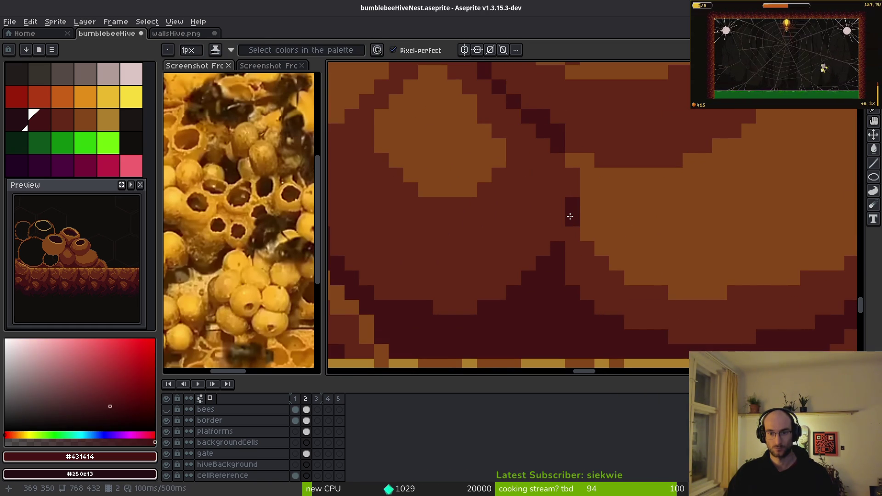
left_click(539, 239, "alt")
left_click(540, 261)
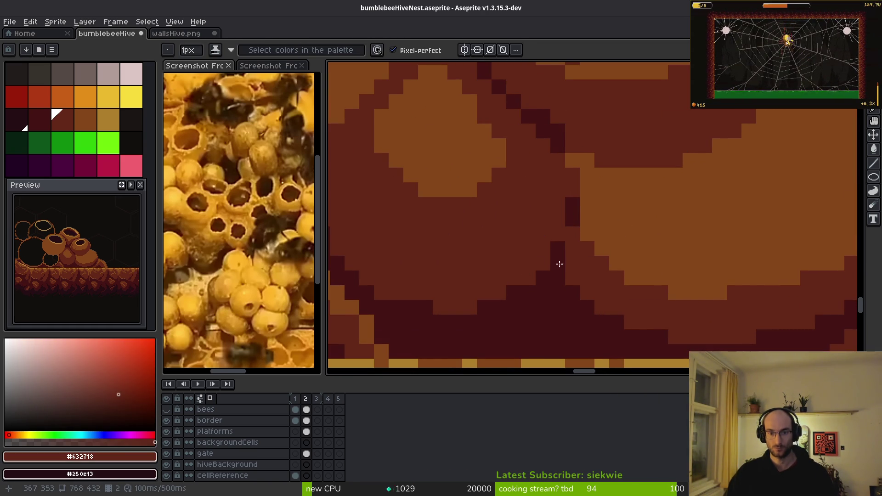
scroll(537, 271, "down", 3)
scroll(598, 279, "up", 2)
scroll(601, 281, "up", 2)
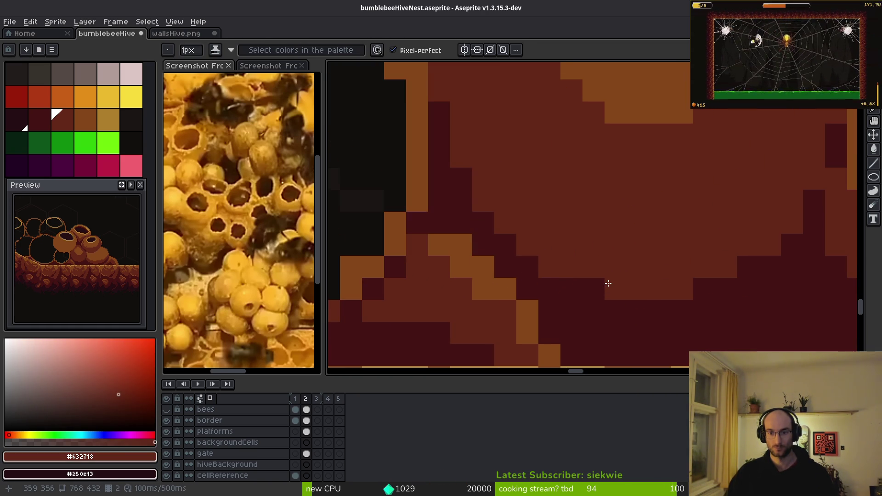
- Set dark red-brown as the secondary colour and save bumblebeeHiveNest.aseprite
right_click(636, 299, "alt")
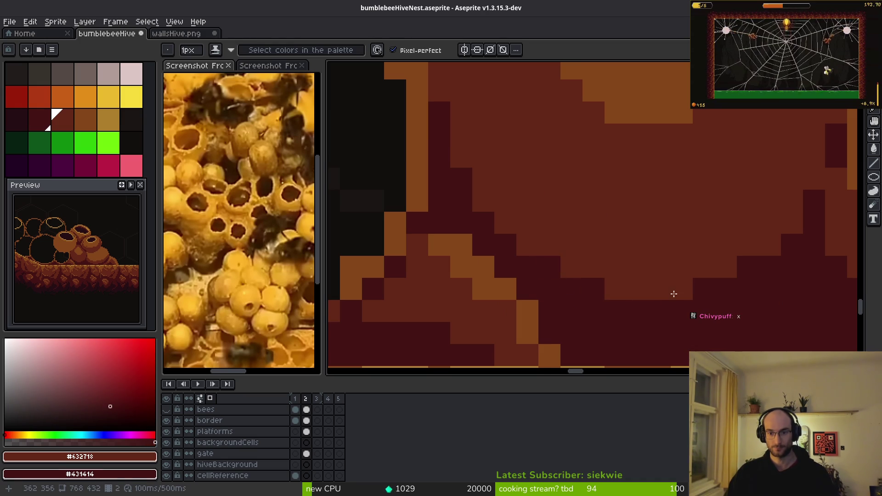
scroll(674, 293, "down", 3)
scroll(685, 308, "up", 3)
scroll(646, 244, "down", 1)
key("ctrl+s")
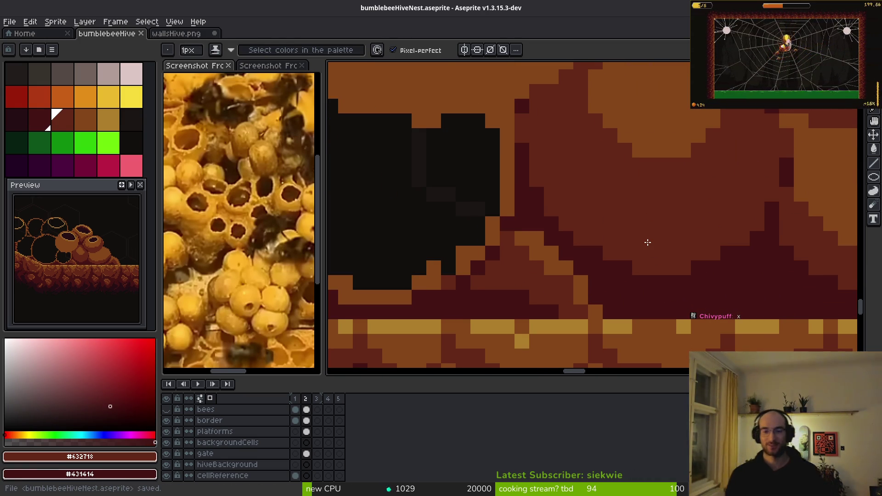
left_click_drag(428, 260, 626, 244)
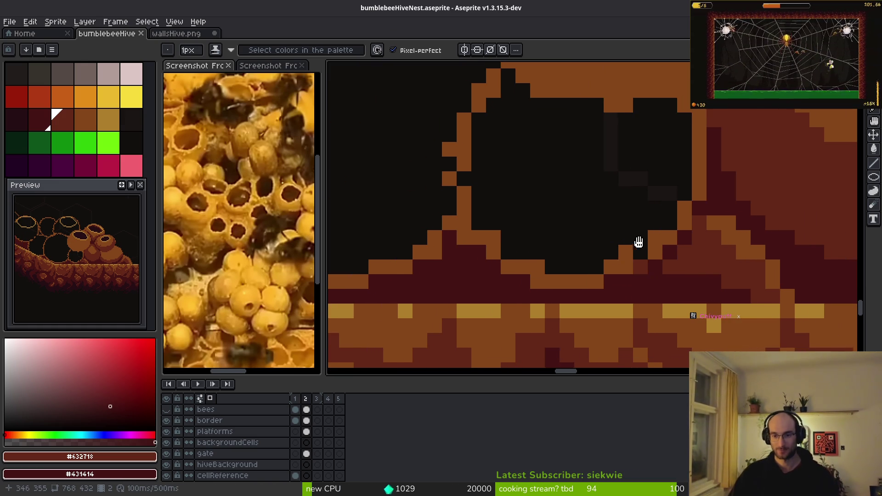
key("e")
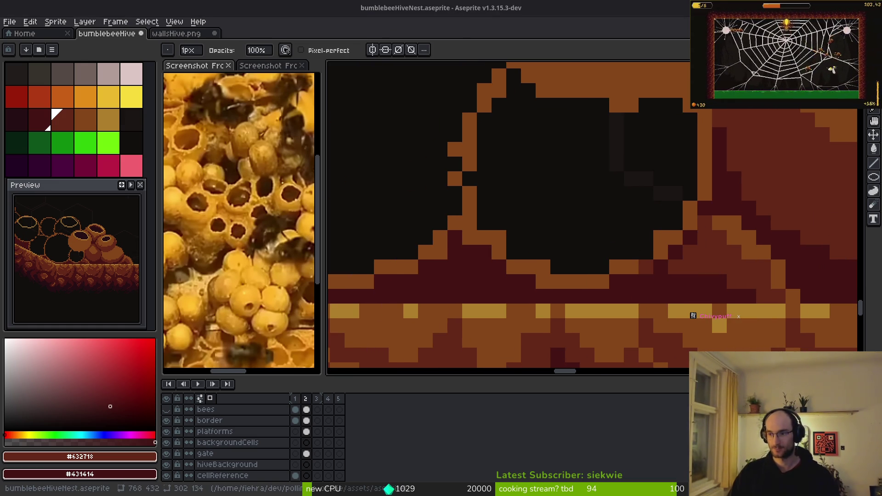
key("XF86AudioLowerVolume")
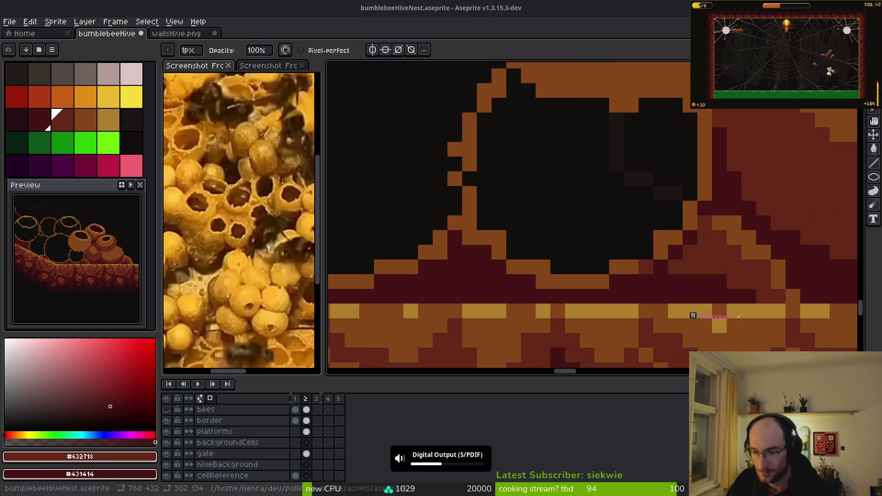
key("XF86AudioRaiseVolume")
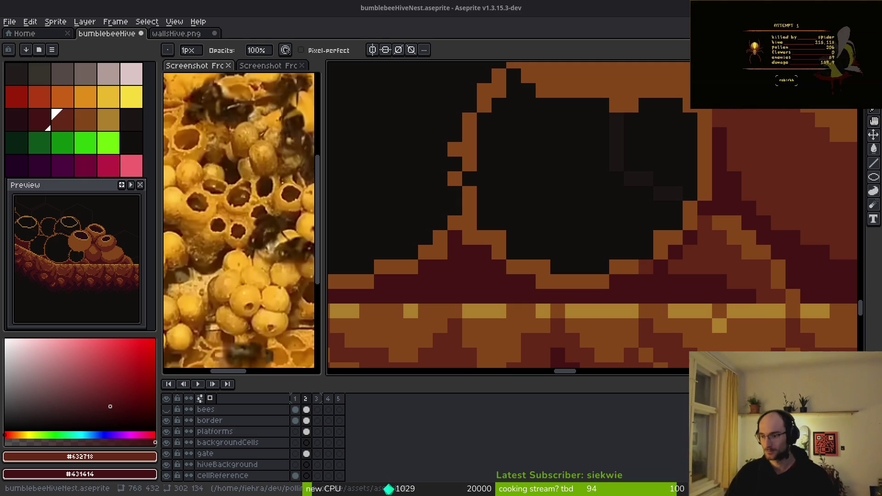
- Draw dark-red lines down the pot's edge and up its side, then sample the dark red-brown
scroll(516, 181, "down", 3)
scroll(592, 239, "up", 1)
scroll(609, 212, "up", 1)
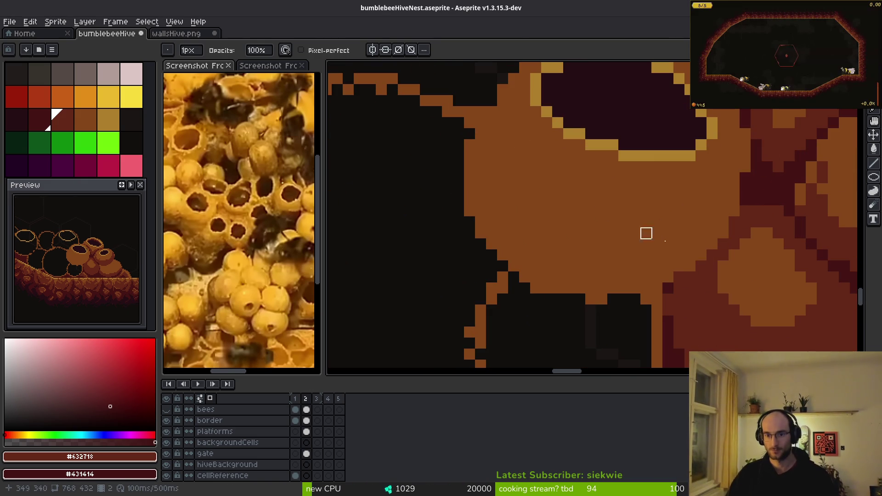
scroll(742, 223, "up", 1)
mouse_move(761, 207)
left_mouse_down()
mouse_move(761, 191)
mouse_move(687, 263)
mouse_move(507, 267)
left_mouse_up()
left_click_drag(440, 202, 441, 108)
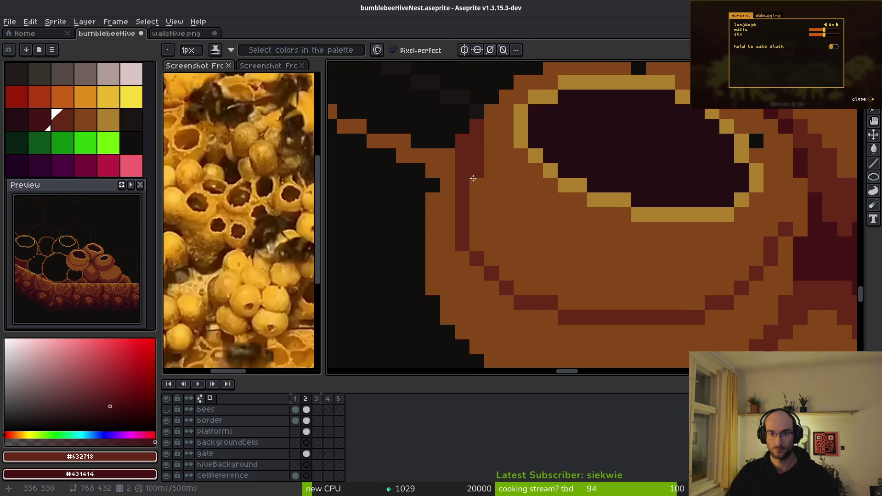
scroll(550, 242, "down", 3)
scroll(546, 213, "up", 3)
key("ctrl+z")
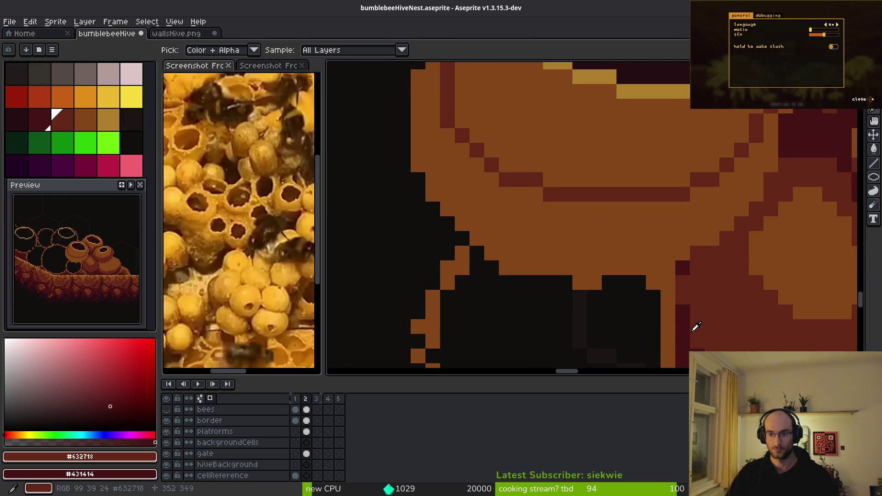
left_click(710, 195, "alt")
- Try a dark outline on the bowl's left edge, undo it, and flood-fill the area beneath dark
scroll(749, 200, "down", 3)
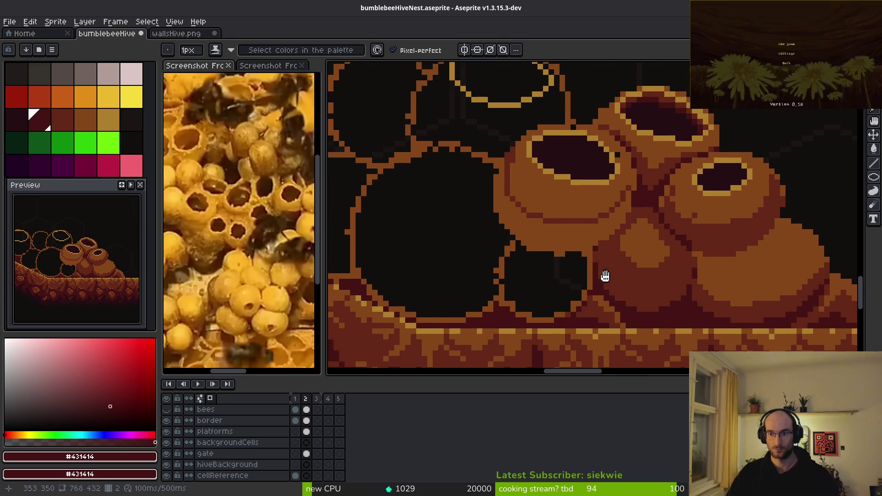
scroll(644, 217, "up", 3)
scroll(566, 190, "up", 2)
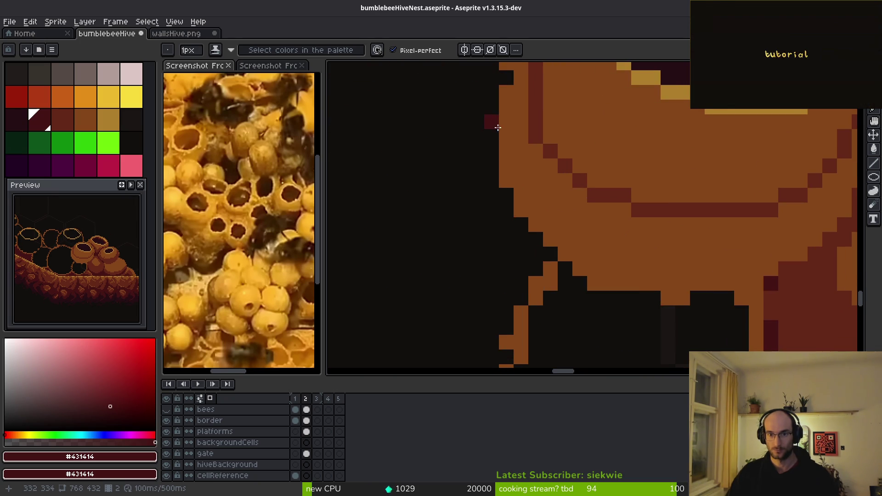
mouse_move(505, 114)
left_mouse_down()
mouse_move(529, 195)
mouse_move(516, 181)
mouse_move(587, 242)
mouse_move(698, 269)
mouse_move(785, 240)
mouse_move(690, 264)
left_mouse_up()
key("ctrl+z")
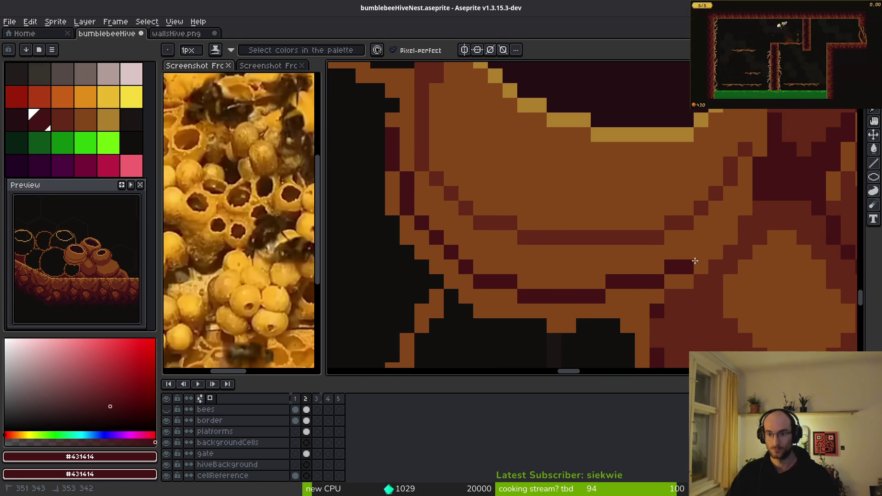
key("g")
left_click(645, 307)
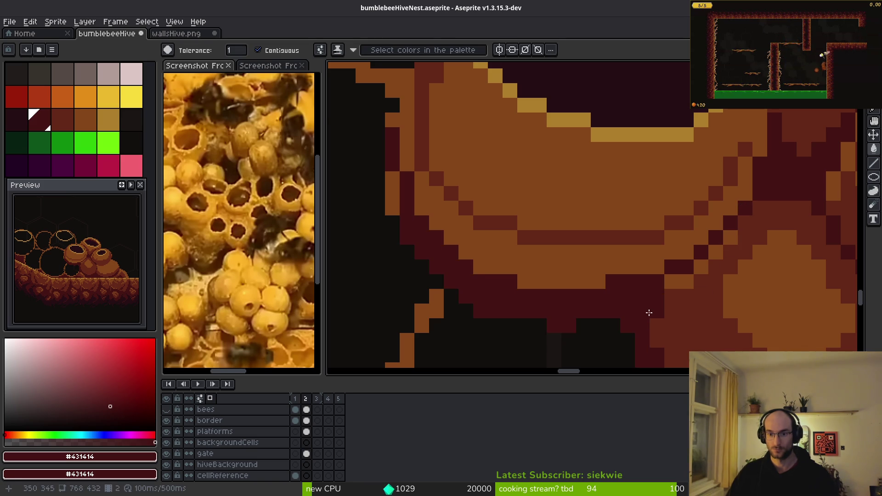
- Fill the remaining small gaps around the bowl with dark pixels
scroll(649, 307, "down", 2)
scroll(693, 264, "up", 3)
left_click(714, 244)
left_click(758, 211)
left_click(737, 255)
scroll(738, 255, "down", 3)
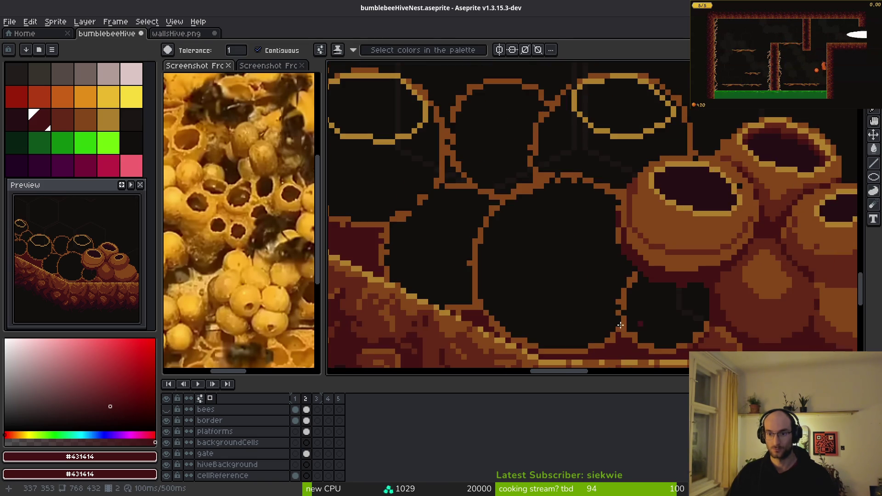
scroll(582, 208, "up", 2)
- Set medium brown as the secondary colour and pencil dark-red pixels along the orange edge
right_click(622, 153, "alt")
left_click(617, 146)
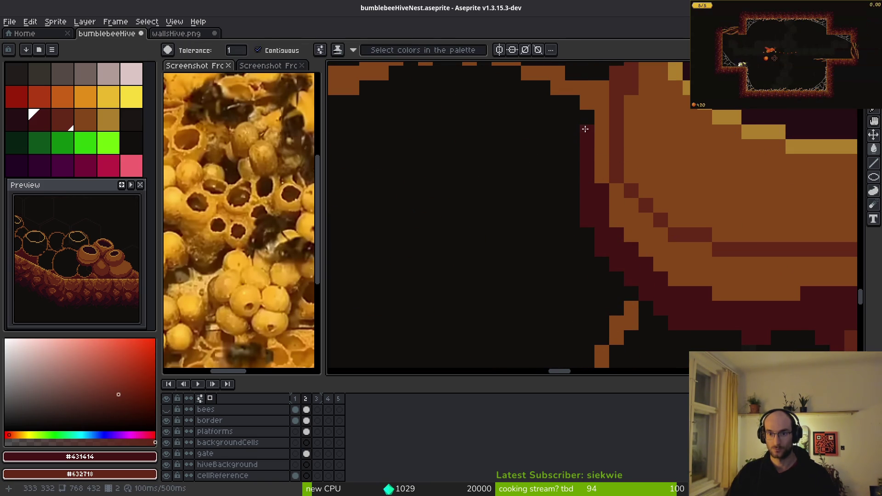
scroll(592, 184, "down", 2)
scroll(610, 225, "up", 2)
key("b")
left_click(583, 163)
left_click(598, 193)
left_click(612, 238)
- Flood-fill the orange strip outside the pot edge dark red
key("g")
left_click(592, 180)
left_click(597, 229)
scroll(535, 177, "down", 3)
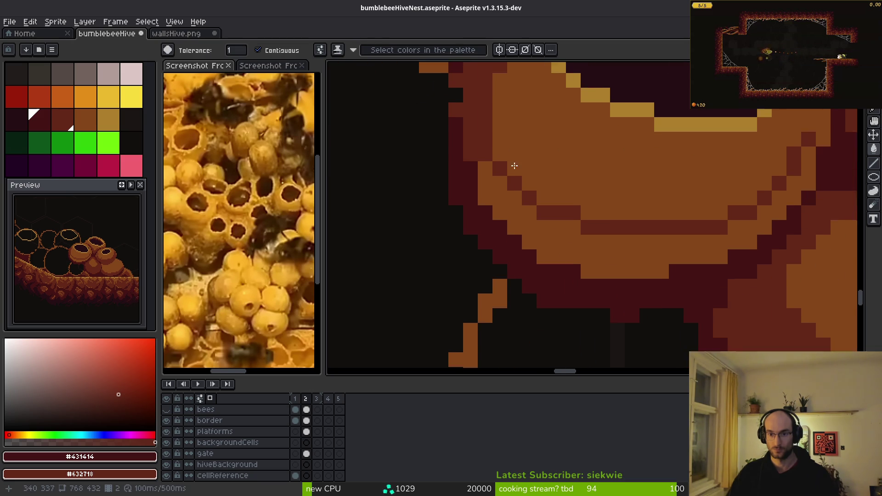
scroll(713, 220, "down", 3)
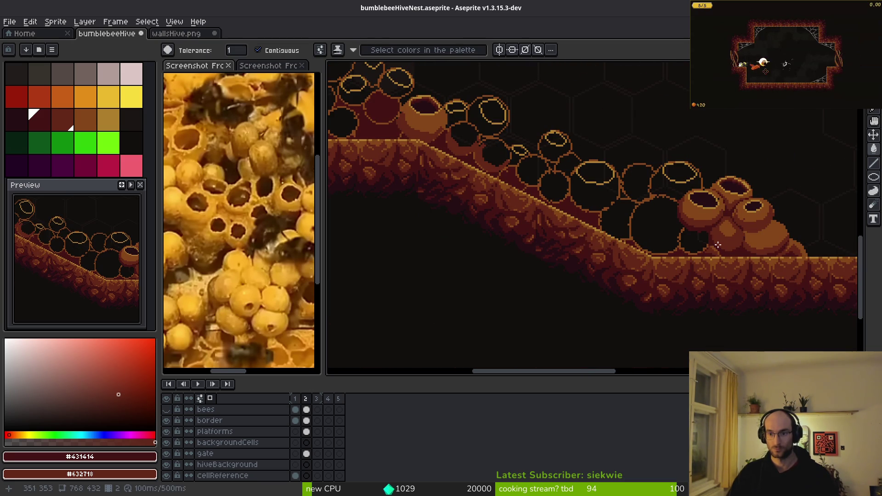
scroll(695, 261, "up", 5)
- Repaint stray orange pixels on the pot edge with dark red #632718
key("b")
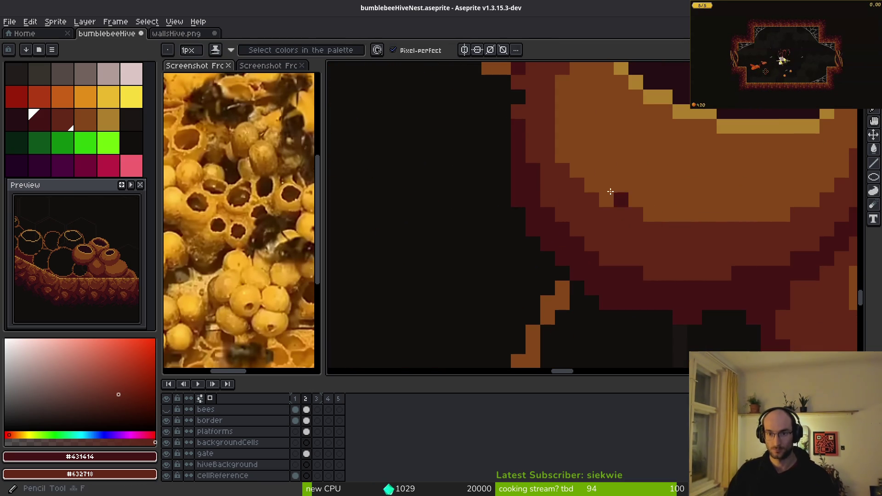
right_click(562, 269)
left_click(519, 214)
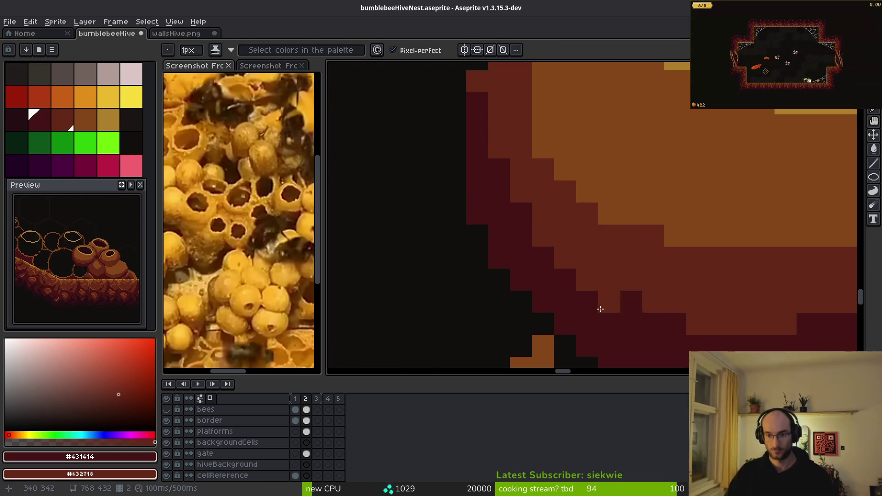
scroll(632, 309, "right", 5)
left_click(504, 230, "alt")
mouse_move(478, 212)
left_mouse_down()
mouse_move(442, 175)
mouse_move(444, 193)
left_mouse_up()
left_click_drag(432, 146, 455, 145)
scroll(634, 249, "down", 3)
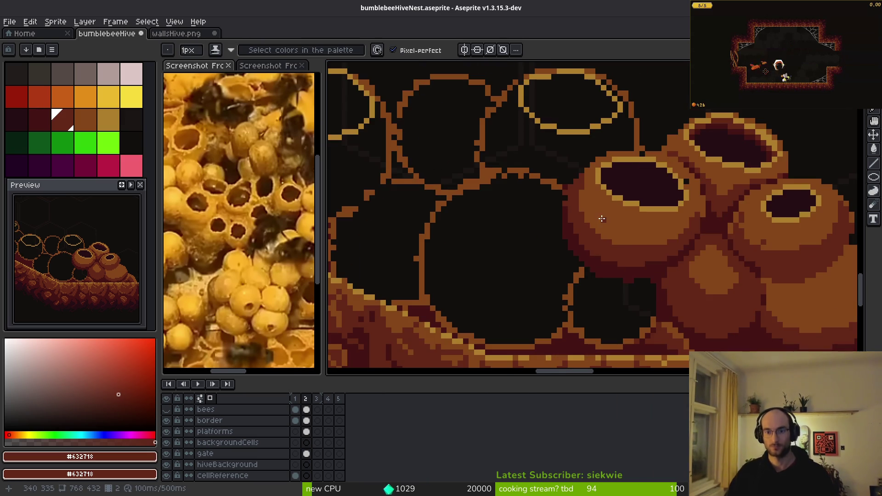
scroll(530, 227, "up", 3)
- Turn a stray dark-red pixel on the pot back to brown #854619
key("e")
scroll(545, 209, "down", 3)
scroll(582, 259, "up", 1)
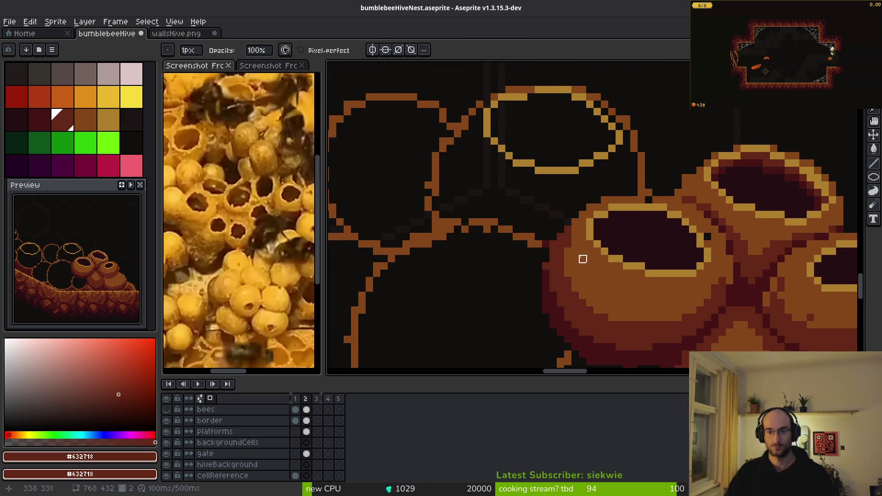
scroll(583, 255, "up", 2)
key("b")
scroll(593, 267, "down", 3)
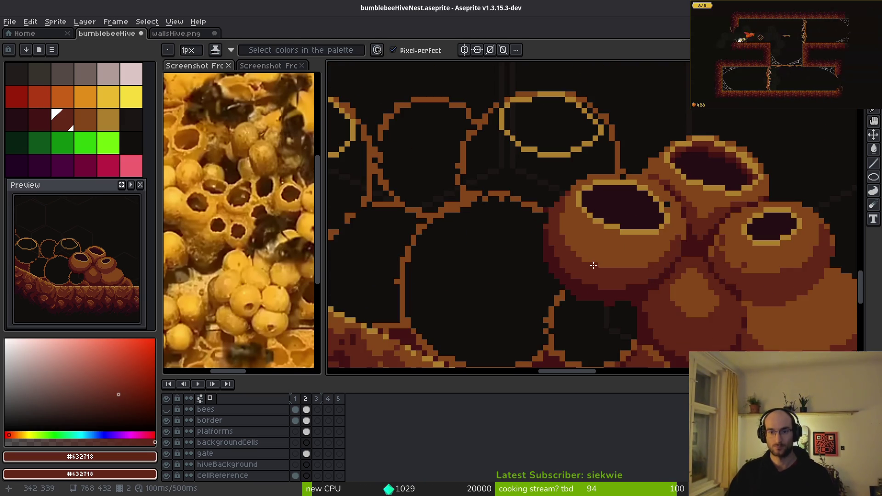
scroll(593, 266, "up", 2)
left_click(547, 209, "alt")
left_click(539, 196)
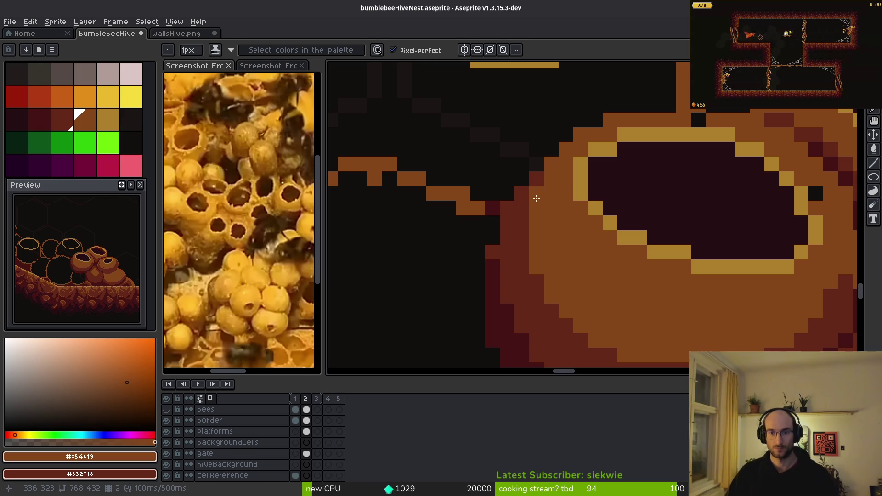
scroll(527, 228, "down", 3)
scroll(557, 174, "up", 3)
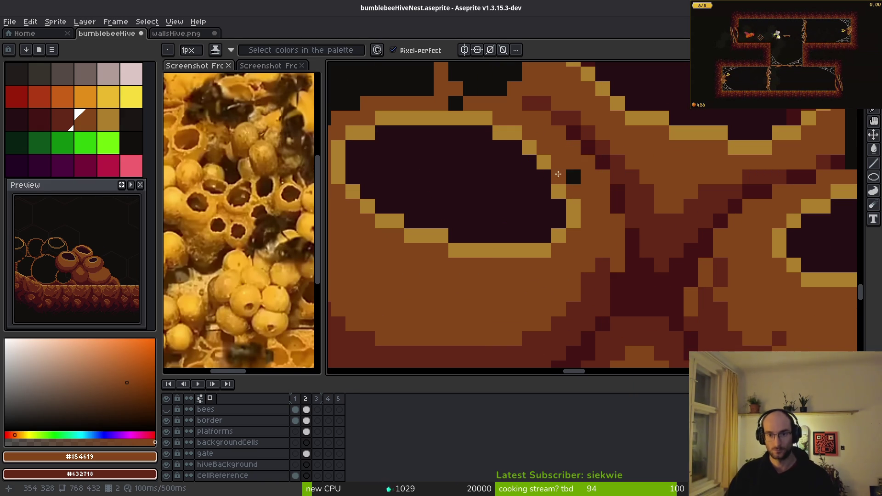
scroll(606, 260, "down", 3)
scroll(629, 276, "up", 3)
scroll(586, 269, "down", 1)
- Alternate between sampling #632718 and #431414 from the pot edges for touch-ups
left_click(612, 236, "alt")
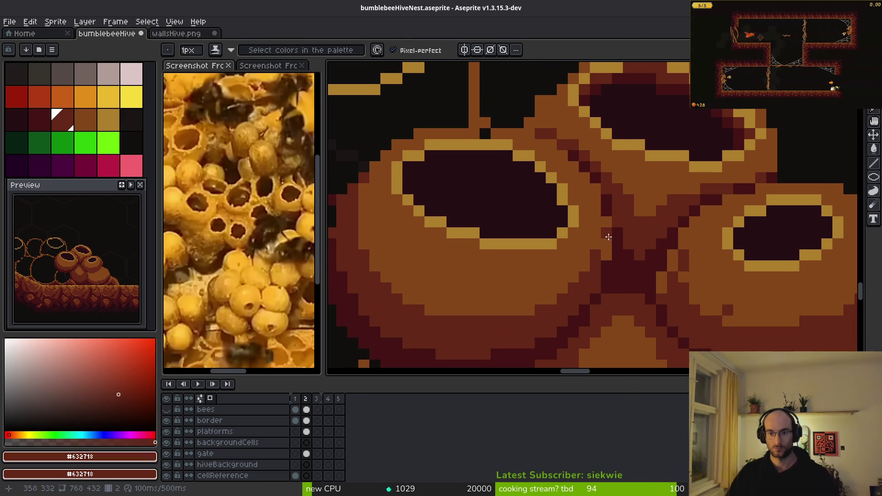
left_click(606, 254, "alt")
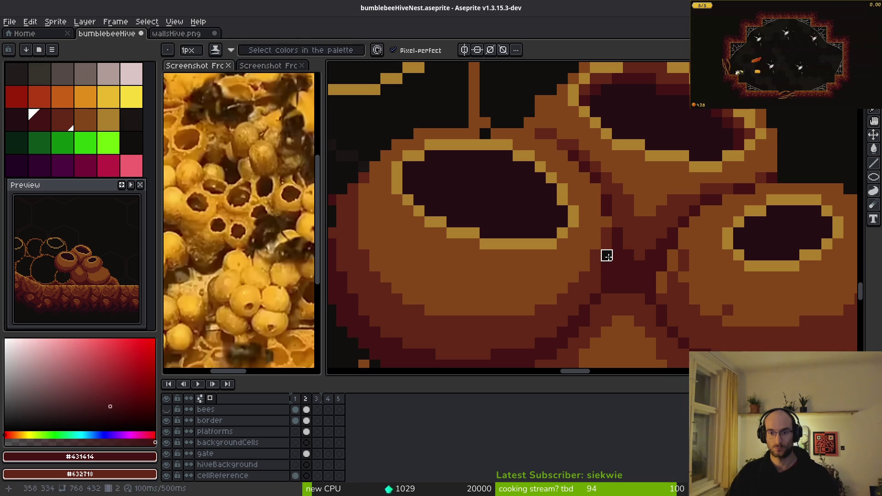
left_click(610, 236, "alt")
scroll(606, 257, "down", 3)
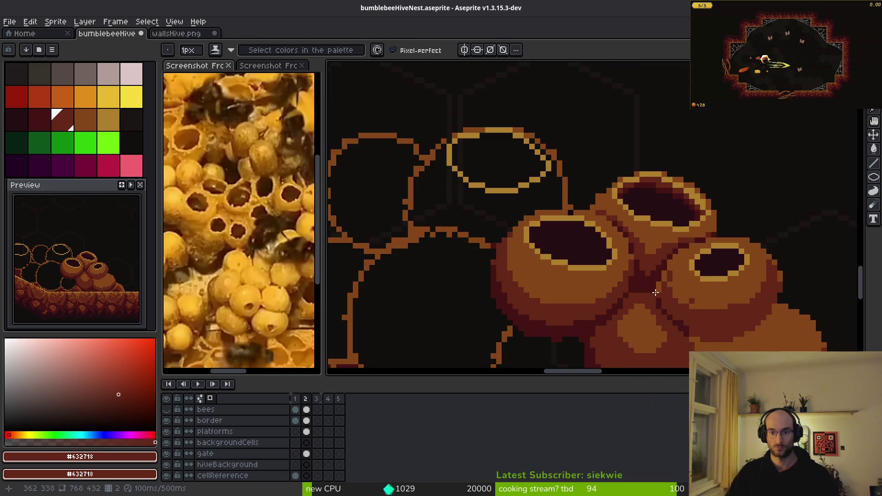
scroll(603, 306, "up", 5)
left_click(607, 288, "alt")
scroll(603, 288, "down", 2)
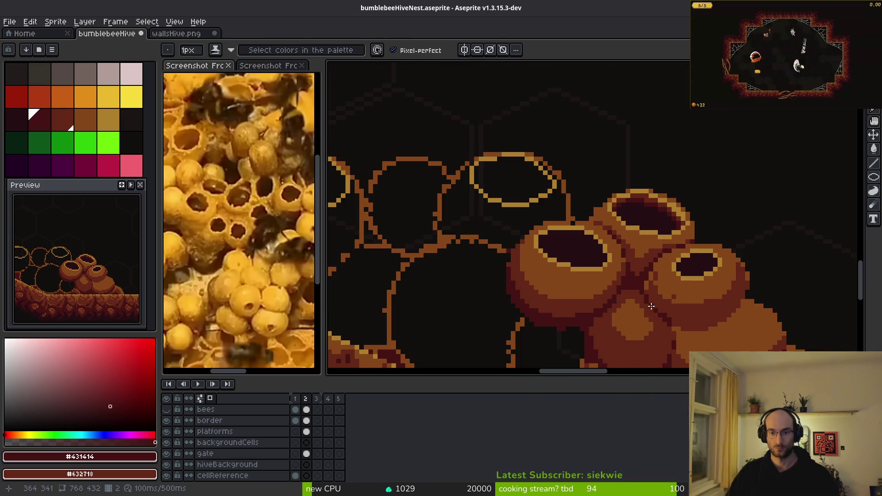
scroll(641, 255, "up", 1)
scroll(642, 255, "up", 1)
left_click(580, 270, "alt")
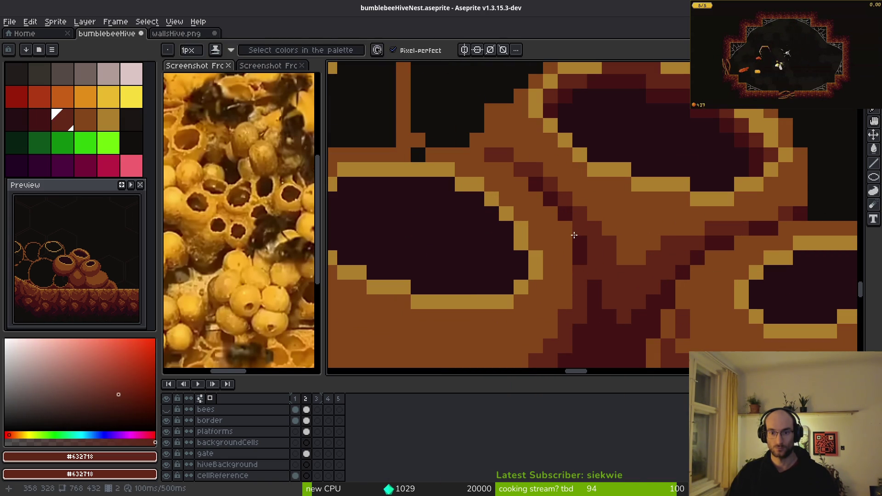
left_click(569, 230, "alt")
- Sample pot brown #854619 and dark red #632718, then recentre the pot cluster
scroll(615, 274, "down", 3)
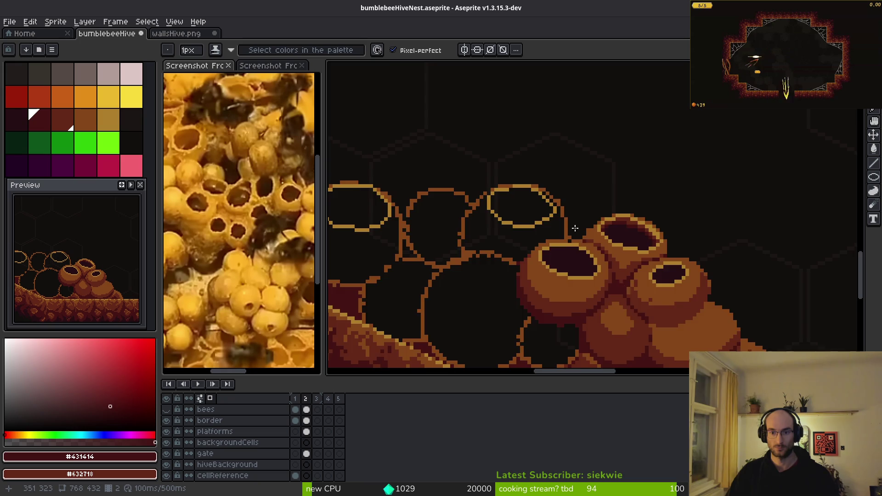
scroll(596, 249, "up", 1)
scroll(570, 230, "up", 1)
left_click(552, 227, "alt")
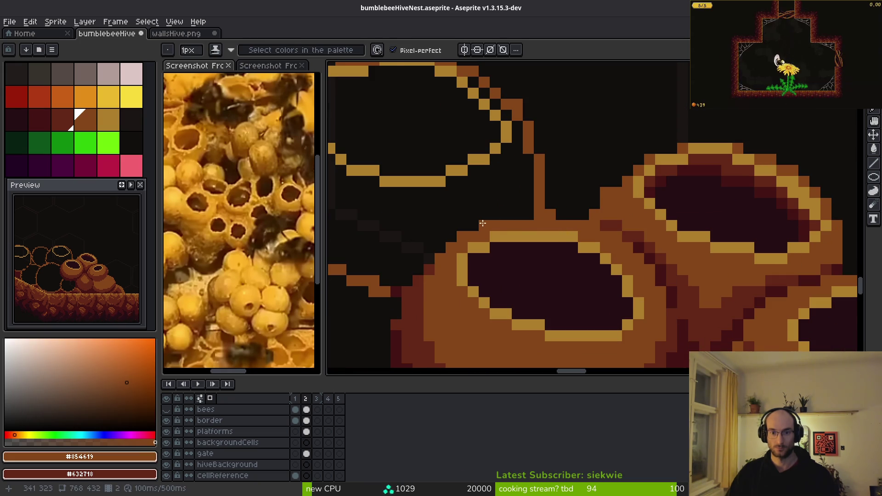
scroll(482, 225, "down", 2)
scroll(489, 222, "up", 4)
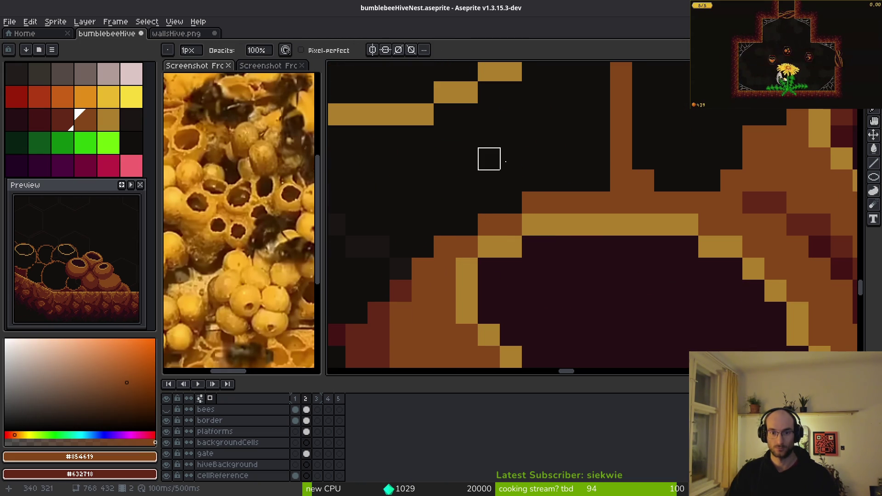
scroll(533, 202, "down", 4)
scroll(598, 239, "up", 4)
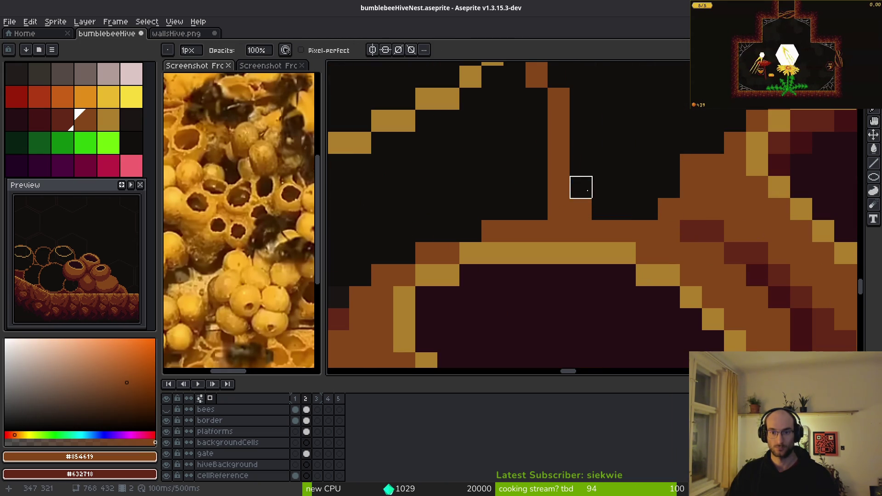
left_click(698, 229, "alt")
scroll(710, 243, "down", 1)
scroll(722, 250, "up", 1)
scroll(768, 309, "down", 3)
left_click_drag(769, 309, 680, 293)
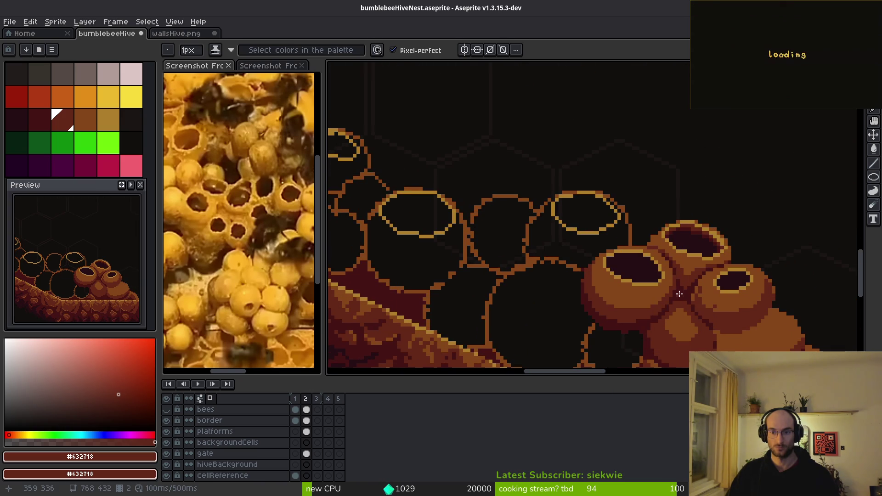
- Undo the last stroke and outline the black gap under the pots in #632718 and #431414
key("ctrl+z")
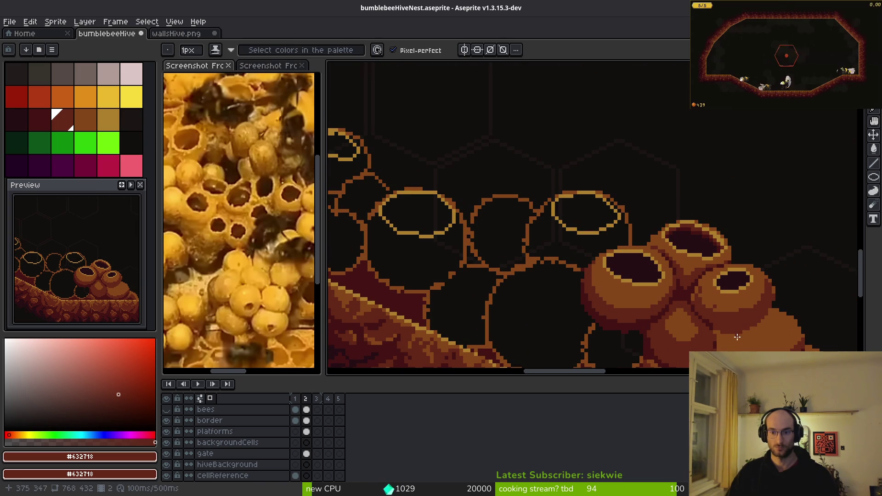
scroll(757, 288, "up", 2)
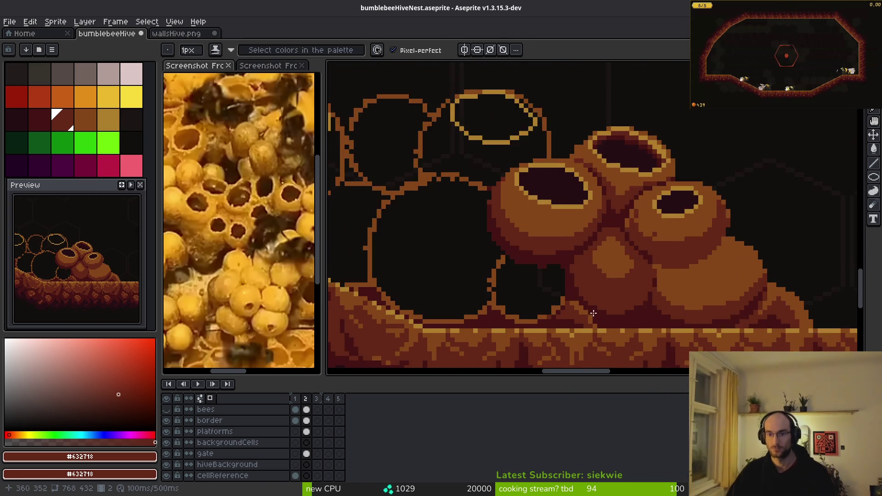
scroll(583, 289, "up", 2)
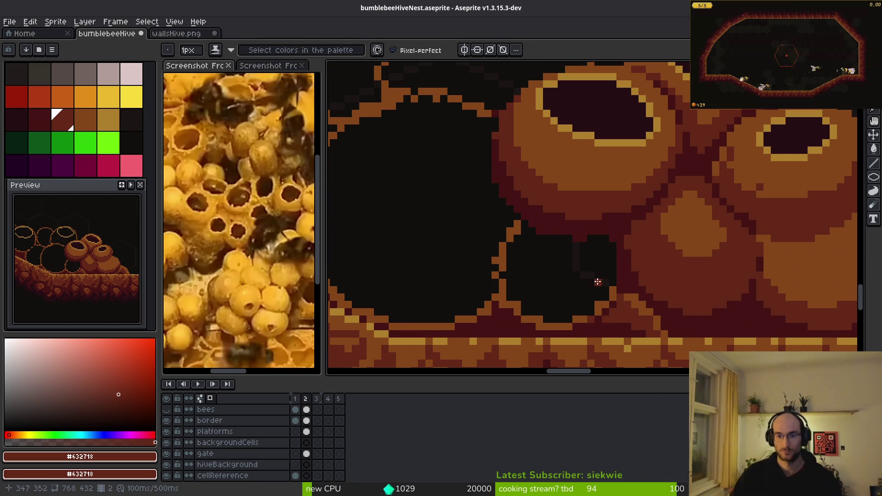
scroll(546, 255, "up", 1)
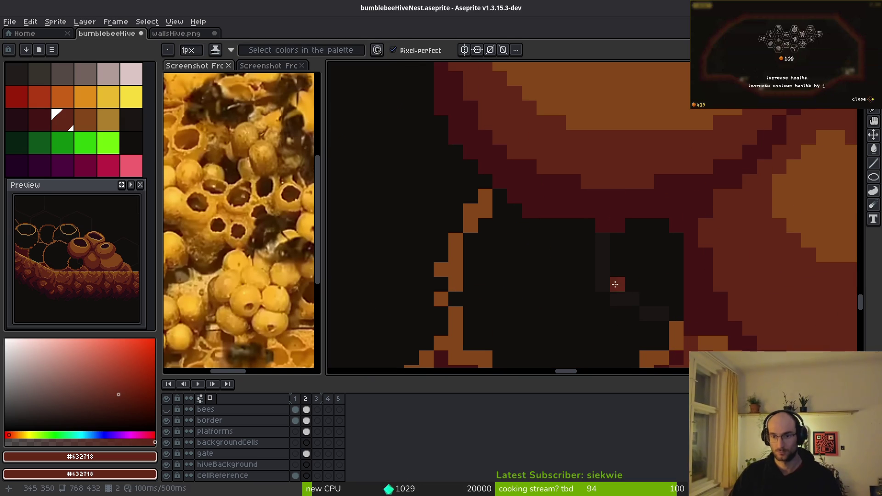
mouse_move(506, 180)
left_mouse_down()
mouse_move(571, 219)
mouse_move(661, 213)
mouse_move(519, 204)
mouse_move(571, 199)
mouse_move(495, 169)
left_mouse_up()
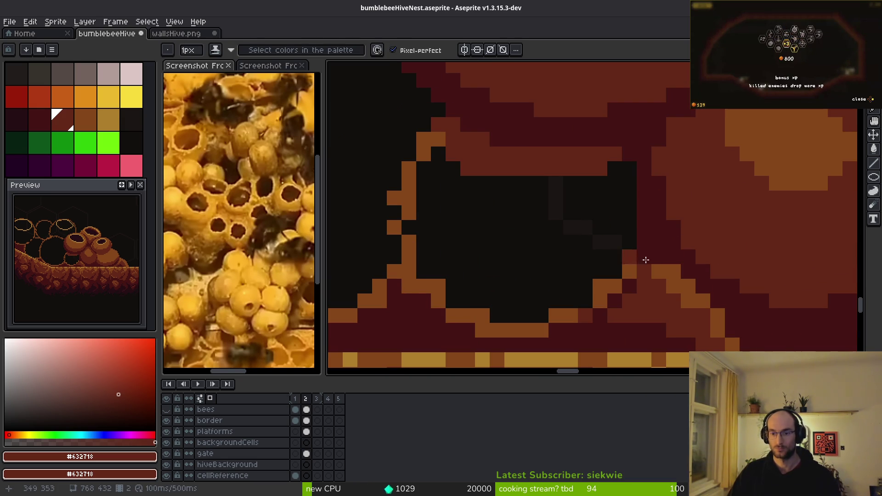
left_click(630, 202, "alt")
mouse_move(621, 200)
left_mouse_down()
mouse_move(457, 252)
mouse_move(421, 203)
mouse_move(576, 237)
left_mouse_up()
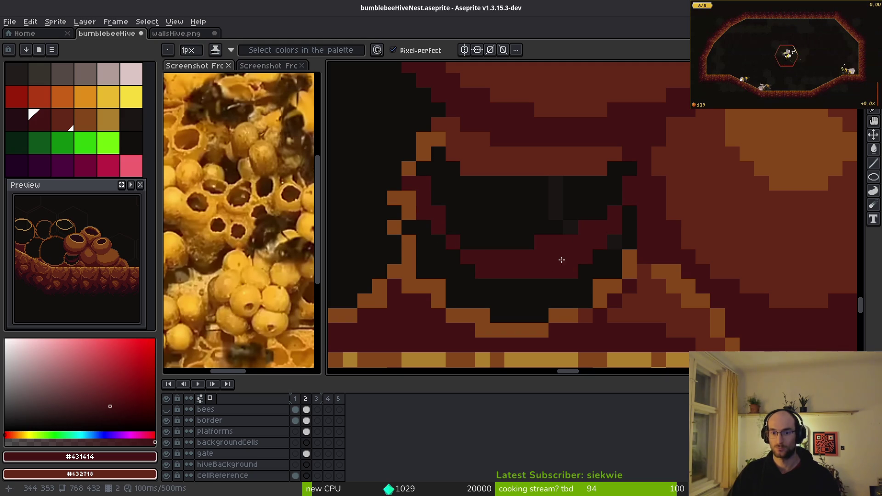
- Bucket-fill the black pocket dark red and draw a palette-12 dark line along the ground's top
scroll(560, 258, "down", 2)
key("g")
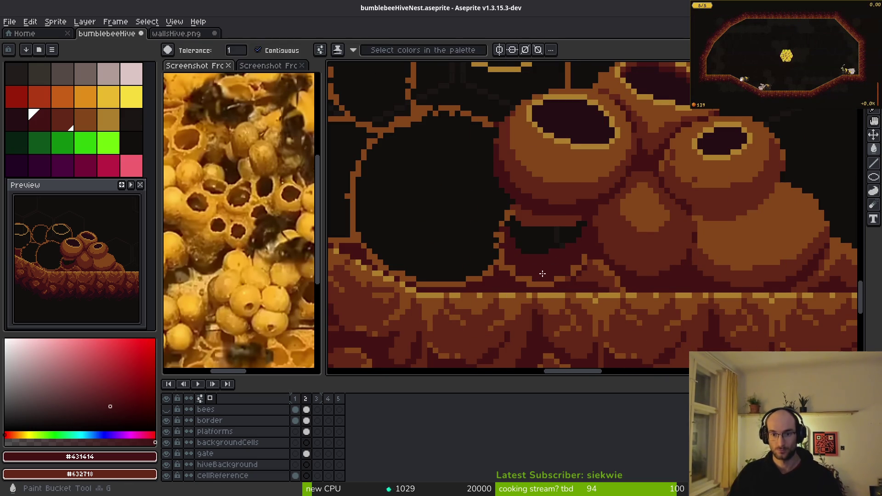
left_click(553, 269)
scroll(614, 263, "up", 2)
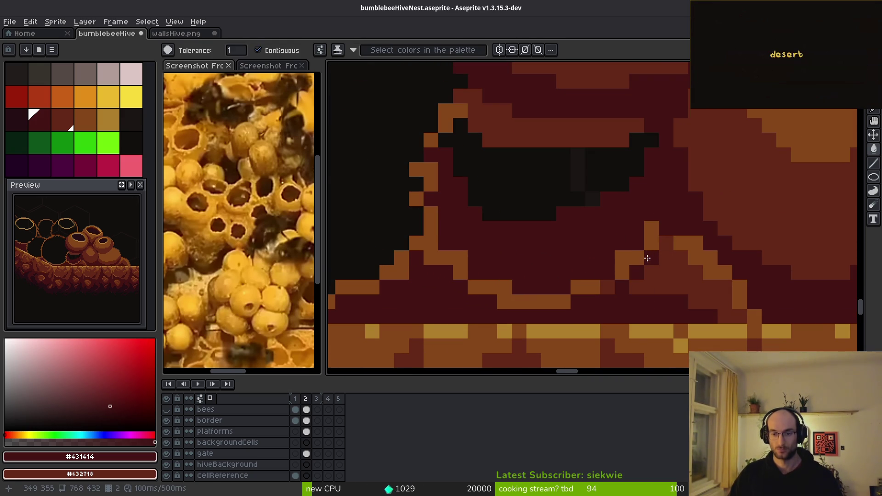
scroll(648, 253, "down", 3)
left_click(535, 223, "alt")
scroll(535, 223, "up", 2)
key("b")
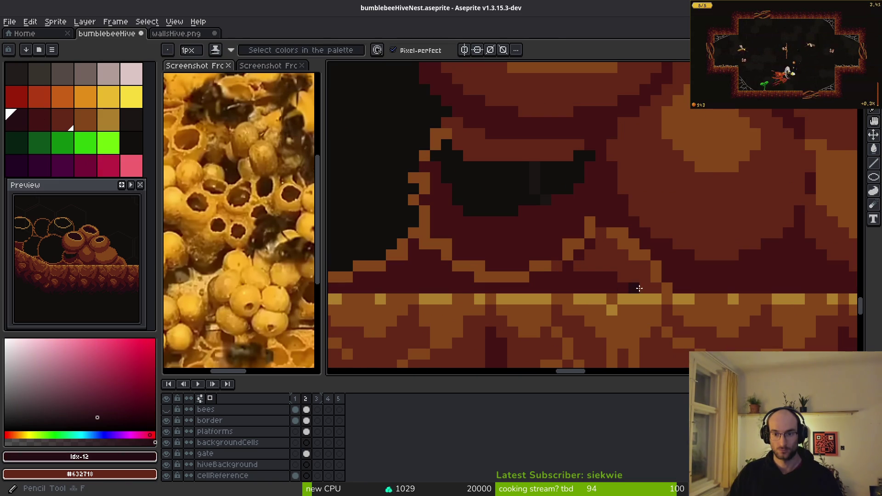
left_click_drag(607, 277, 559, 272)
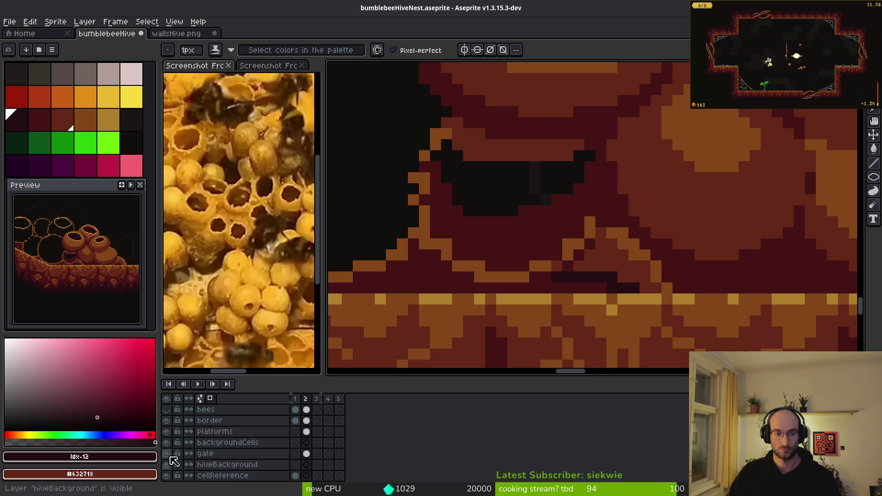
- Hide the walls layer and bucket-fill an area on the cells layer
scroll(183, 473, "down", 3)
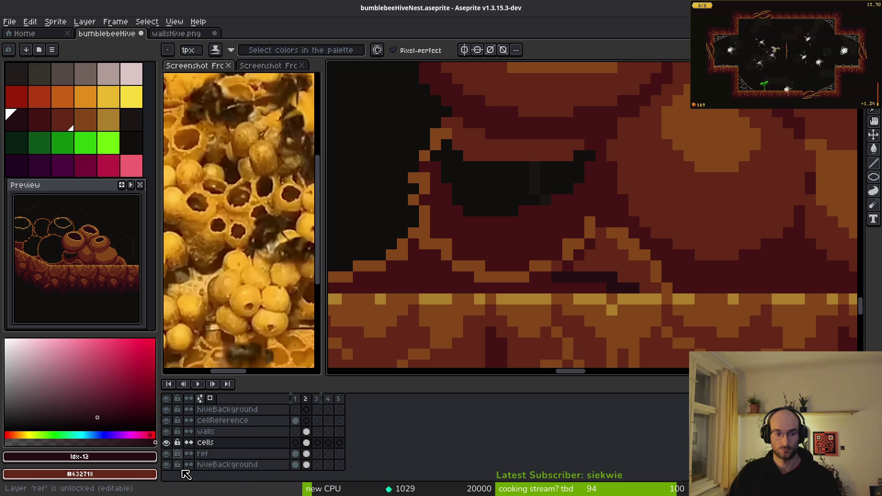
left_click(167, 432)
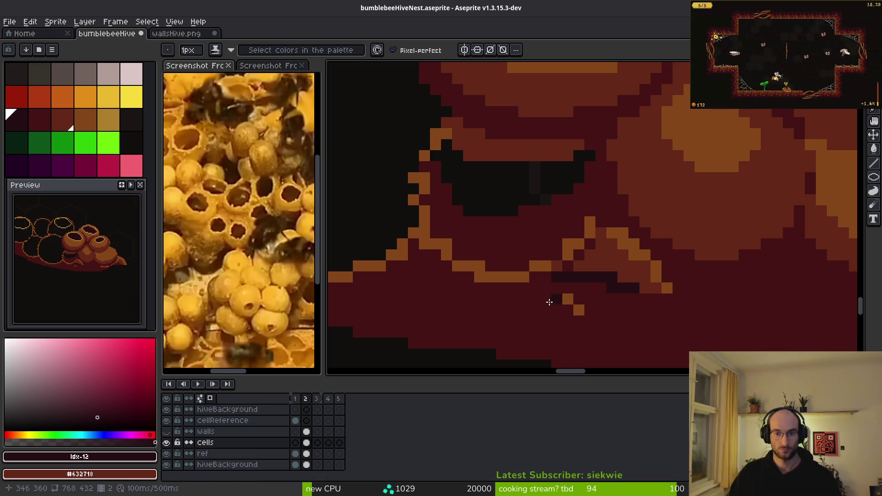
left_click_drag(628, 316, 706, 274)
scroll(553, 280, "left", 5)
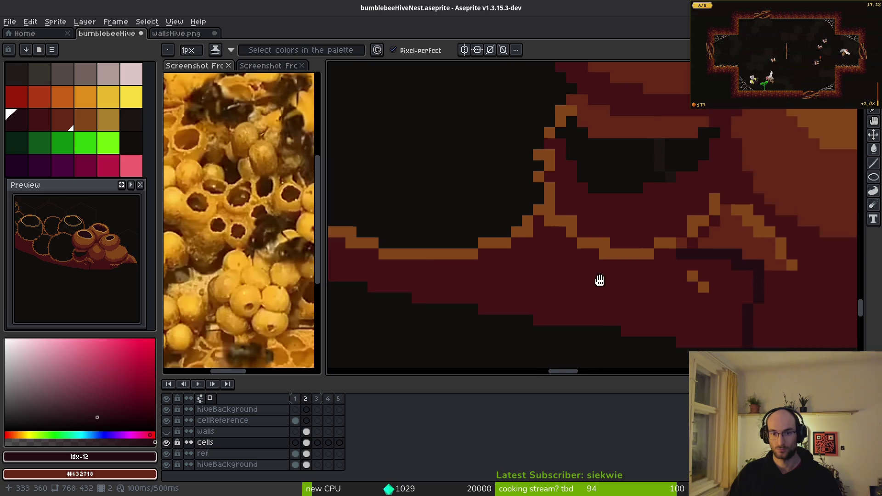
scroll(526, 265, "down", 5)
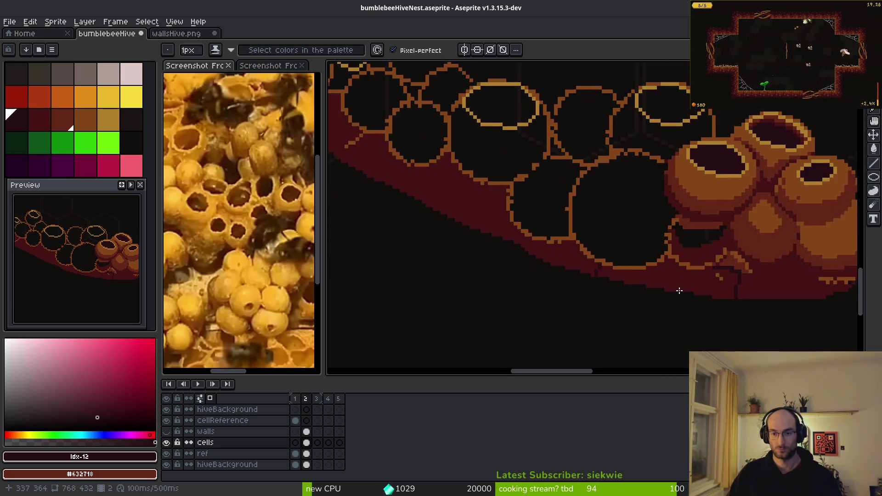
scroll(576, 289, "up", 2)
key("g")
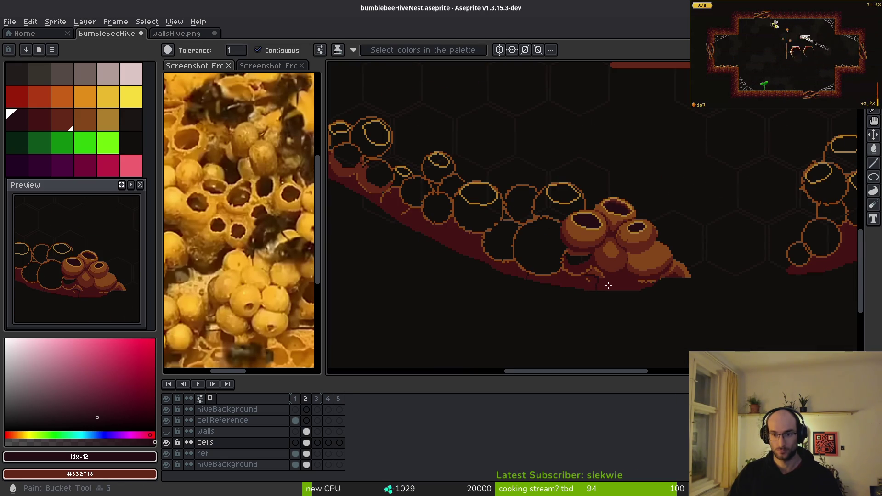
left_click(602, 286)
scroll(606, 284, "up", 2)
key("b")
scroll(592, 282, "up", 2)
- Draw a dark line along the cluster's base and fill the region beneath darker
left_click(165, 431)
left_click(165, 432)
scroll(515, 265, "right", 3)
left_click_drag(495, 261, 626, 278)
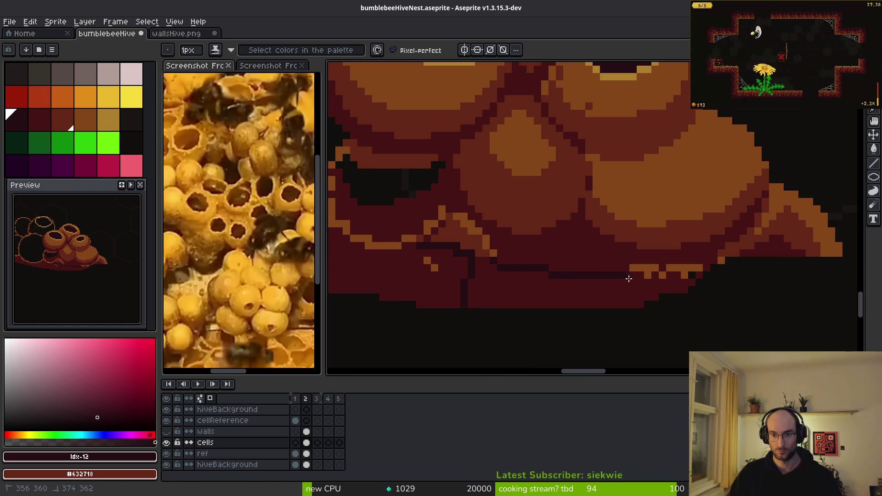
key("g")
left_click(608, 298)
scroll(415, 285, "down", 3)
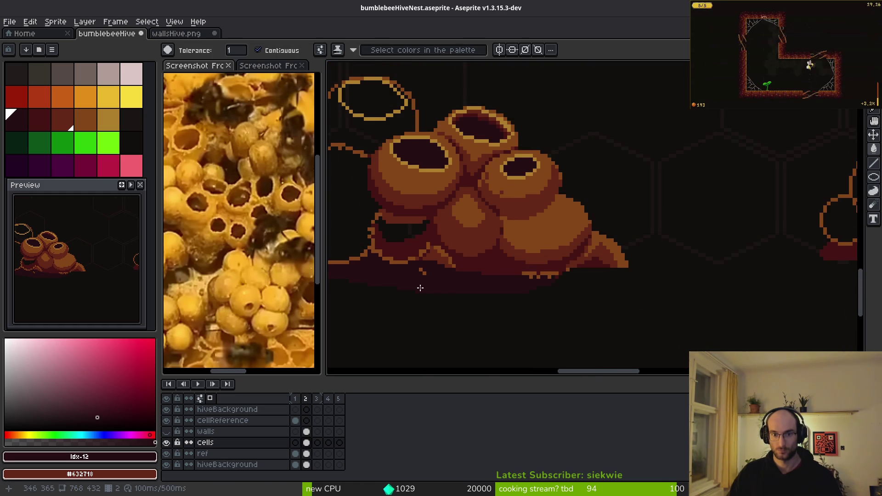
- Pan across the upper hive cells and make the cells layer artwork visible again
mouse_move(688, 313)
left_mouse_down()
mouse_move(634, 282)
mouse_move(655, 274)
mouse_move(580, 256)
left_mouse_up()
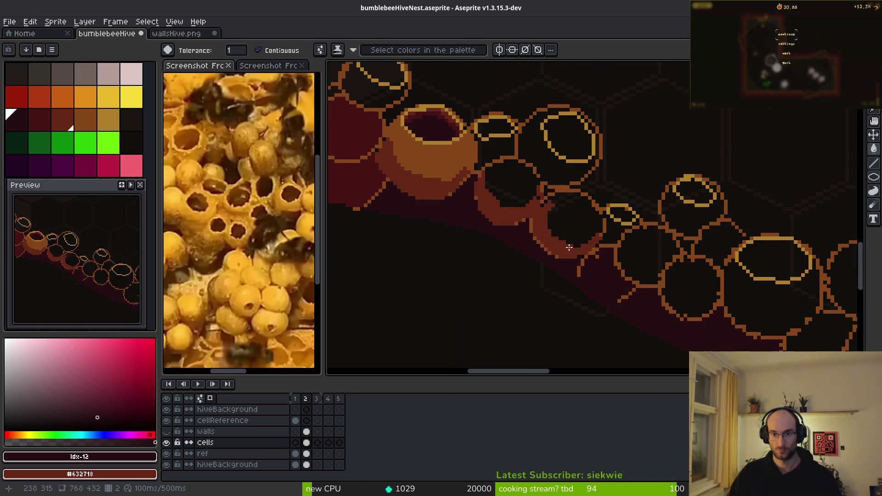
left_click_drag(485, 238, 648, 294)
left_click_drag(506, 276, 618, 257)
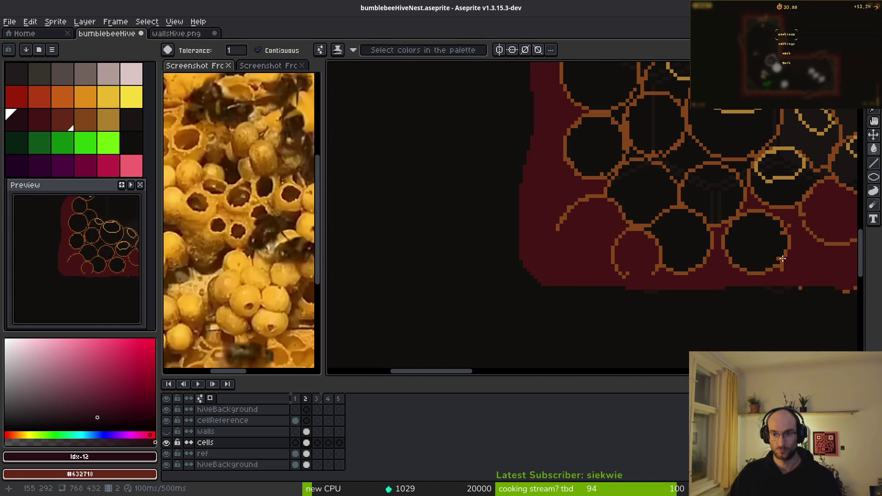
scroll(612, 234, "down", 3)
scroll(579, 185, "down", 1)
scroll(579, 186, "up", 1)
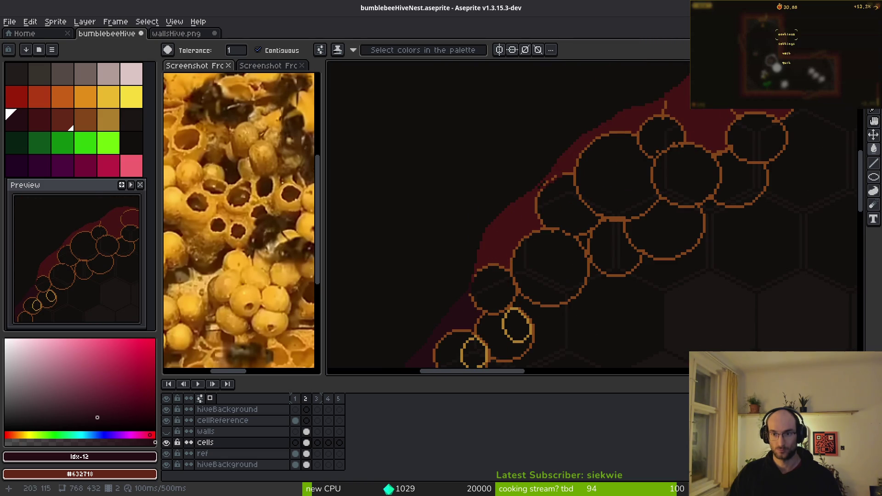
scroll(658, 300, "down", 1)
left_click_drag(658, 301, 563, 223)
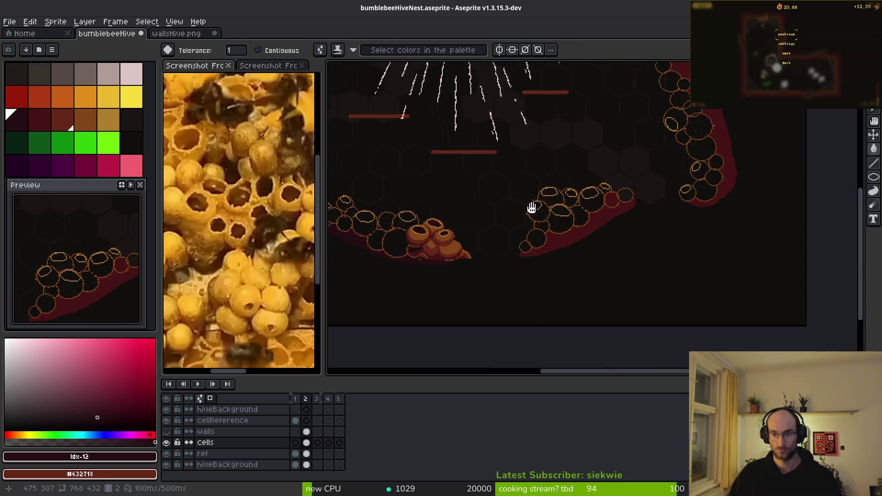
scroll(559, 189, "up", 3)
mouse_move(628, 197)
left_mouse_down()
mouse_move(511, 305)
mouse_move(606, 250)
left_mouse_up()
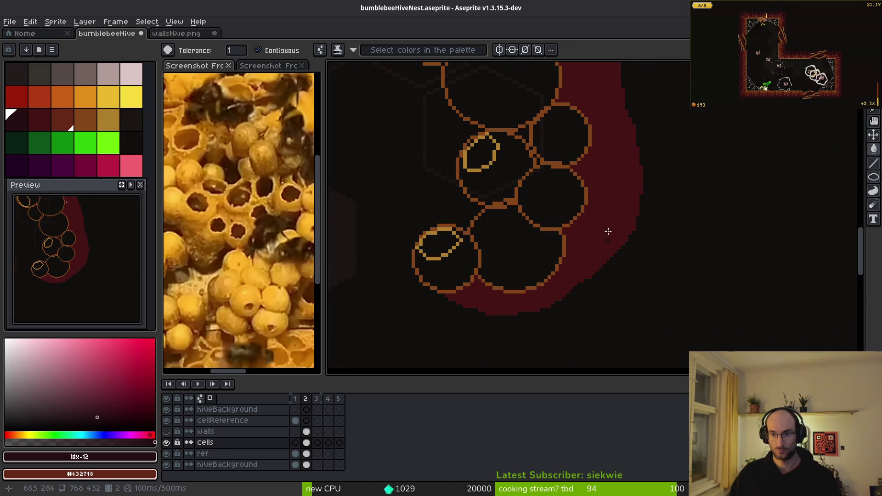
scroll(600, 142, "down", 3)
scroll(482, 210, "up", 3)
scroll(482, 211, "down", 3)
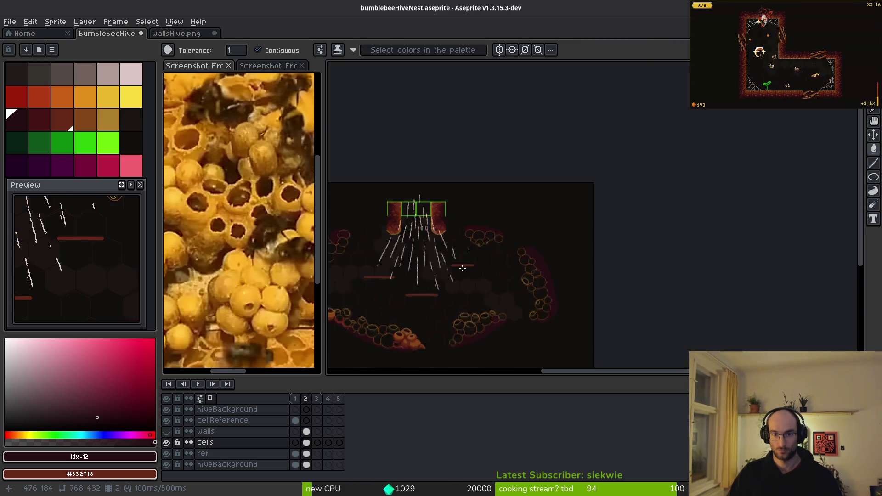
scroll(568, 236, "up", 3)
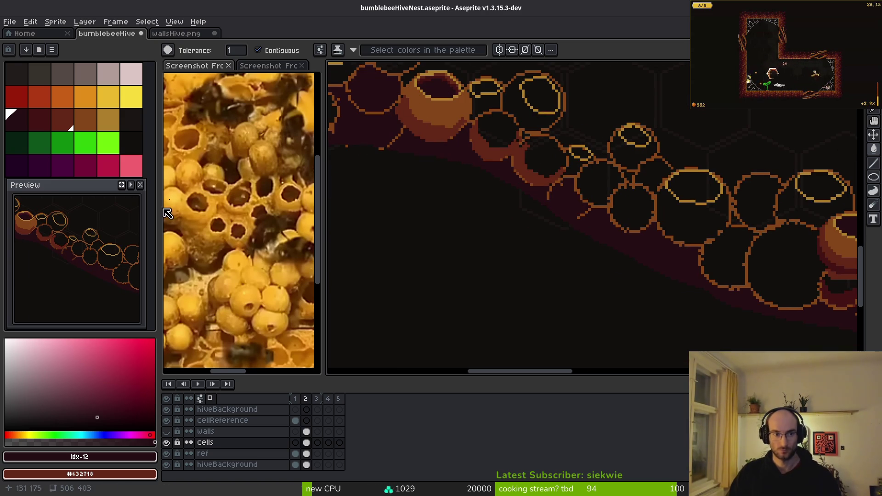
left_click(166, 442)
scroll(582, 265, "up", 5)
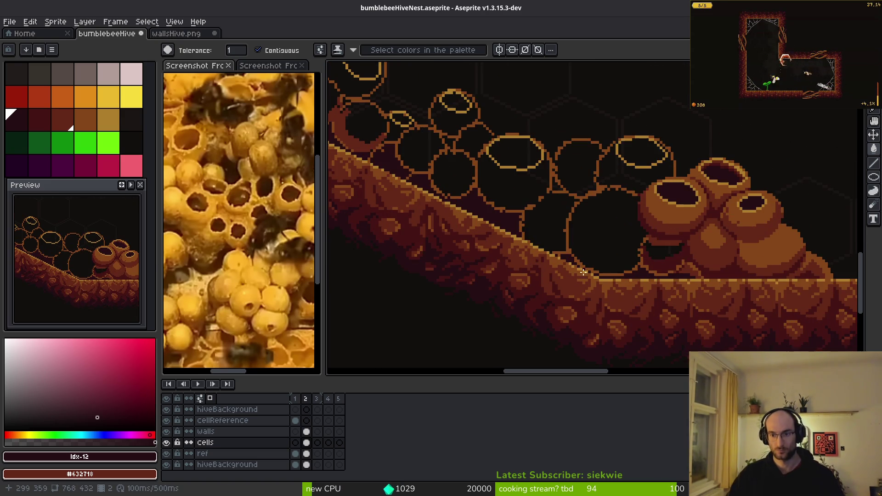
- Repaint the orange edge pixels and the dark blob at the cluster's base in dark red #632718
scroll(583, 266, "up", 1)
key("b")
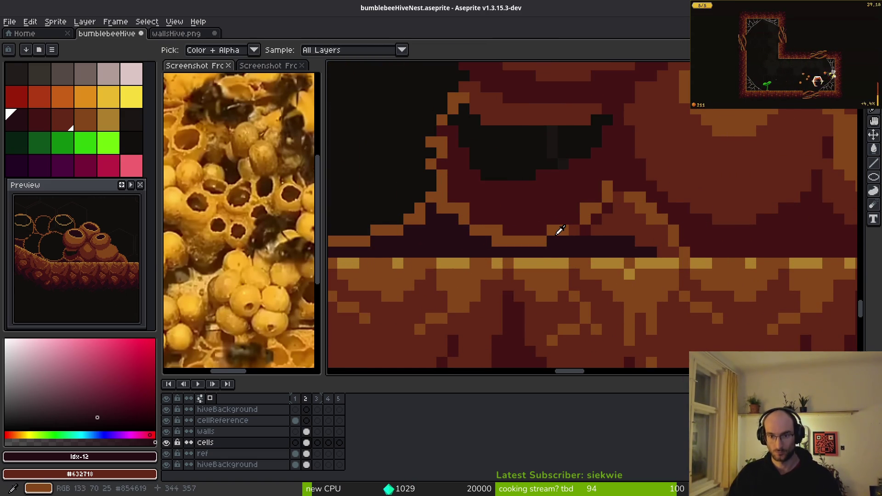
left_click(557, 230, "alt")
scroll(557, 230, "up", 1)
left_click(581, 223, "alt")
left_click(622, 182)
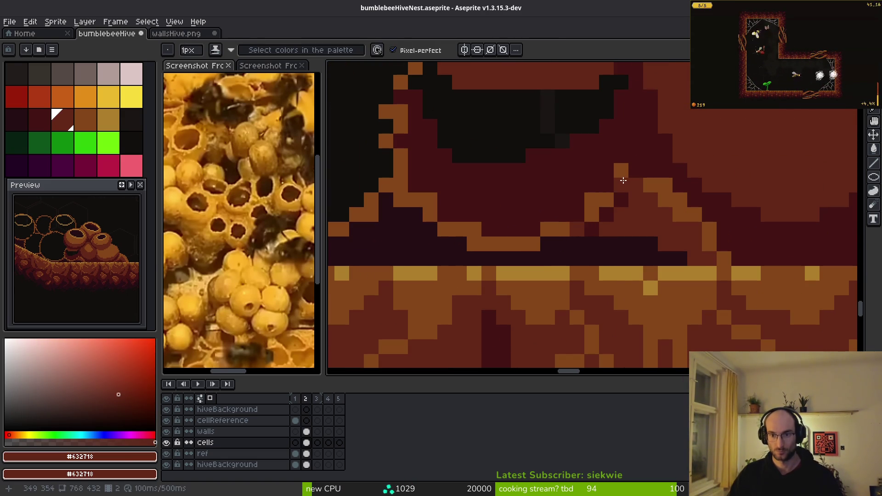
key("g")
left_click(548, 229)
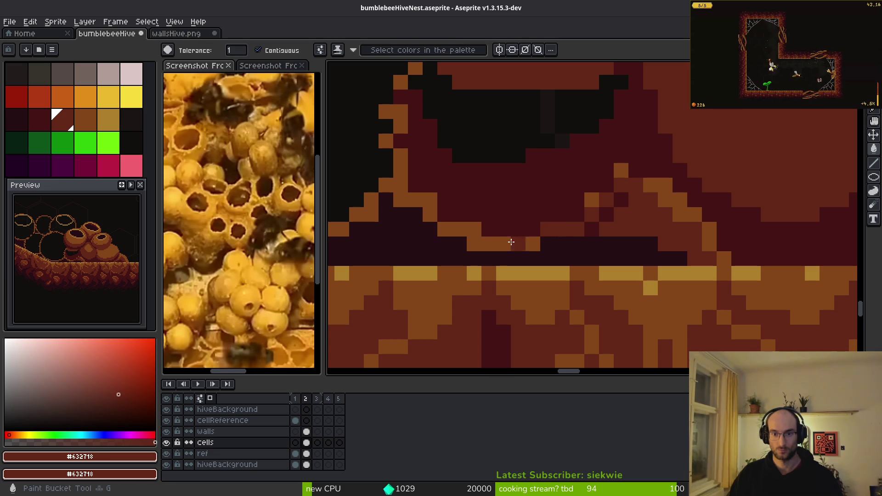
left_click(459, 229)
left_click(429, 216)
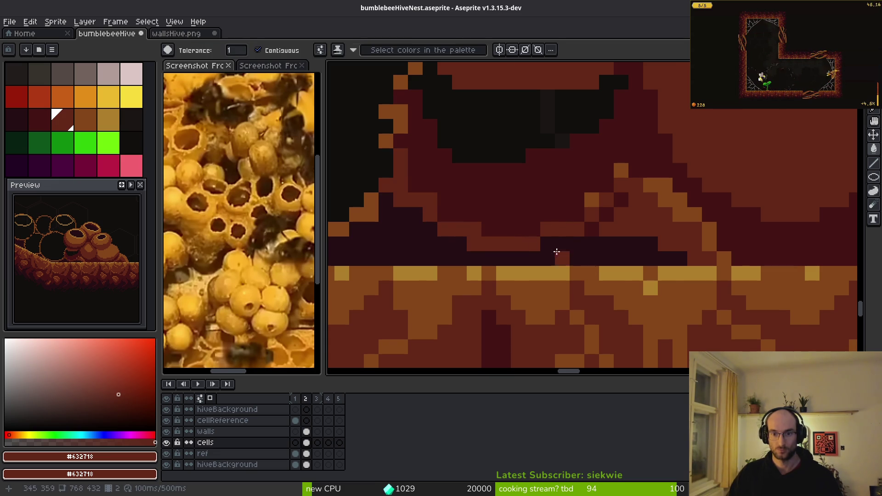
scroll(569, 223, "down", 2)
scroll(560, 224, "down", 2)
scroll(553, 219, "up", 2)
left_click(532, 184)
- Draw and fill a lighter brown #854619 highlight loop on the wax cell
scroll(527, 191, "down", 2)
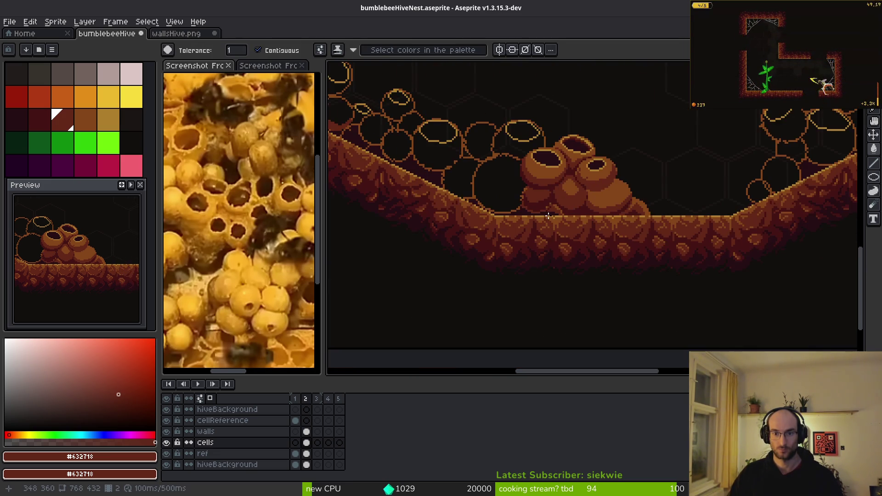
scroll(542, 221, "up", 2)
scroll(600, 247, "down", 4)
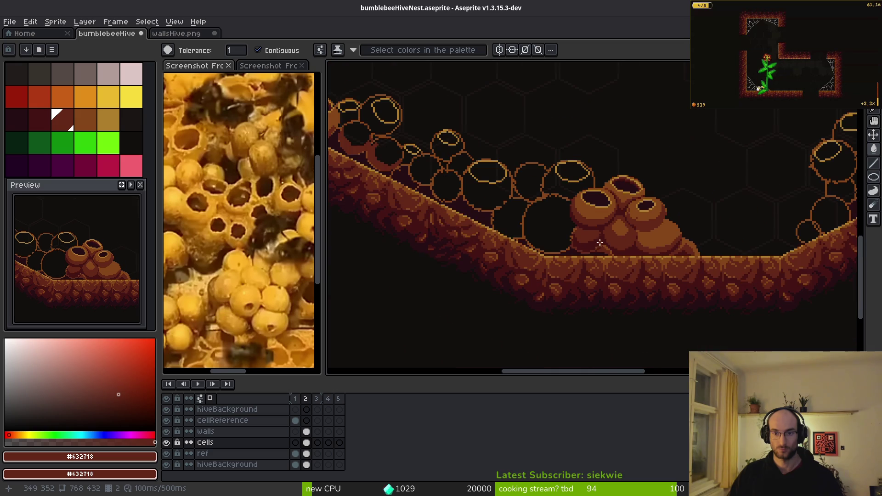
scroll(603, 247, "up", 5)
key("b")
left_click(468, 192)
mouse_move(472, 191)
left_mouse_down()
mouse_move(591, 193)
mouse_move(570, 227)
mouse_move(464, 237)
mouse_move(437, 190)
left_mouse_up()
mouse_move(494, 219)
left_mouse_down()
mouse_move(569, 207)
mouse_move(609, 181)
left_mouse_up()
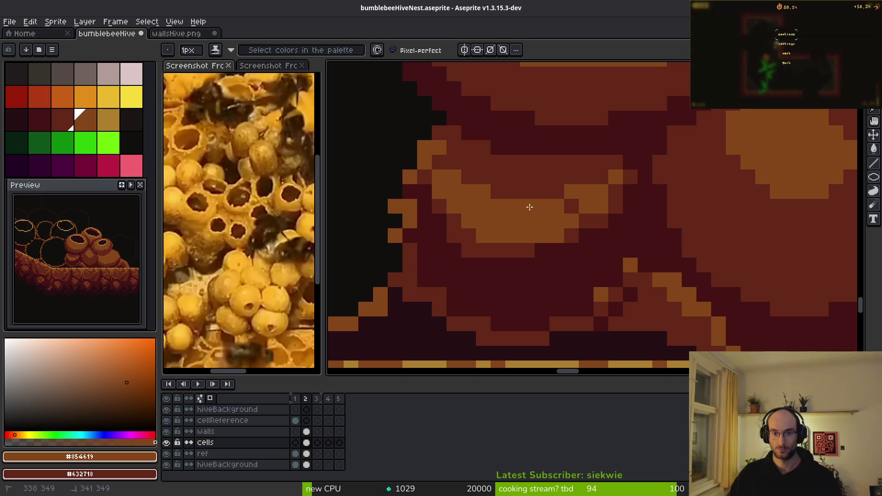
- Sample the dark red and maroon #431414 shades, then choose the darkest colour #250c13
left_click(569, 237, "alt")
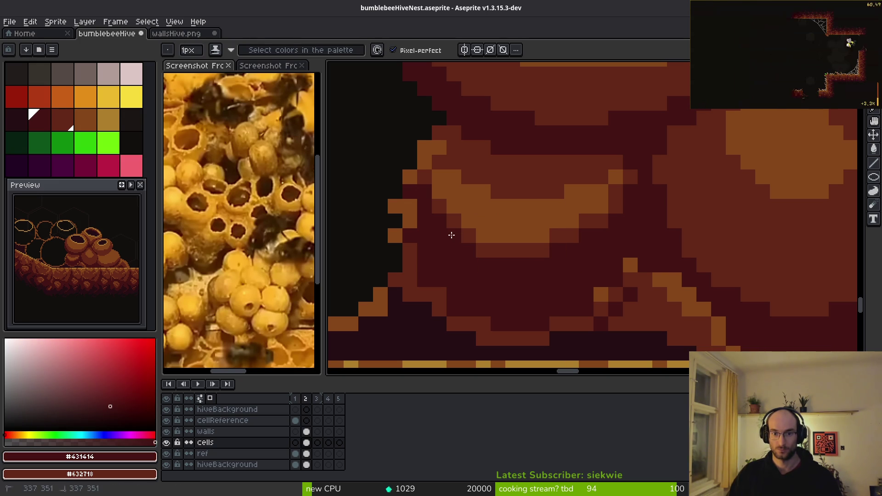
scroll(437, 193, "down", 3)
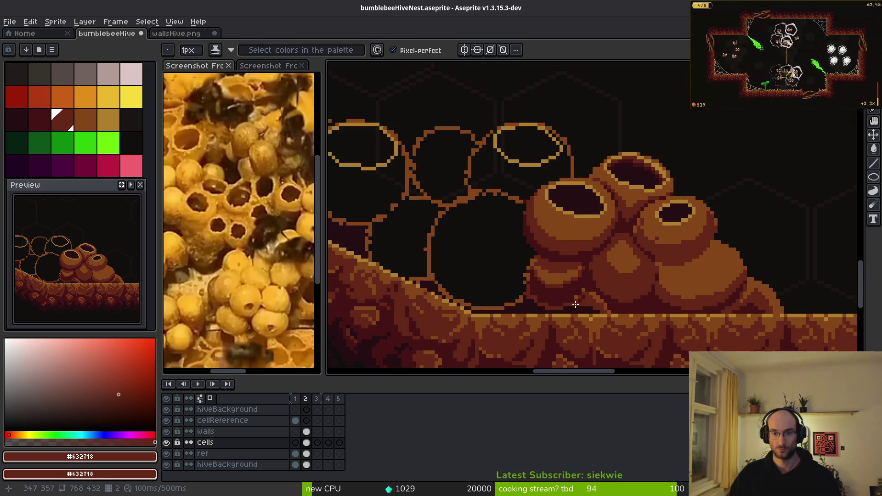
scroll(499, 269, "up", 2)
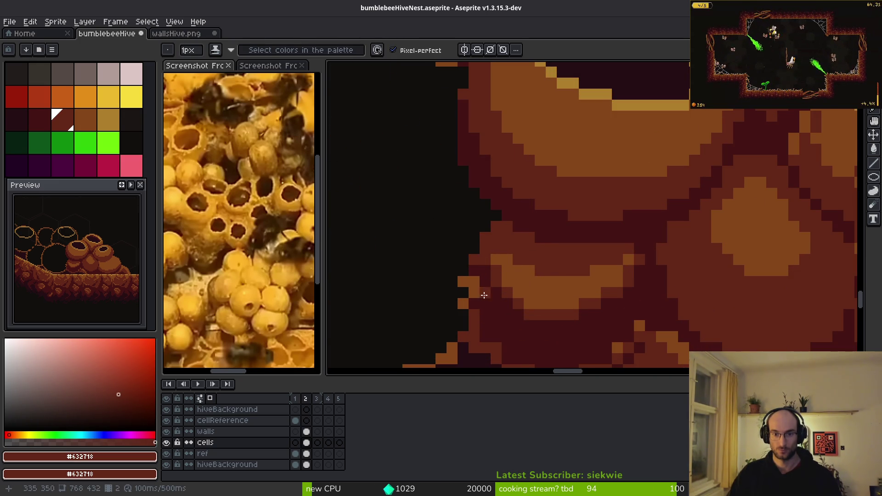
scroll(482, 289, "down", 2)
left_click(484, 234, "alt")
scroll(493, 267, "up", 2)
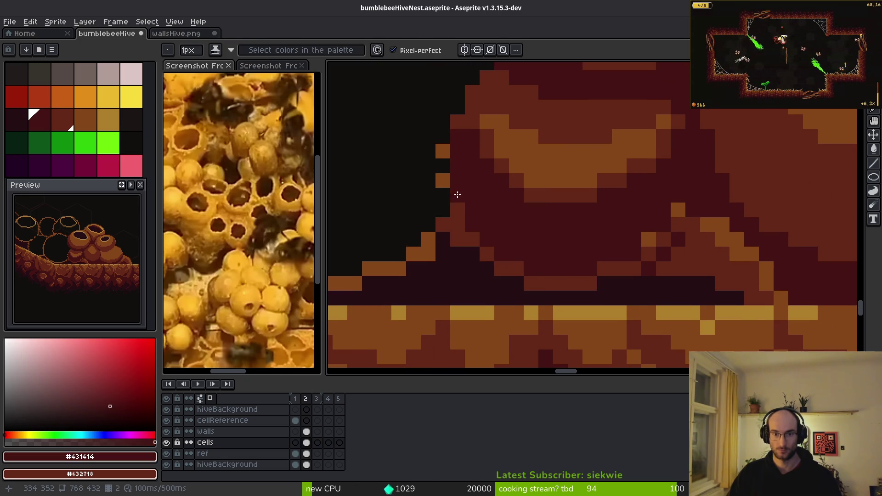
left_click(633, 296, "alt")
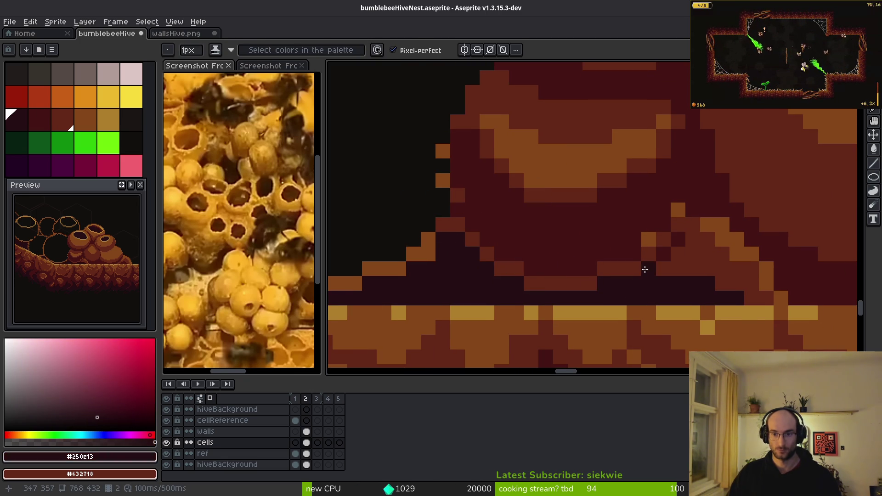
key("alt")
- Add a single dark shadow pixel along the cluster's base, undoing a stray maroon run
left_click_drag(655, 266, 541, 259)
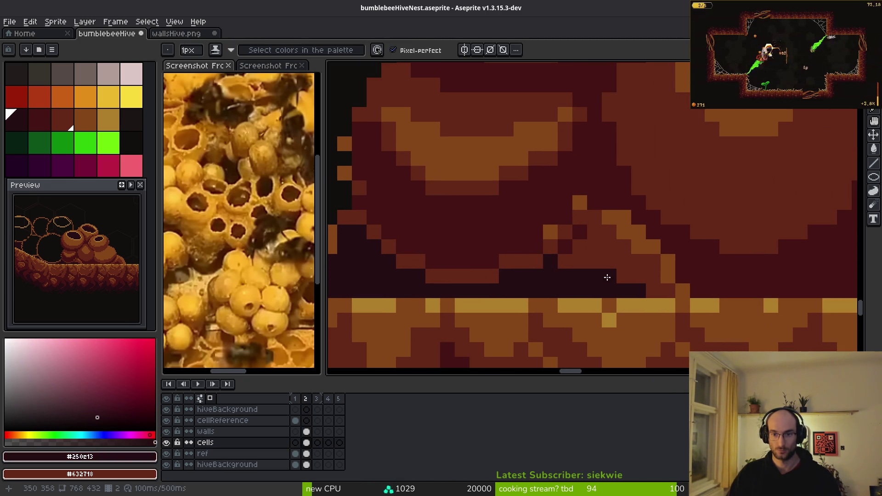
scroll(574, 271, "down", 5)
scroll(544, 268, "up", 4)
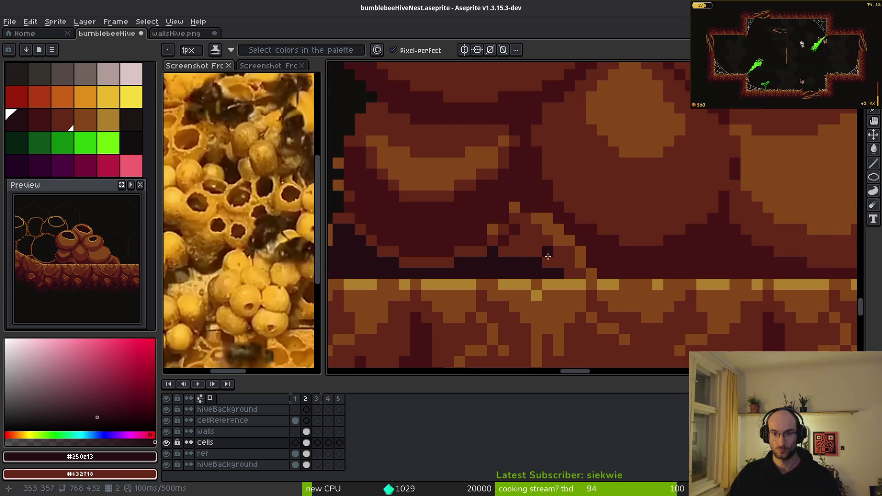
left_click(510, 230, "alt")
left_click(529, 256, "alt")
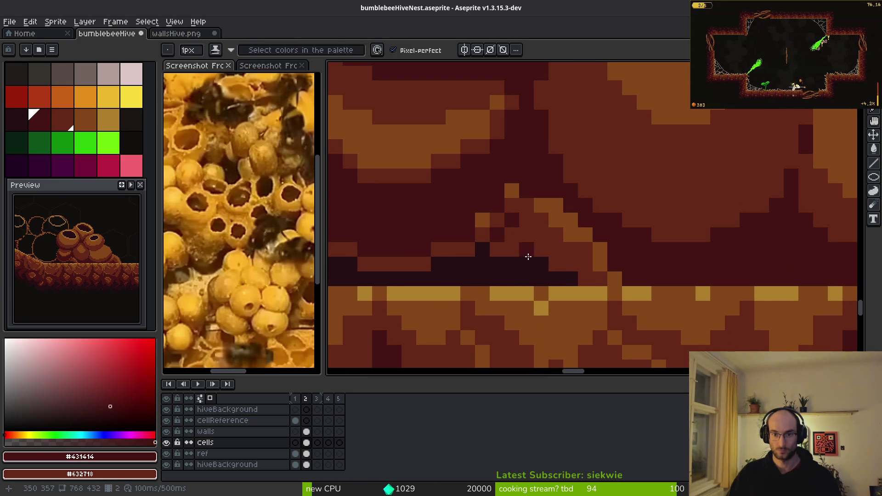
left_click_drag(502, 248, 566, 280)
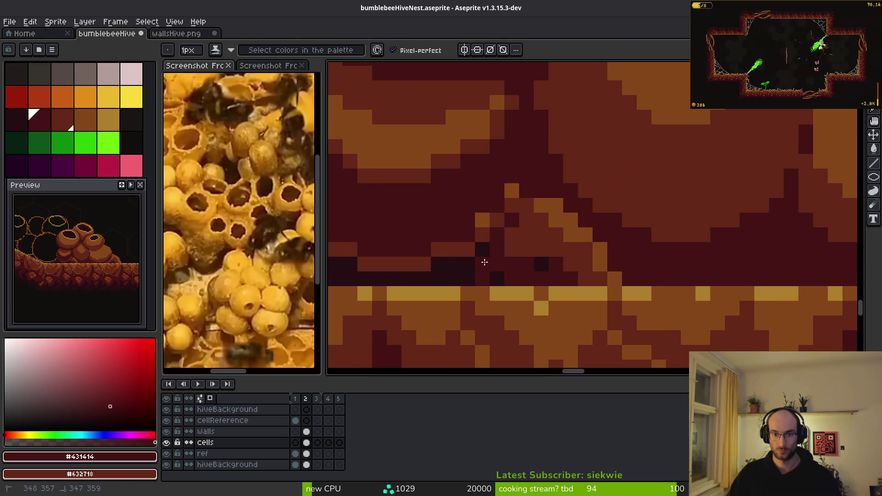
key("ctrl+z")
left_click(514, 254)
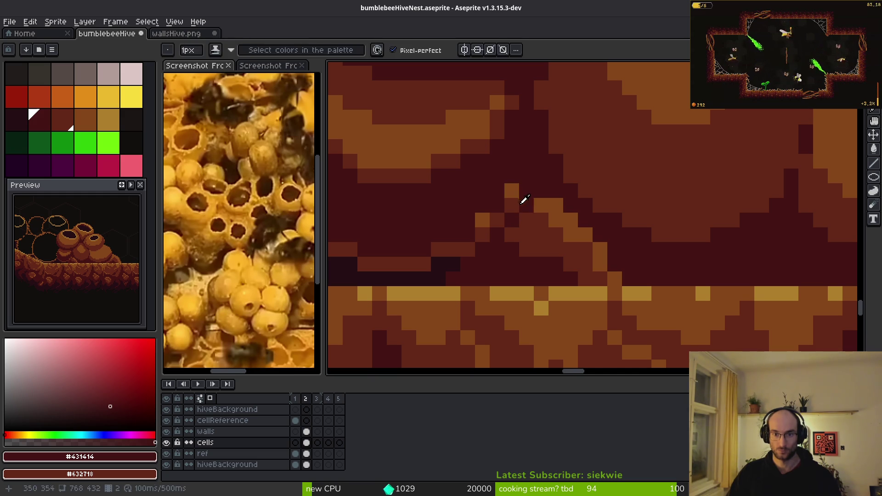
- Paint the lower dark-red edge of the wax pot maroon #431414
left_click(512, 204, "alt")
scroll(493, 228, "down", 3)
scroll(524, 193, "up", 3)
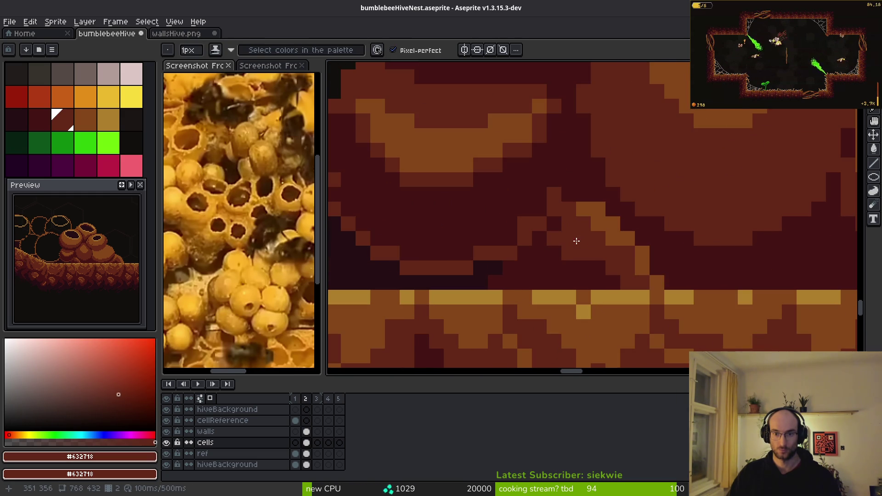
left_click(532, 202, "alt")
scroll(571, 160, "down", 3)
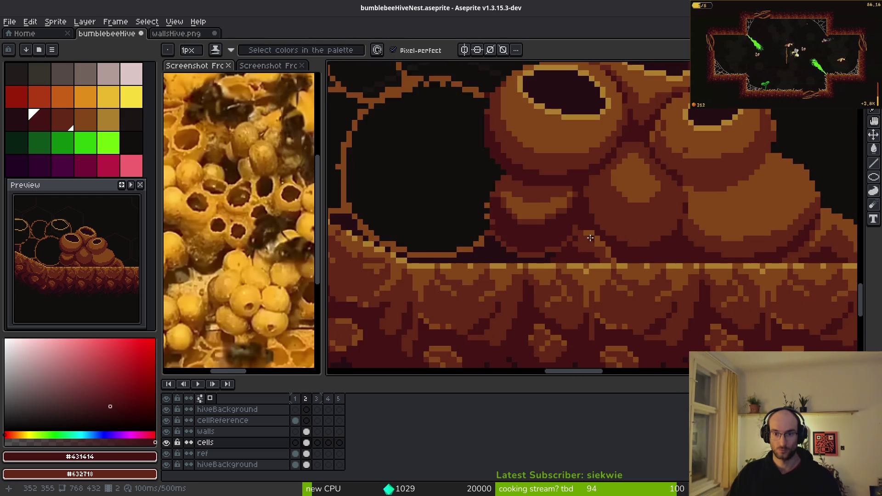
scroll(527, 197, "up", 3)
left_click(555, 179, "alt")
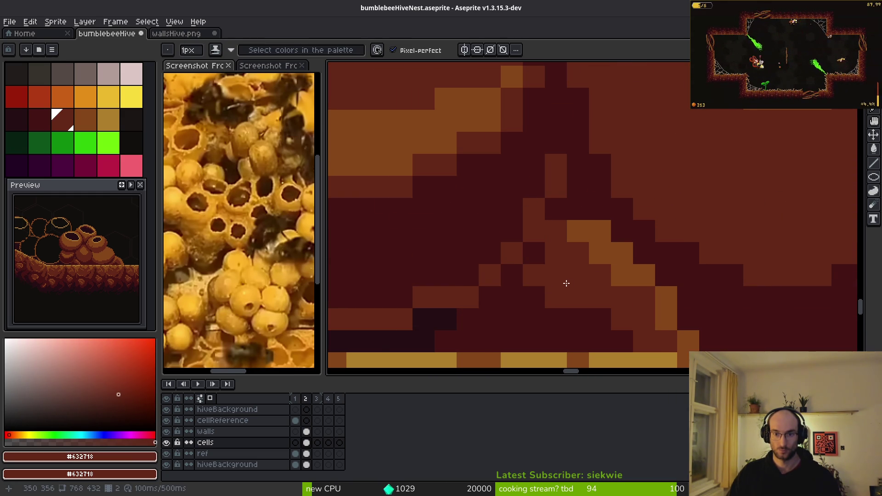
scroll(558, 283, "down", 3)
scroll(584, 260, "up", 3)
scroll(584, 260, "up", 2)
scroll(585, 256, "down", 2)
scroll(551, 256, "up", 2)
left_click(547, 239, "alt")
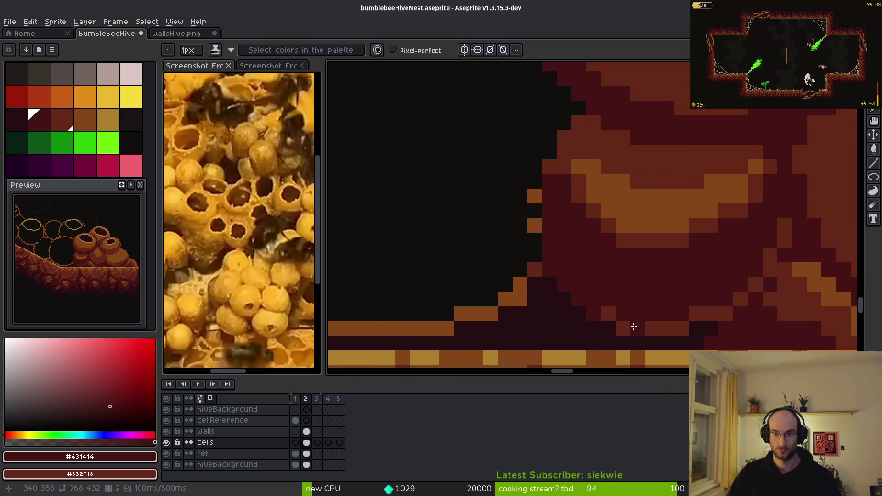
left_click_drag(635, 326, 694, 315)
- Draw a dark red #632718 stroke across the orange area and fill the dark region dark red
left_click(610, 314)
left_click(681, 239)
left_click(744, 211, "alt")
mouse_move(756, 204)
left_mouse_down()
mouse_move(724, 252)
mouse_move(588, 262)
mouse_move(568, 191)
left_mouse_up()
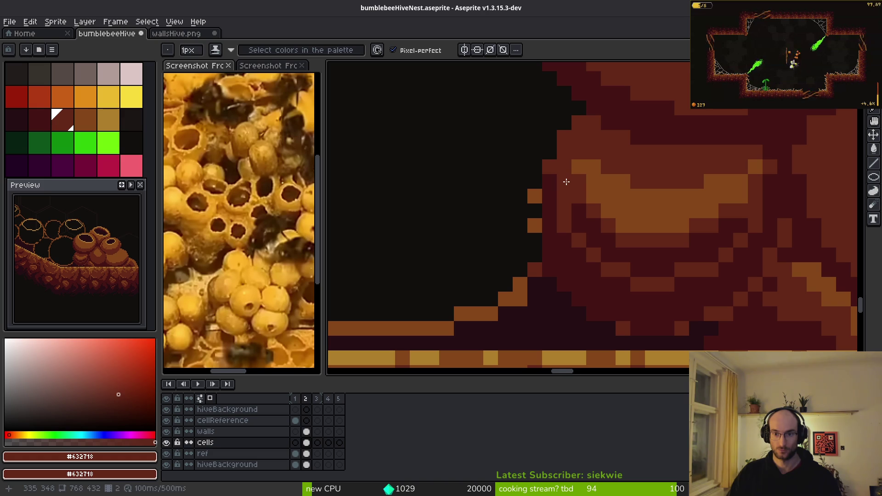
key("g")
left_click(650, 262)
scroll(650, 262, "down", 3)
scroll(665, 266, "up", 2)
- Select the orange pixels inside the cell by colour and delete them
key("w")
left_click(646, 210)
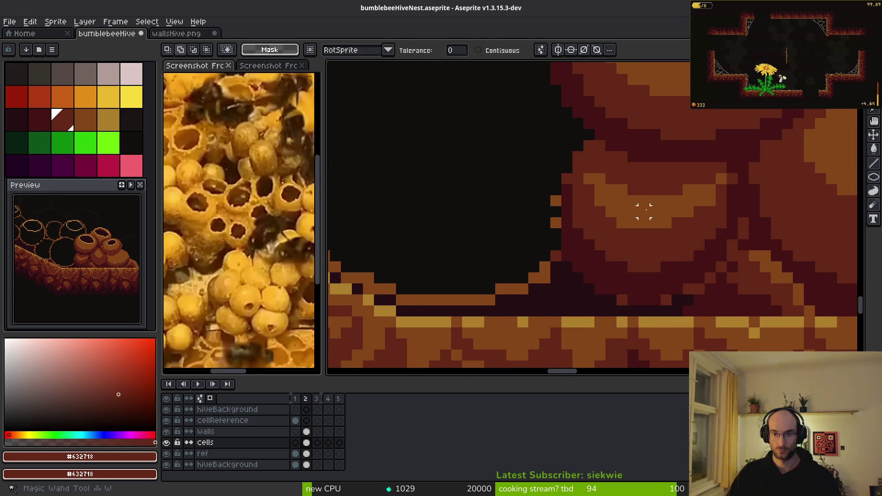
left_click(671, 225)
key("Delete")
key("ctrl+d")
scroll(687, 173, "up", 2)
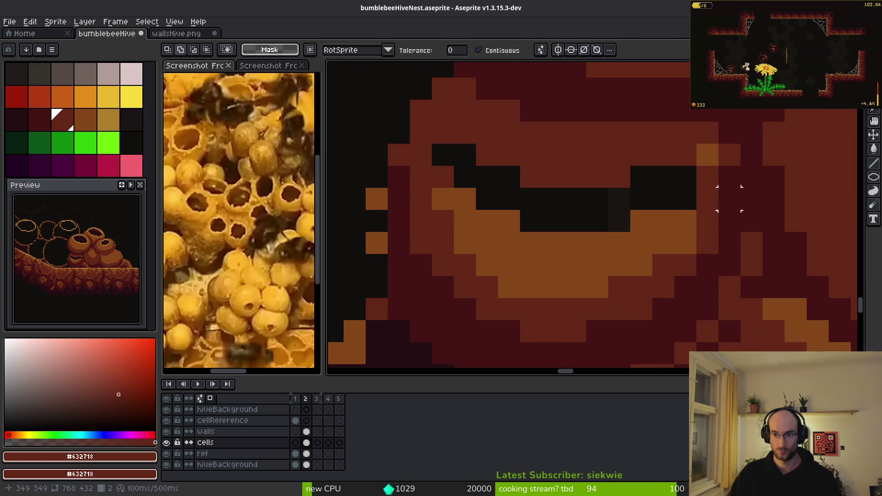
- Fill the black hole region and a stray orange pixel with dark brown
key("g")
left_click(672, 176)
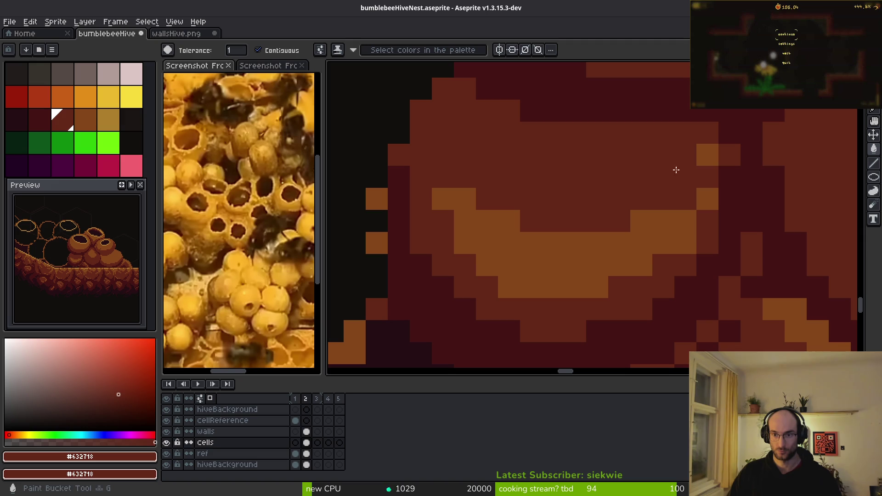
left_click(709, 155)
scroll(683, 199, "down", 3)
scroll(667, 207, "up", 2)
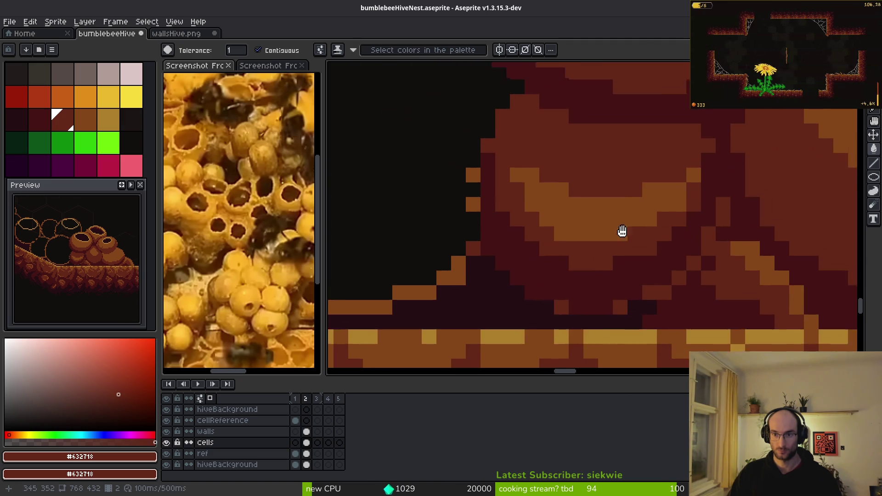
- Shift the cell's orange area up one pixel
left_click(555, 240)
left_click_drag(556, 240, 559, 233)
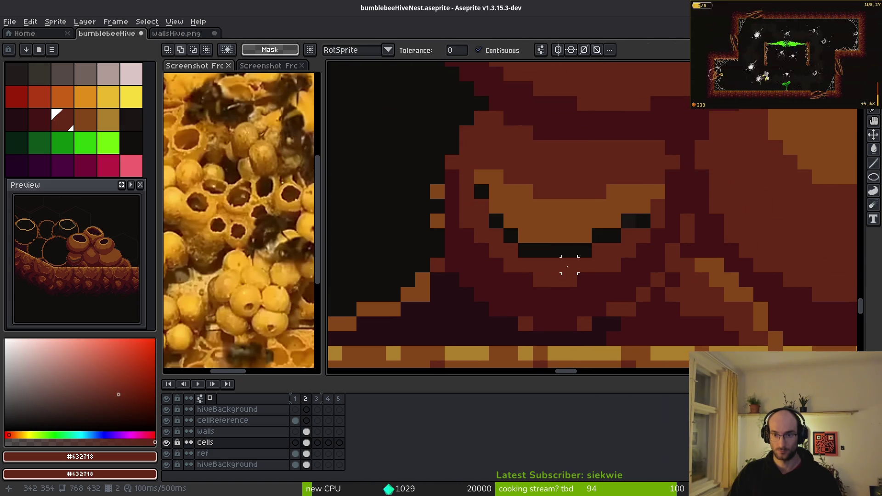
scroll(570, 266, "up", 1)
key("ctrl+z")
key("ctrl+z")
key("ctrl+z")
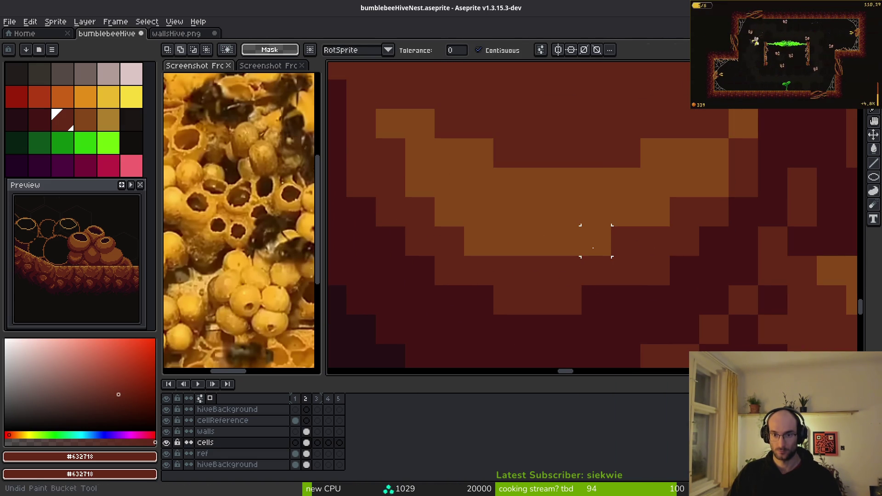
left_click(604, 246)
left_click_drag(610, 252, 597, 223)
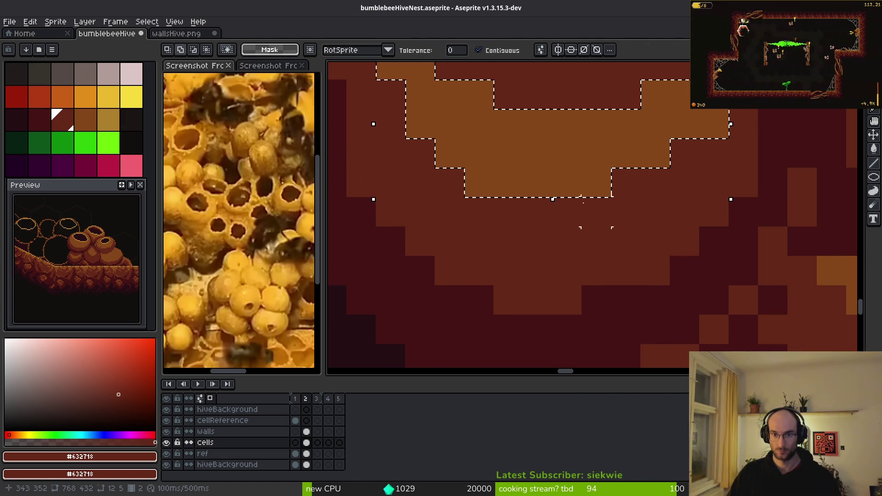
key("Return")
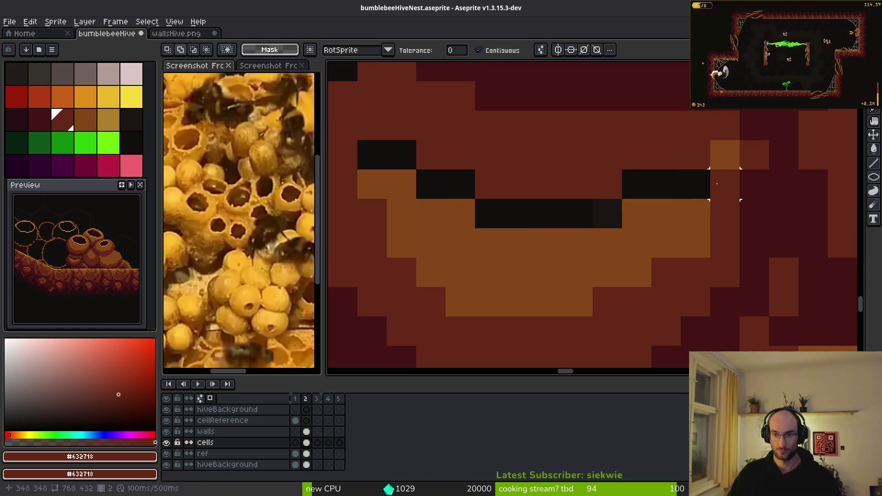
- Add #854619 orange pixels in the cell and paint the black gap pixels dark red #632718
left_click(723, 154, "alt")
left_click(718, 186)
left_click(698, 161, "alt")
left_click(689, 186)
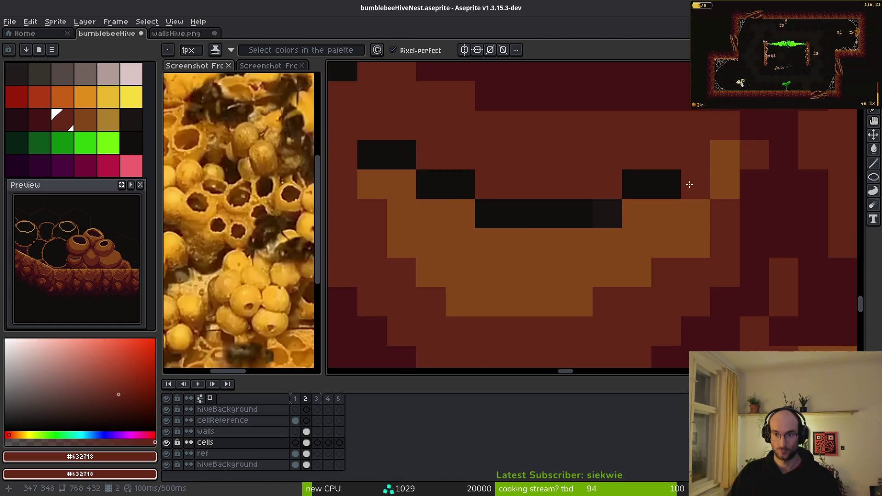
left_click(724, 155)
left_click_drag(666, 184, 616, 183)
left_click_drag(607, 213, 473, 211)
- Fill the remaining black pixel blocks with dark red and repaint one pixel orange #854619
key("ctrl+z")
key("g")
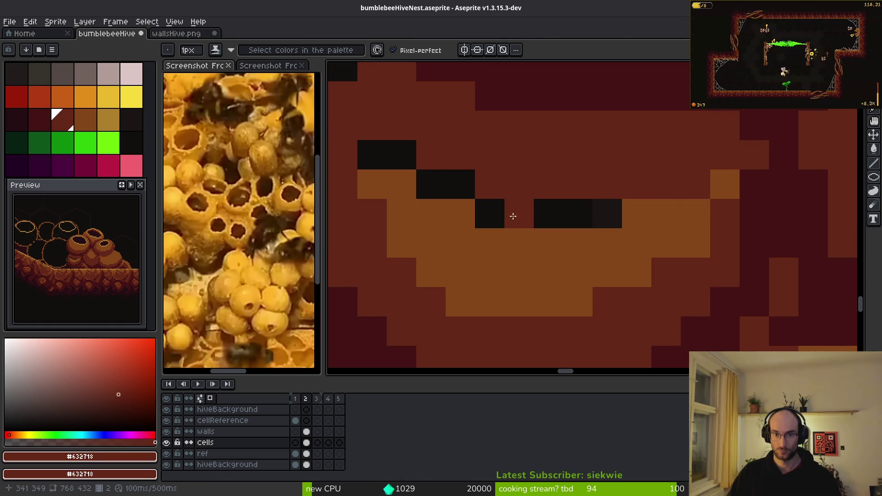
left_click(505, 213)
left_click(592, 214)
left_click(439, 183)
left_click(386, 154)
scroll(479, 203, "down", 3)
scroll(480, 214, "up", 2)
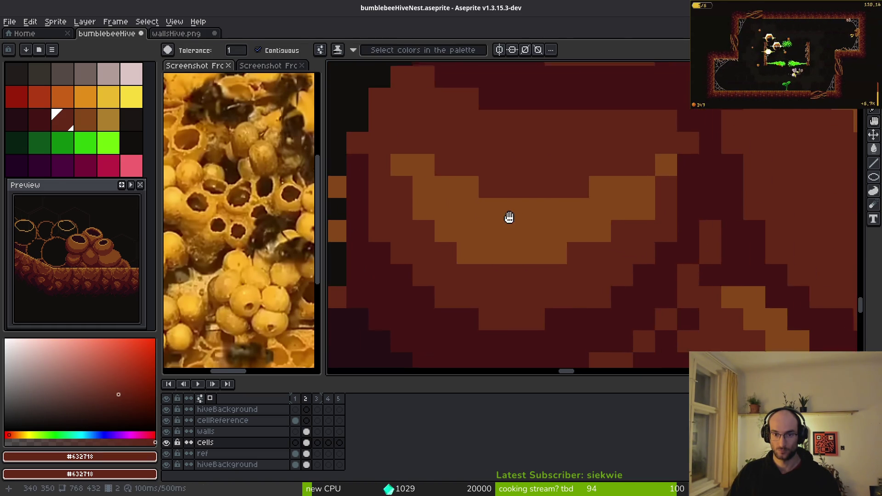
scroll(481, 215, "down", 3)
scroll(555, 222, "up", 2)
left_click(555, 222, "alt")
scroll(502, 183, "up", 1)
left_click(502, 183)
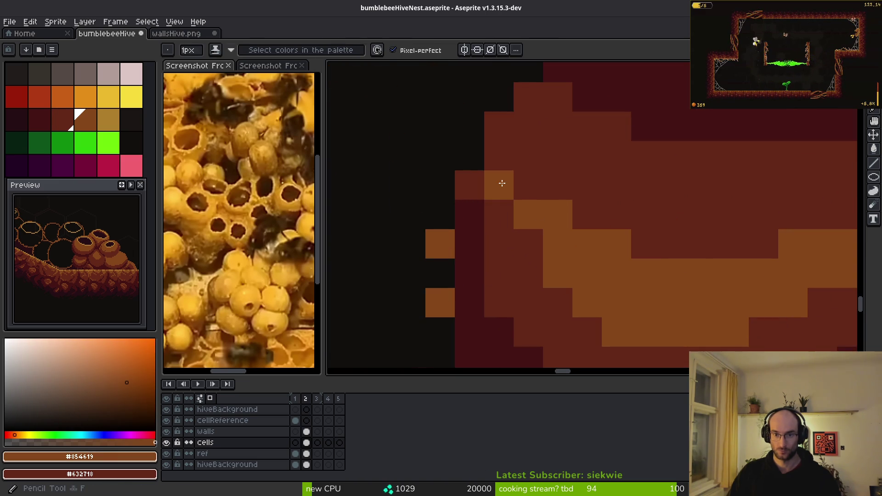
- Extend the orange shape's bottom rows rightward with the 1px Pencil
key("b")
scroll(597, 236, "down", 3)
scroll(595, 256, "up", 2)
scroll(708, 302, "down", 2)
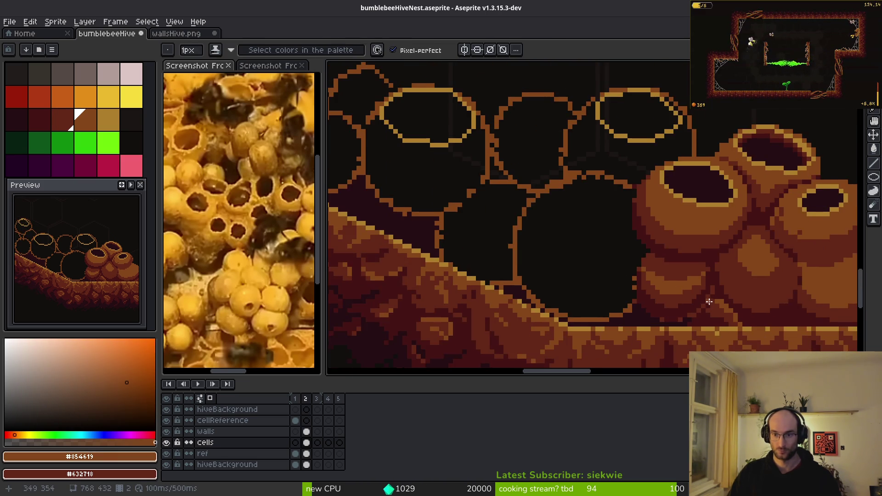
scroll(708, 302, "up", 3)
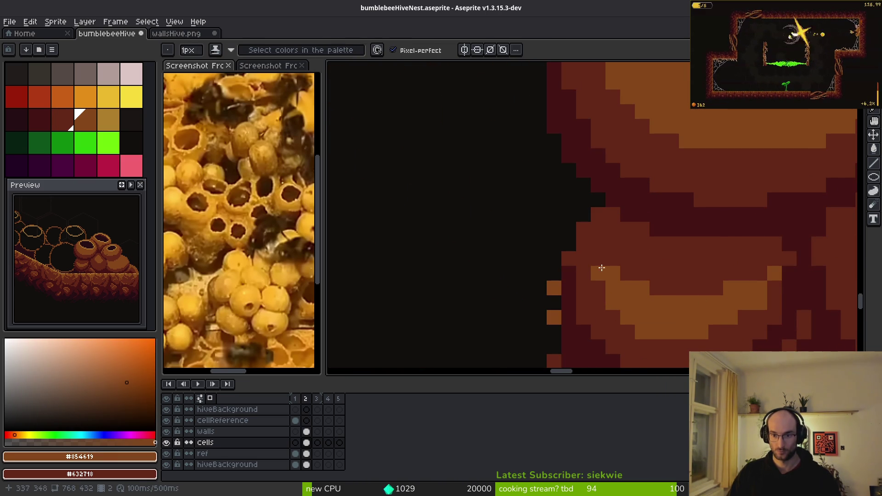
scroll(597, 261, "down", 2)
scroll(617, 292, "up", 2)
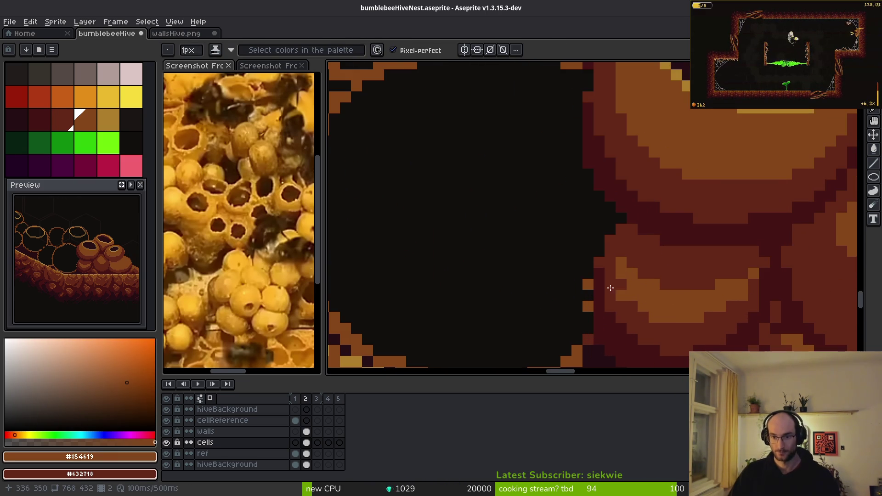
scroll(661, 316, "down", 1)
scroll(665, 321, "up", 2)
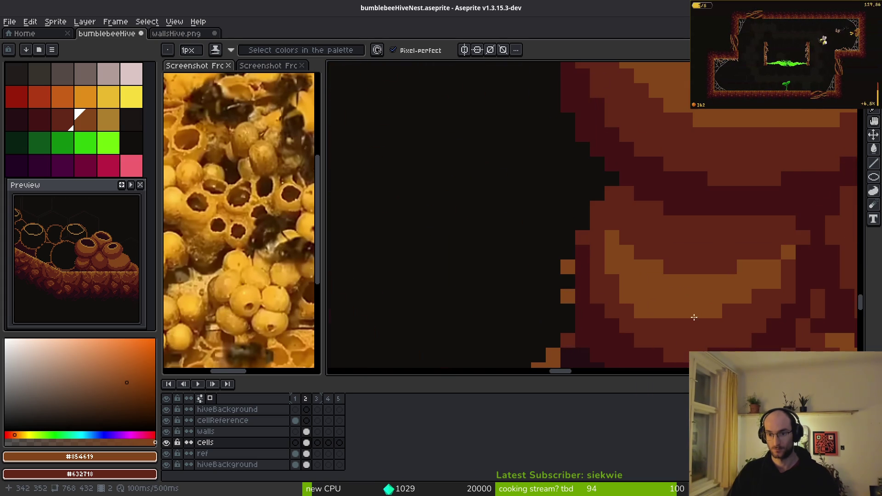
left_click_drag(666, 323, 731, 313)
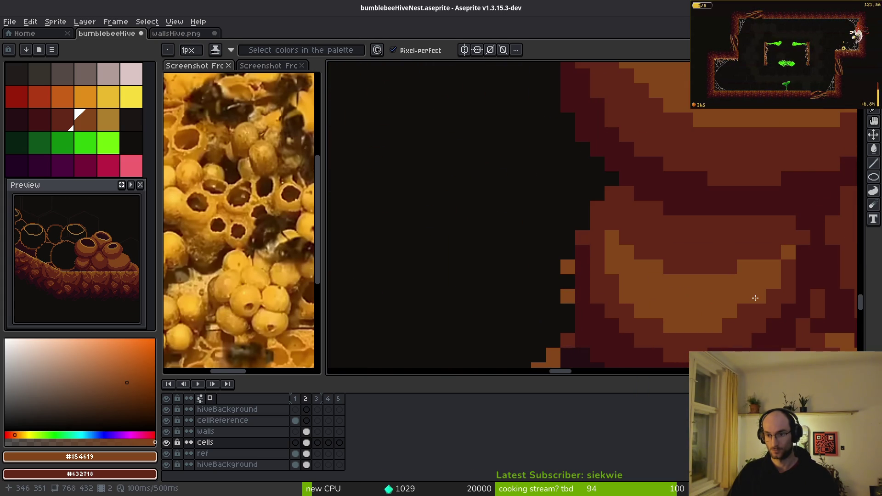
- Paint the stray light orange pixels dark brown #632718
scroll(740, 310, "down", 2)
scroll(730, 317, "down", 4)
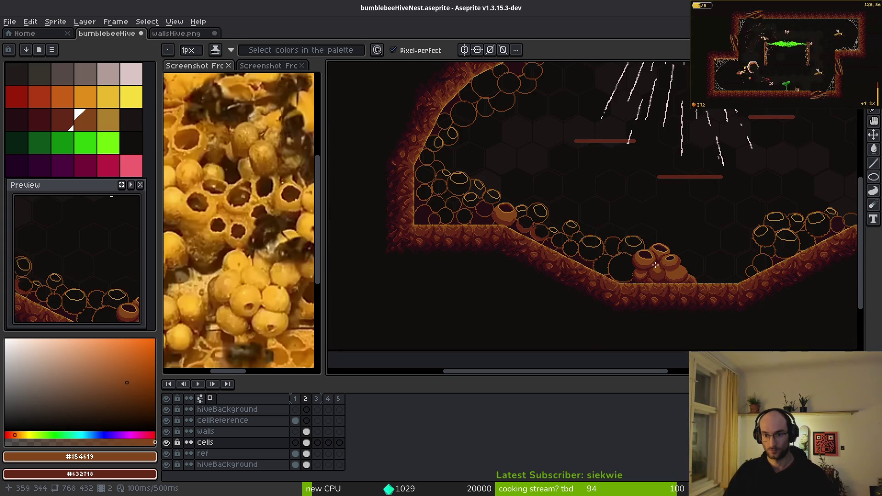
scroll(655, 266, "up", 5)
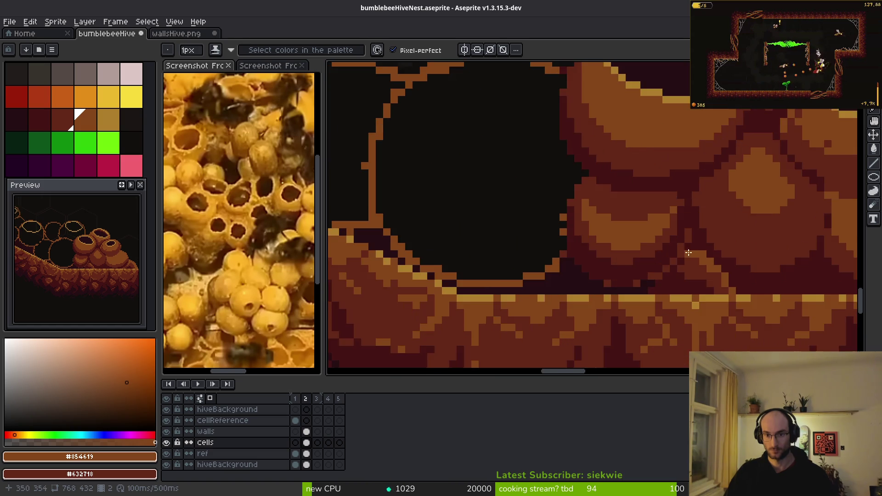
scroll(688, 253, "up", 2)
scroll(695, 264, "down", 2)
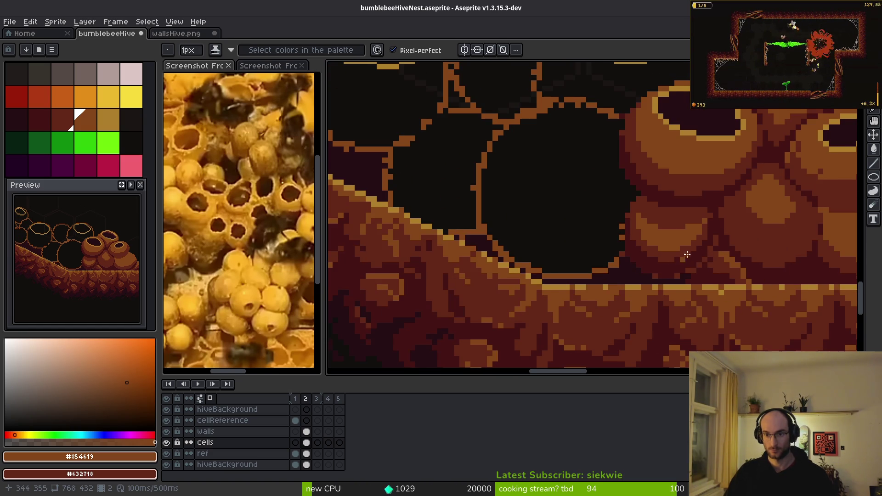
scroll(679, 260, "up", 3)
left_click(669, 202, "alt")
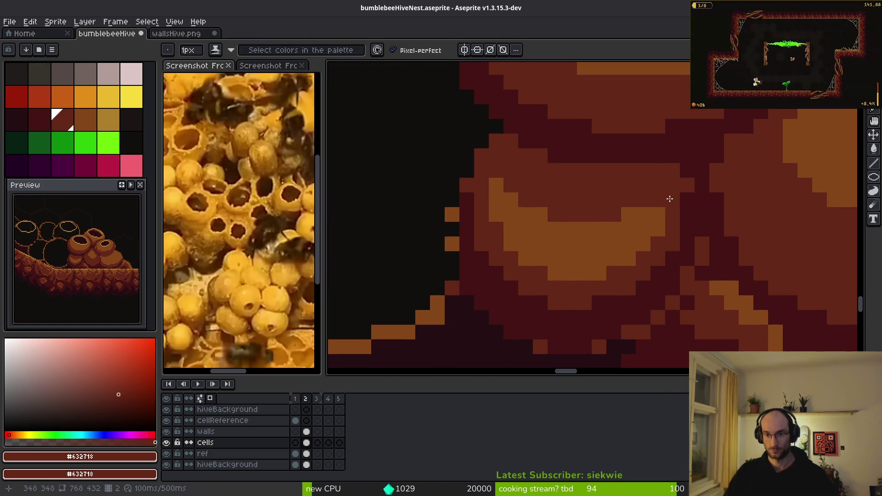
left_click_drag(589, 273, 540, 271)
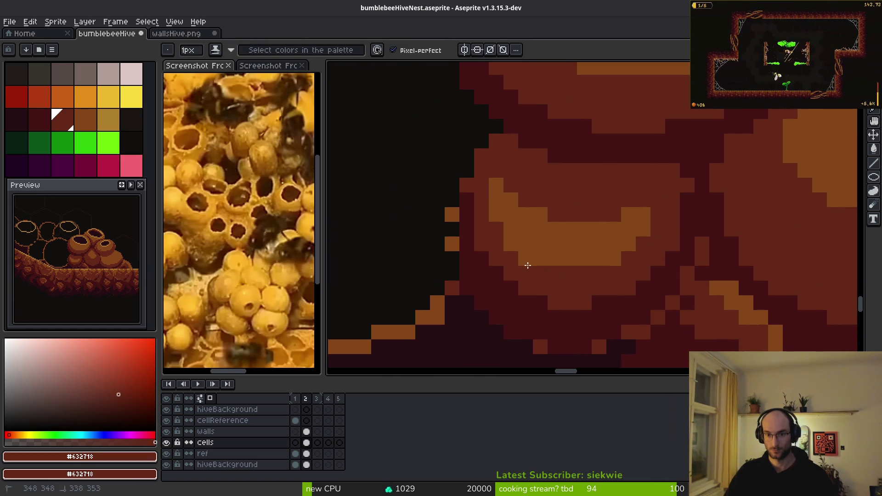
left_click(494, 188)
left_click(507, 215)
key("ctrl+z")
key("ctrl+z")
key("ctrl+z")
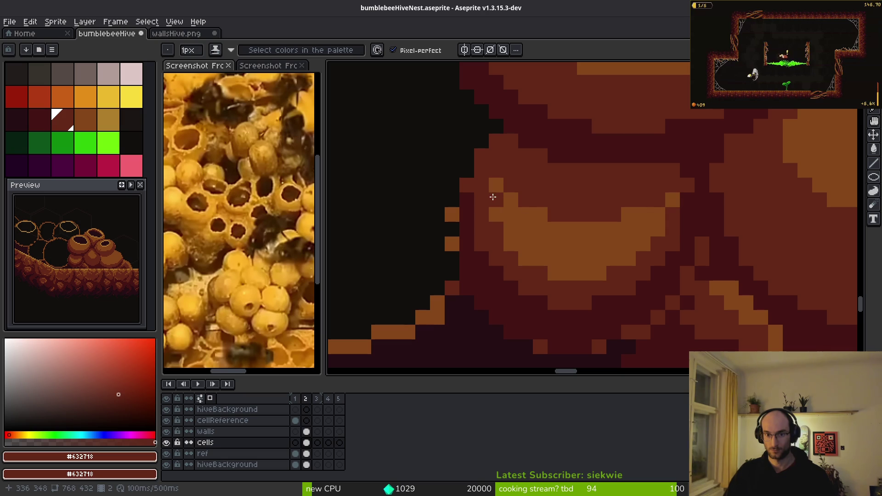
key("ctrl+y")
key("ctrl+y")
key("ctrl+y")
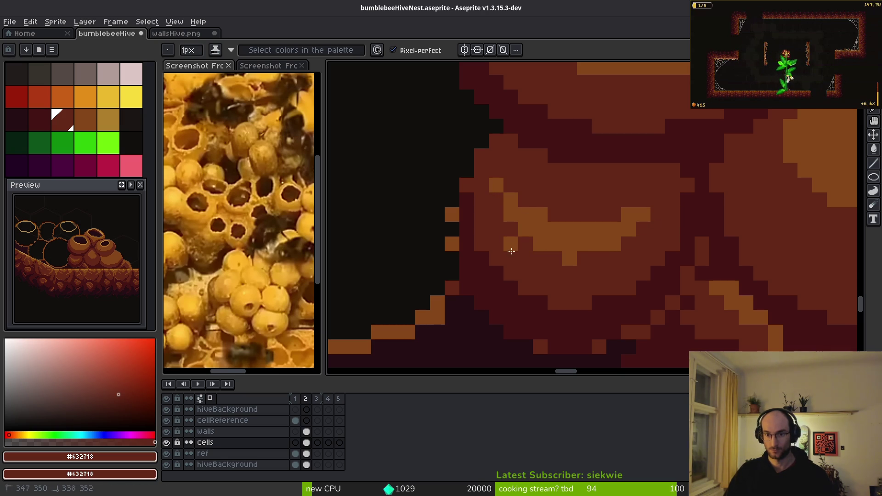
- Add a lighter #854619 stroke across the cell and a diagonal #632718 shading stroke
left_click(572, 250, "alt")
left_click_drag(571, 255, 624, 247)
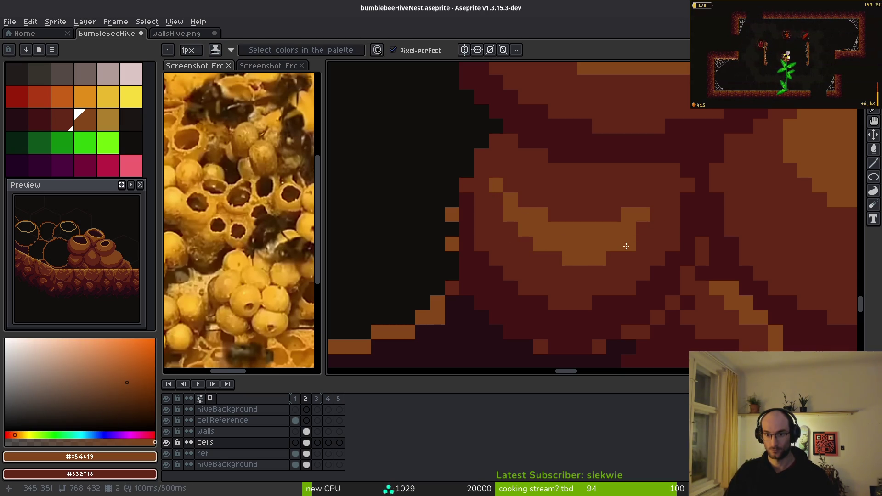
scroll(665, 261, "down", 4)
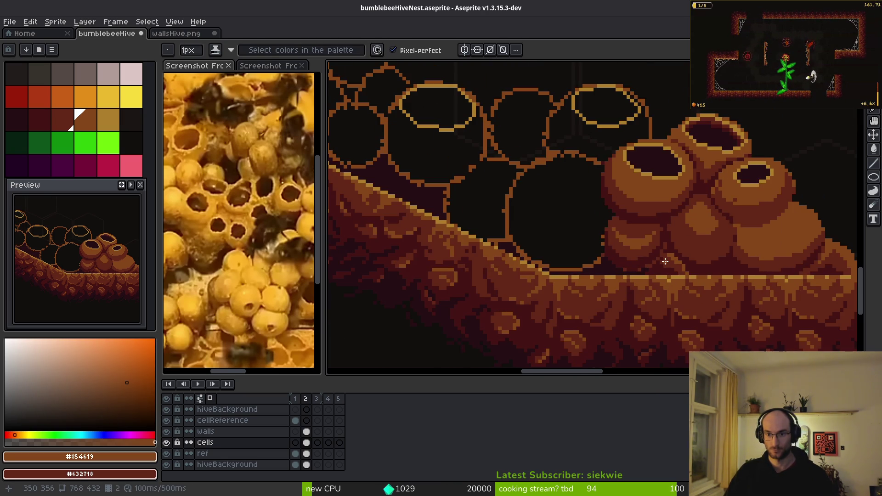
scroll(656, 263, "up", 5)
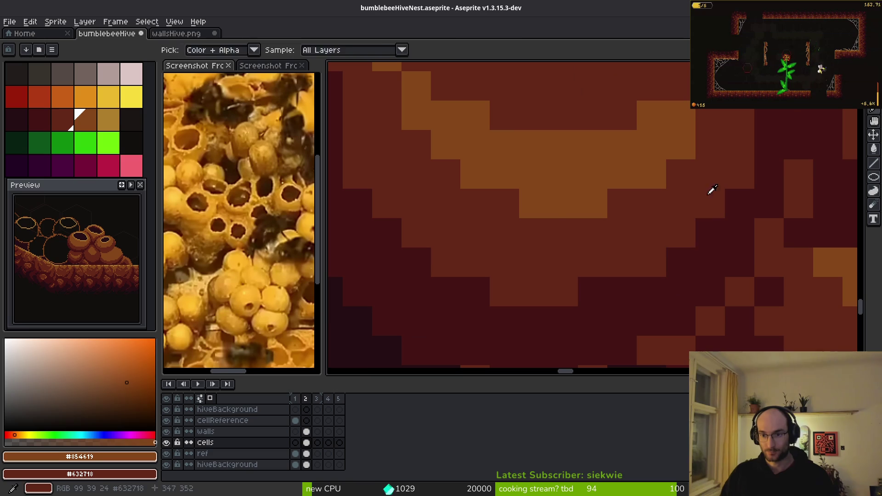
left_click(706, 204, "alt")
left_click_drag(737, 204, 645, 289)
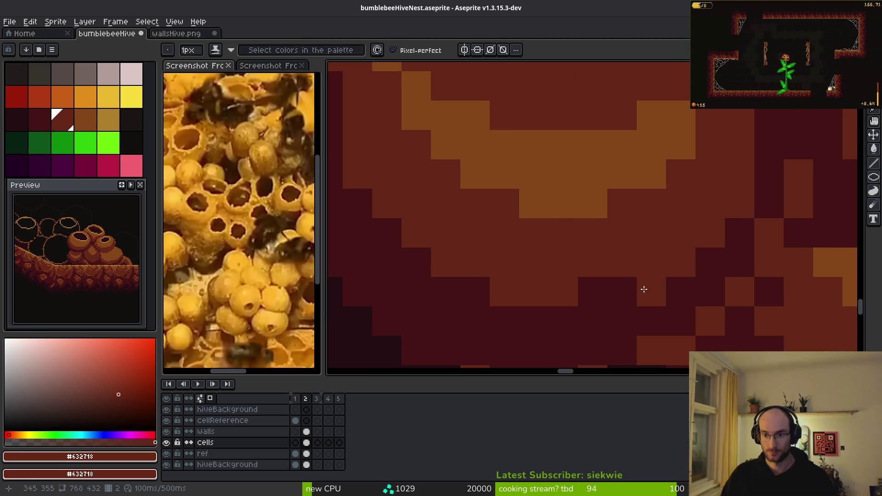
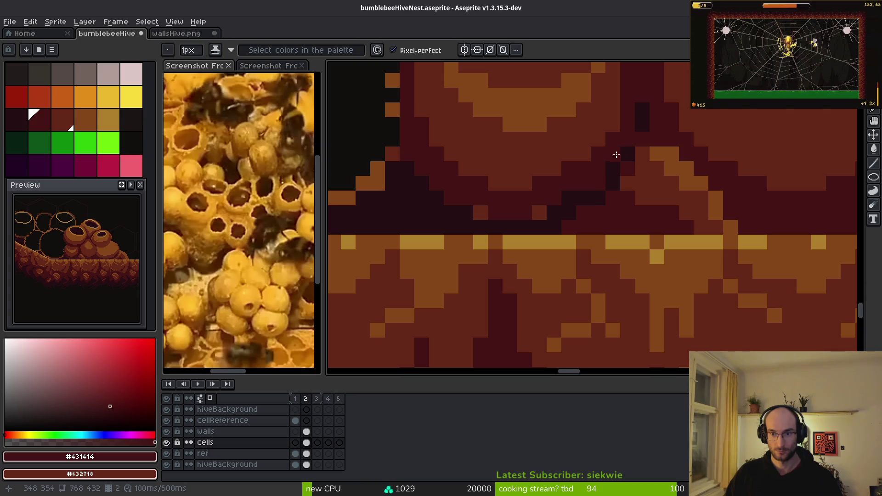
- Paint dark #431414 shading pixels at the base of the wax pots and between them
left_click(569, 198)
left_click(639, 193)
scroll(641, 203, "down", 2)
scroll(642, 215, "up", 2)
scroll(657, 189, "up", 3)
left_click(606, 199)
left_click(567, 246)
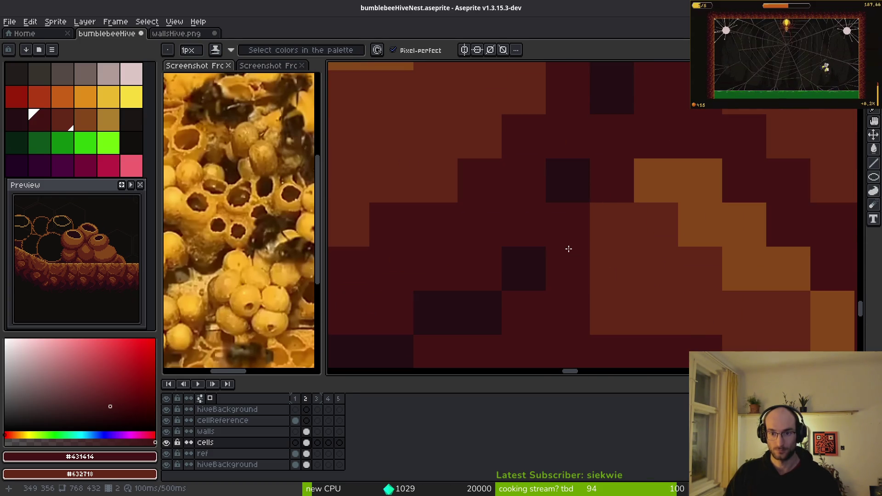
scroll(608, 231, "down", 1)
scroll(609, 230, "down", 3)
scroll(639, 275, "down", 1)
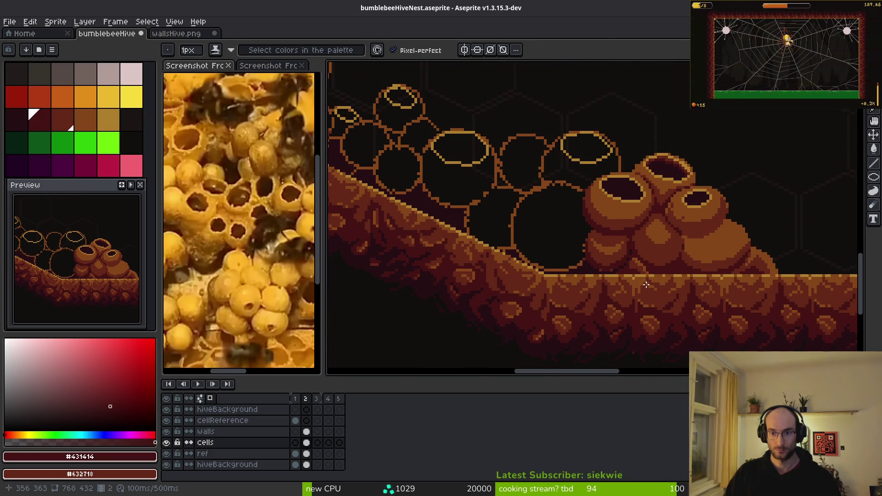
scroll(640, 281, "up", 3)
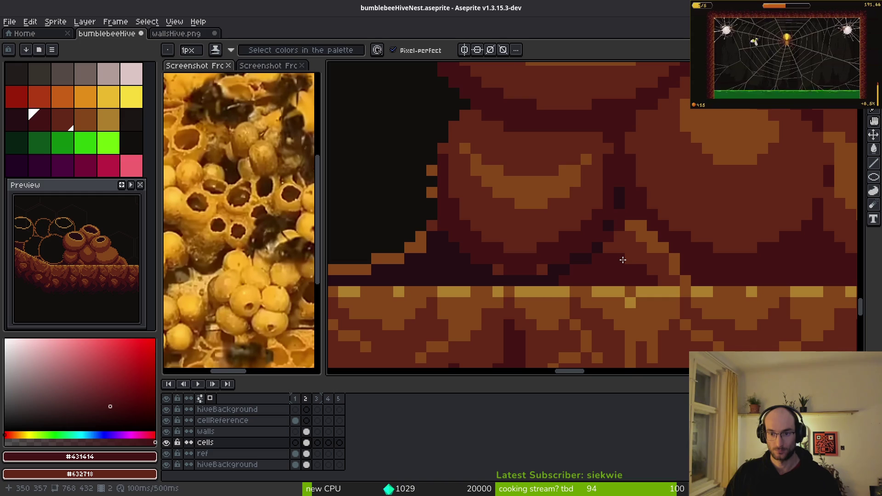
scroll(682, 285, "down", 2)
scroll(682, 285, "up", 4)
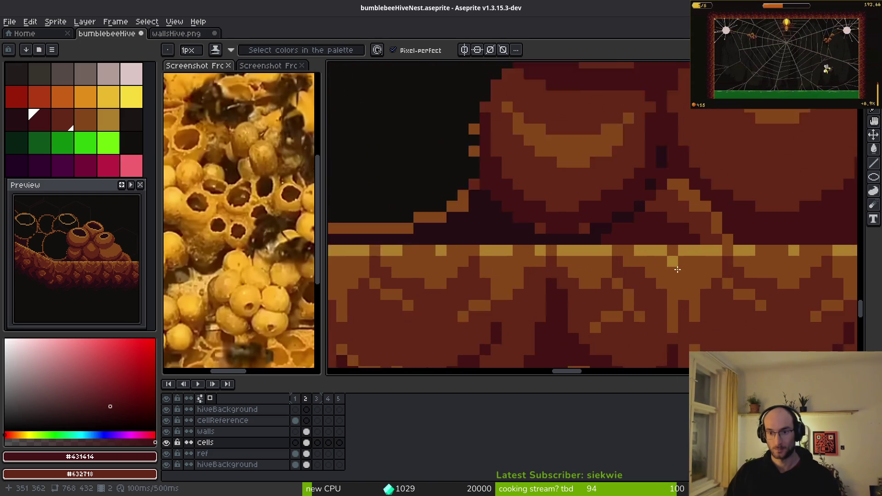
scroll(698, 219, "down", 3)
scroll(707, 219, "up", 3)
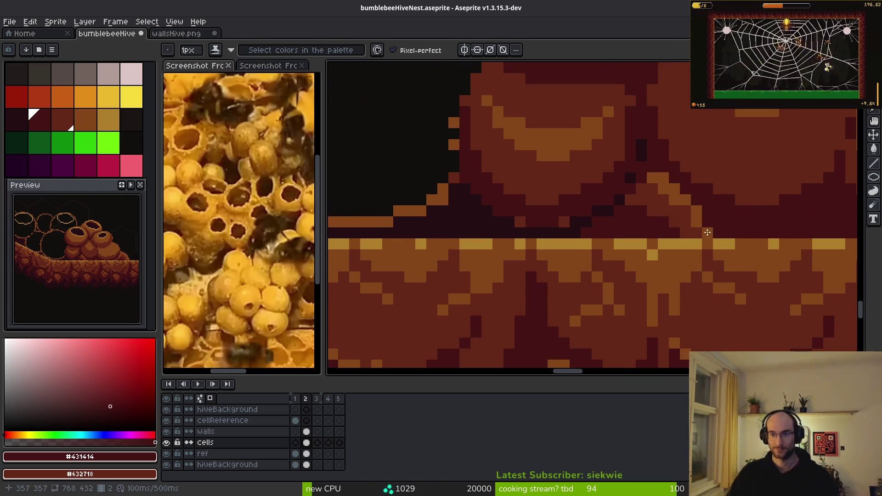
- Sample the dark-red shade and then the darkest maroon from the pot artwork
left_click(644, 197, "alt")
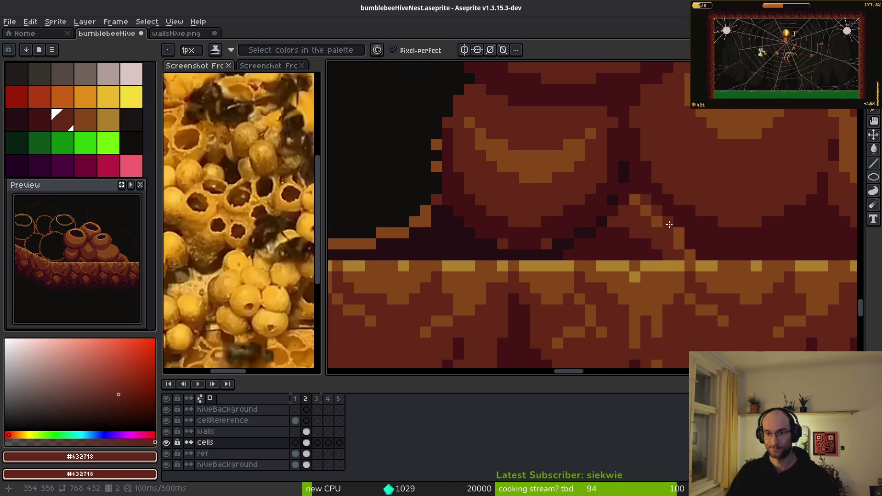
scroll(726, 259, "down", 3)
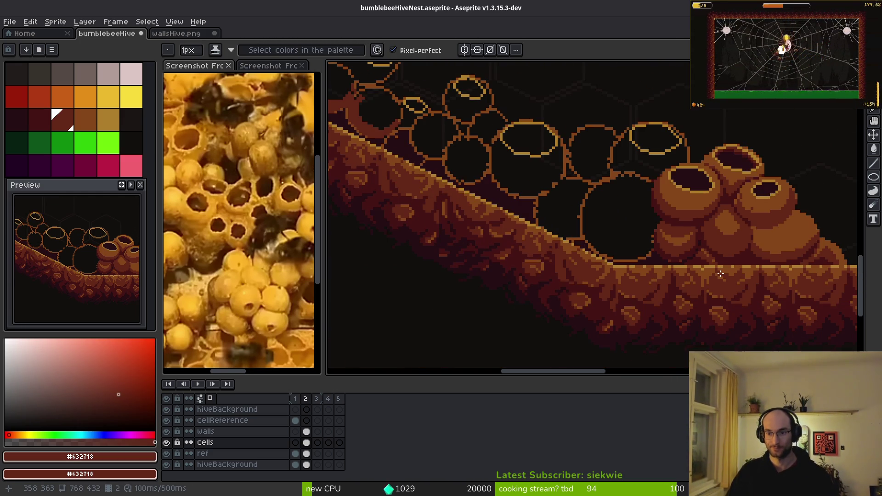
scroll(722, 274, "down", 1)
scroll(687, 244, "up", 3)
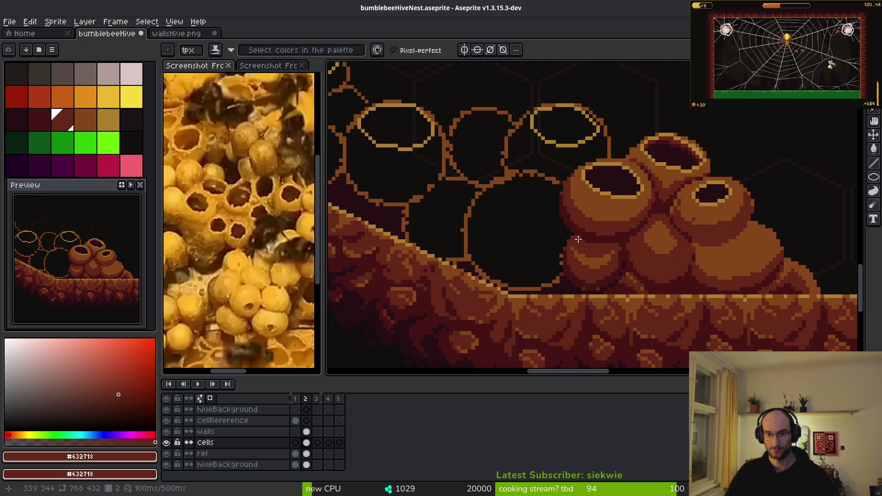
scroll(711, 260, "down", 1)
scroll(636, 240, "up", 1)
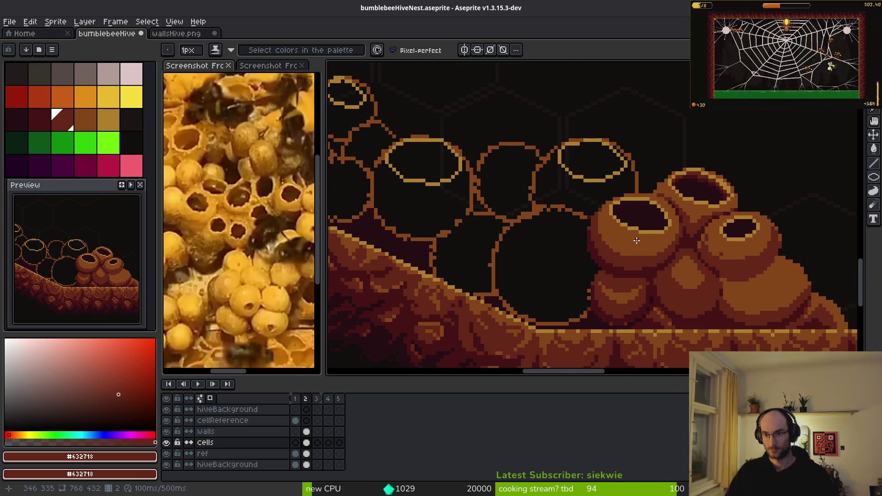
scroll(590, 210, "up", 3)
left_click(726, 303, "alt")
- Fill the upper cell's opening with dark maroon and the surrounding area with brown
key("g")
left_click(639, 191)
left_click_drag(653, 212, 618, 150)
left_click(670, 257, "alt")
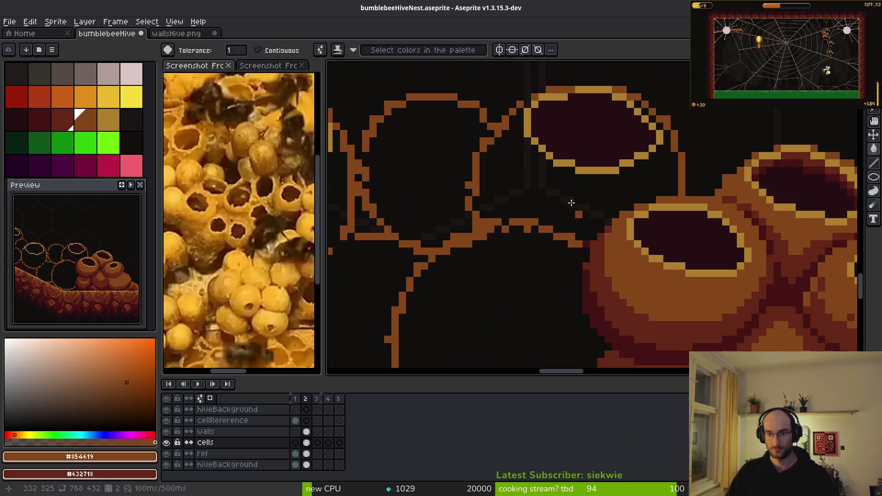
left_click(577, 202)
scroll(409, 155, "up", 2)
scroll(614, 262, "down", 2)
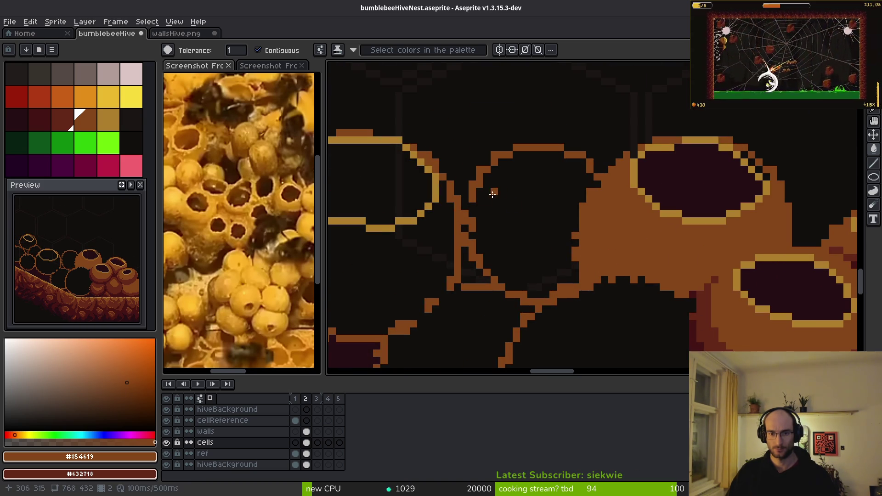
- Undo the brown fill and draw a dark-red #632718 line closing the pot's lower edge
key("b")
scroll(542, 224, "down", 3)
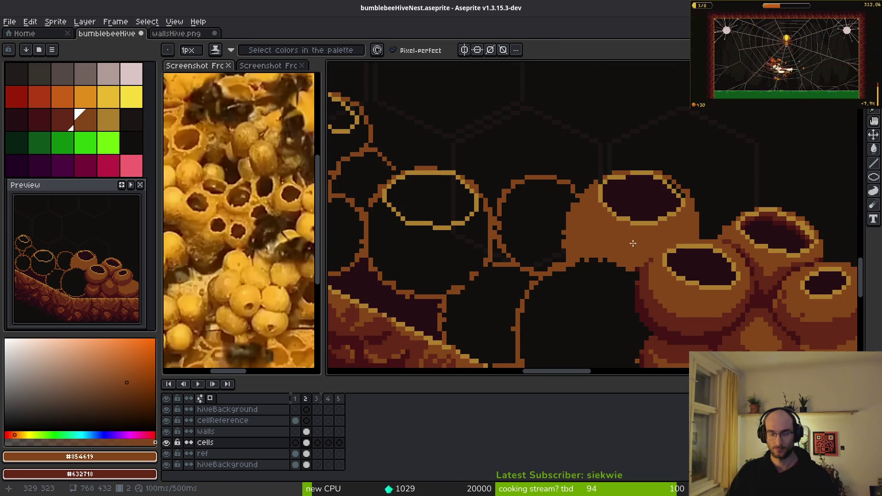
scroll(628, 218, "up", 3)
left_click(624, 220, "alt")
key("ctrl+z")
key("ctrl+z")
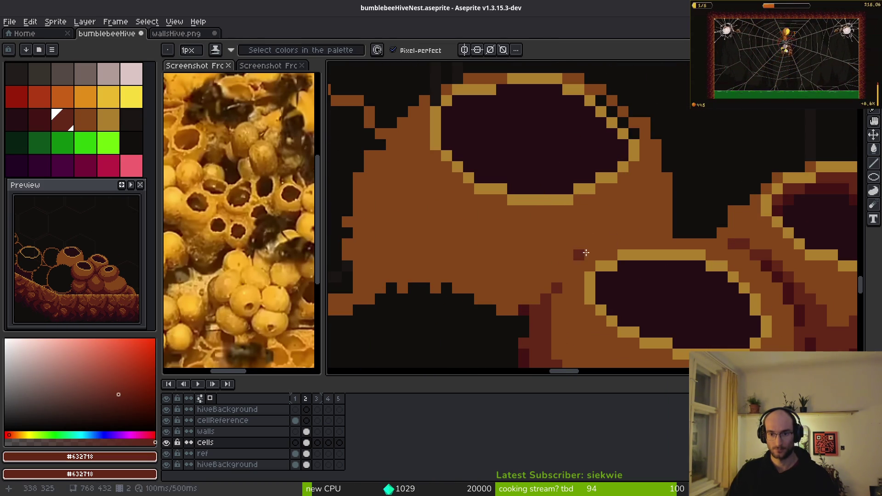
left_click_drag(651, 230, 577, 243)
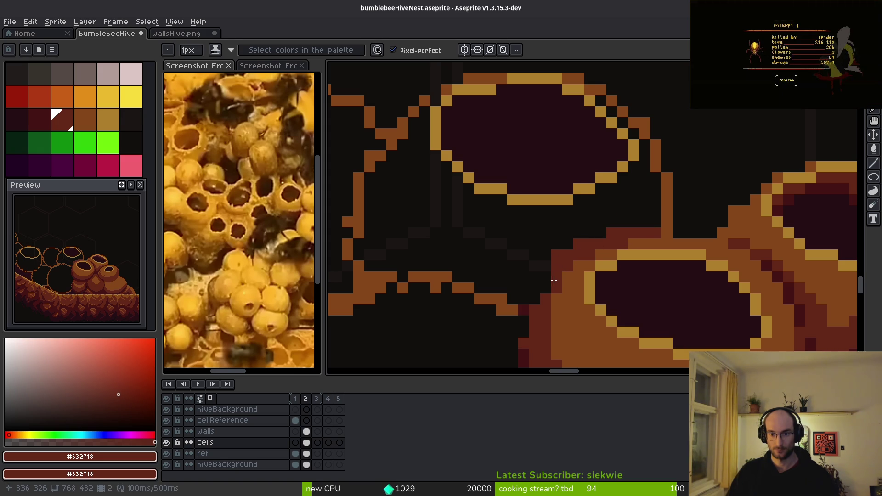
- Undo a leaking brown fill and fill the wall strip with dark red instead
left_click(675, 240, "alt")
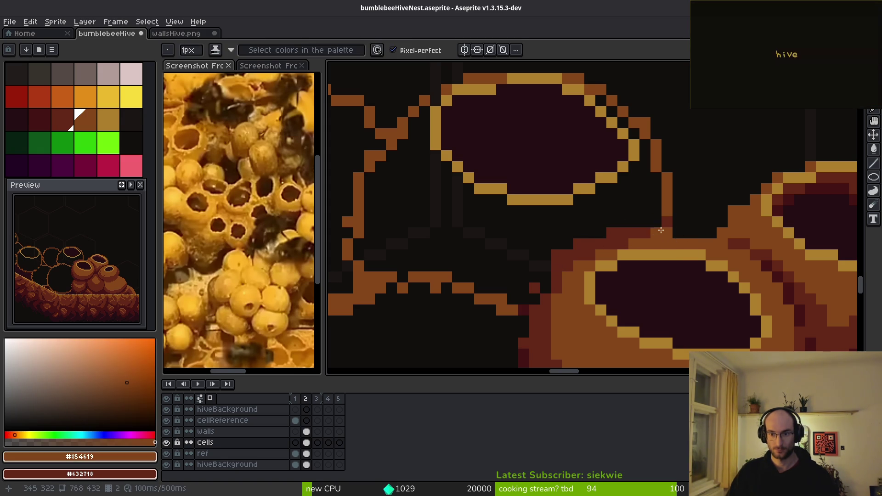
left_click(586, 227)
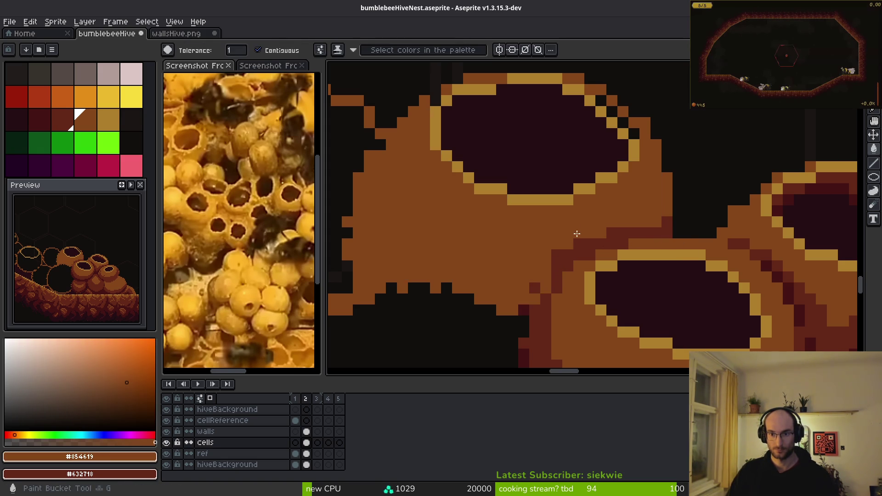
left_click(634, 237, "alt")
key("ctrl+z")
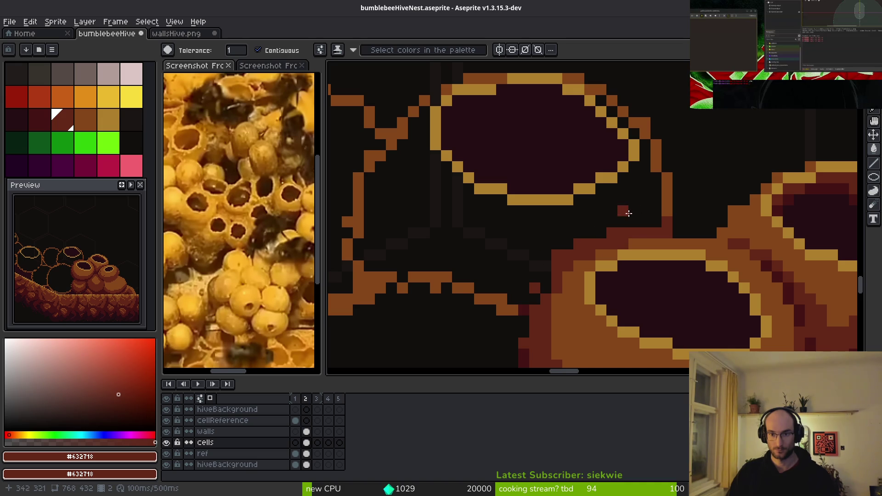
left_click(665, 193)
- Draw dark-red edges along the pot's diagonal and left side, closing the outline gap
key("f")
left_click_drag(657, 198, 639, 217)
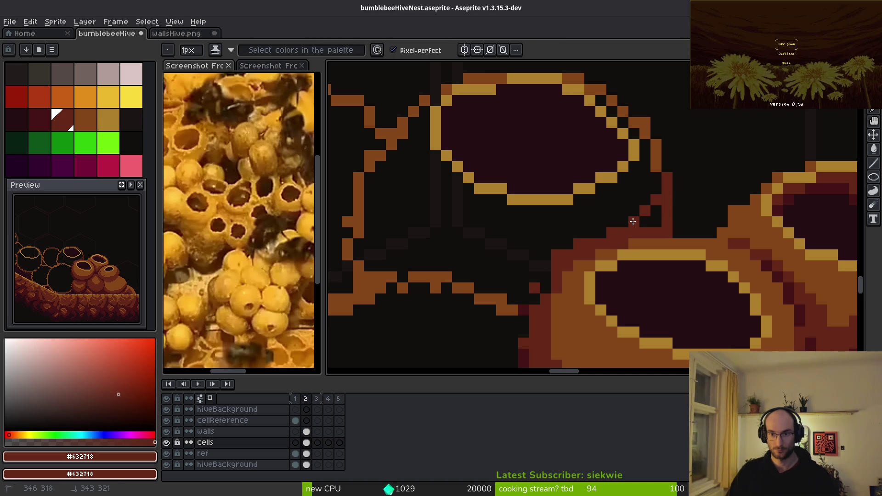
left_click_drag(400, 230, 381, 174)
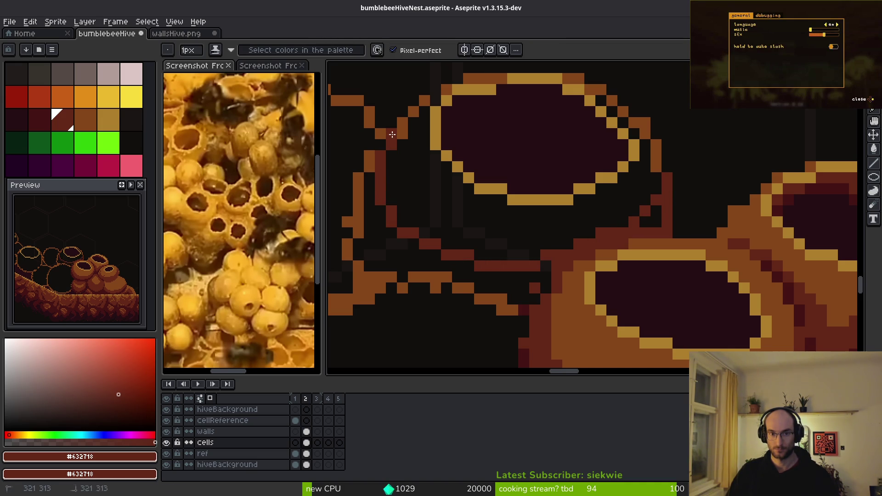
left_click_drag(416, 262, 542, 257)
- Fill the pot body with brown wax #854619, then sample the dark-red shade
key("g")
left_click(575, 299, "alt")
left_click(548, 222)
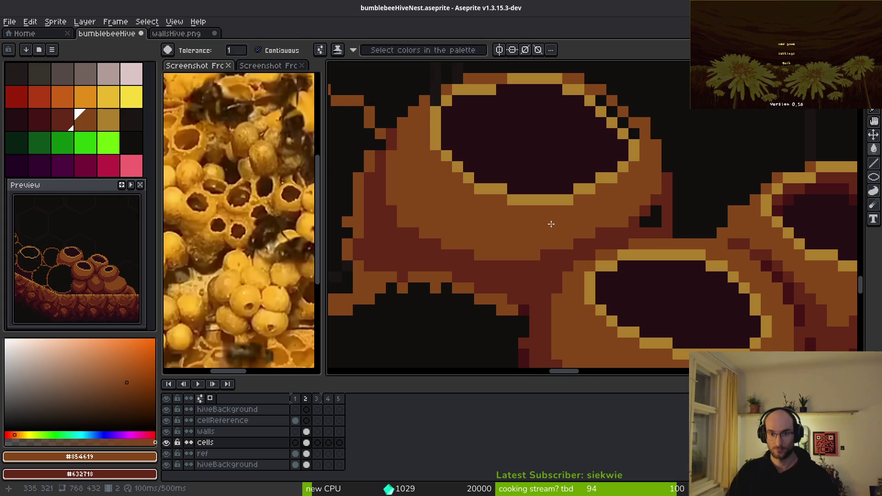
scroll(557, 264, "down", 5)
scroll(556, 264, "up", 5)
left_click(628, 214, "alt")
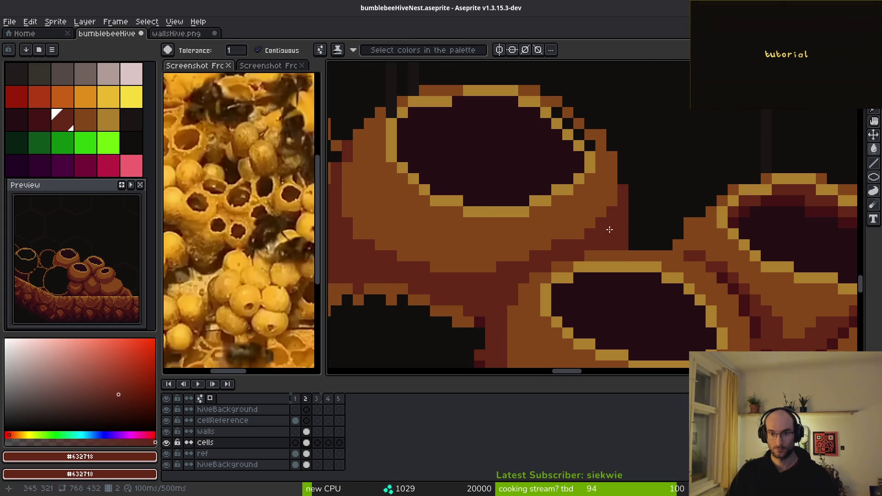
scroll(683, 262, "down", 4)
scroll(683, 263, "up", 4)
- Touch up with the eraser and paint brown pixels along the pot rim
key("e")
scroll(709, 271, "down", 4)
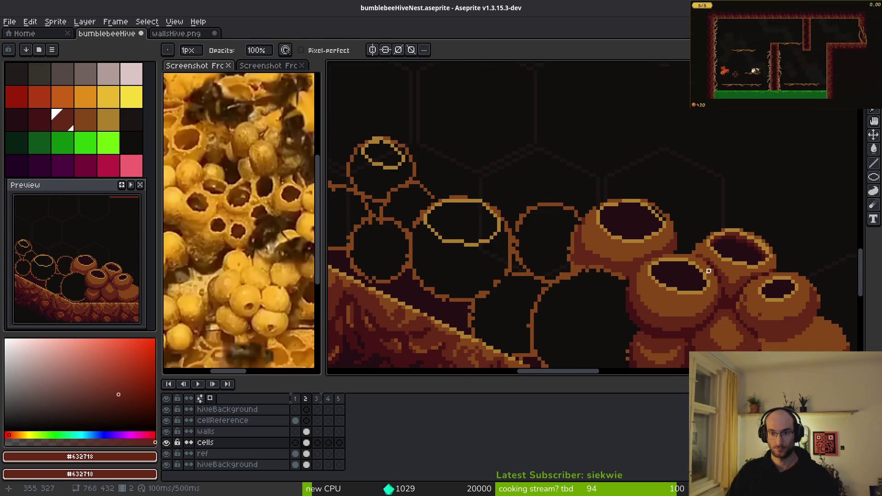
scroll(705, 271, "up", 4)
key("i")
left_click(600, 173)
key("b")
left_click_drag(574, 140, 551, 121)
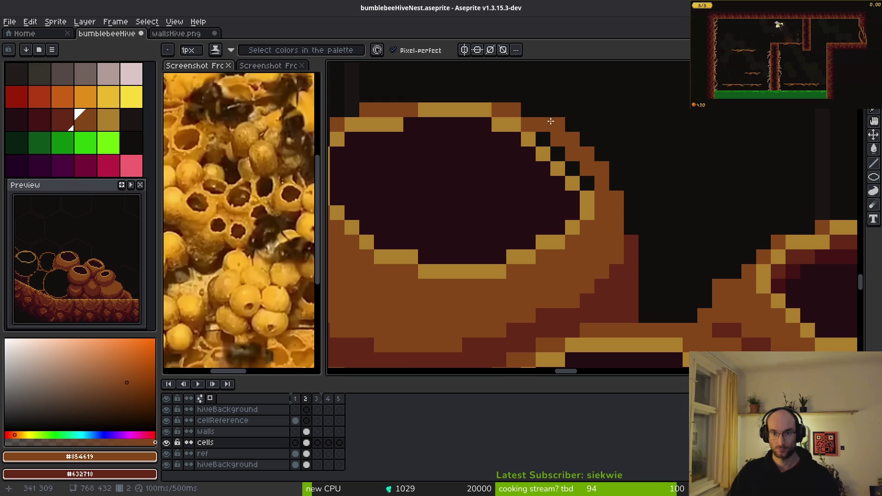
- Repaint the black diagonal rim pixels gold
scroll(638, 211, "down", 3)
scroll(621, 239, "up", 4)
key("i")
left_click(559, 187)
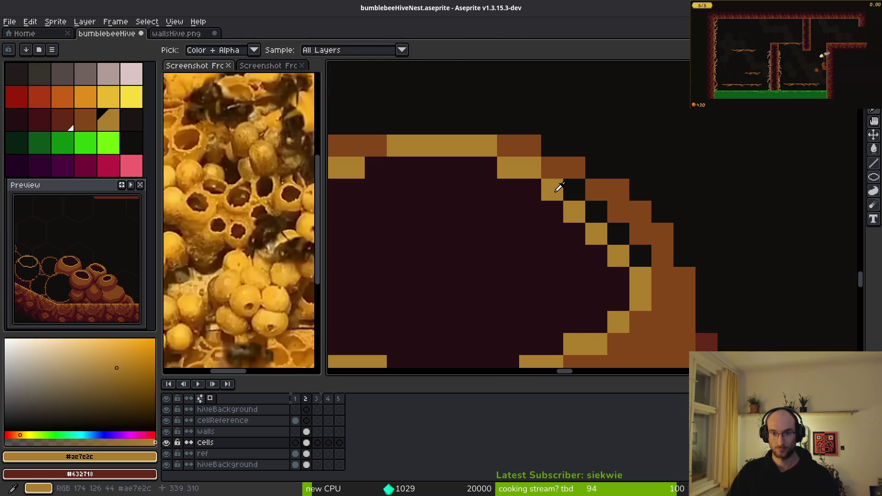
key("b")
mouse_move(574, 190)
left_mouse_down()
mouse_move(622, 238)
mouse_move(574, 212)
left_mouse_up()
- Paint a rim pixel dark maroon and turn another dark rim pixel gold
key("i")
left_click(602, 253)
key("b")
left_click(662, 301)
scroll(633, 276, "down", 3)
scroll(627, 273, "up", 3)
key("i")
left_click(616, 258)
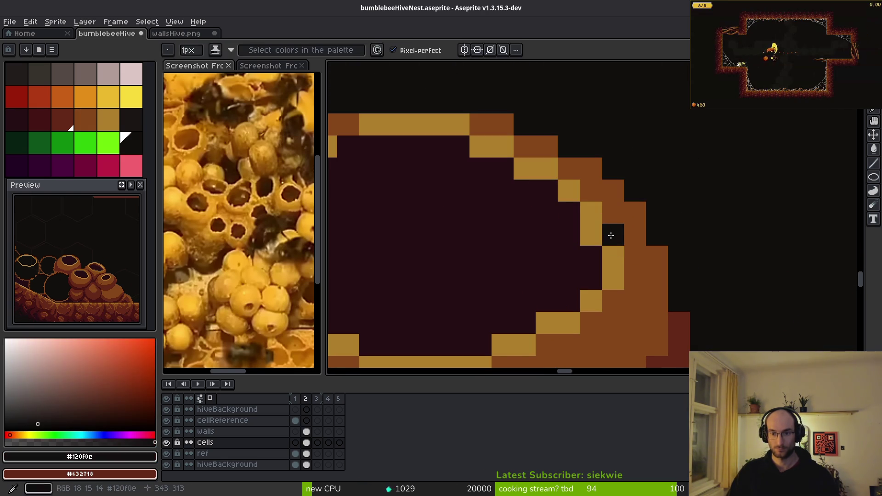
key("b")
left_click(608, 234)
- Paint a left rim pixel dark maroon and three more rim pixels gold
key("i")
left_click(599, 248)
key("b")
scroll(593, 243, "down", 3)
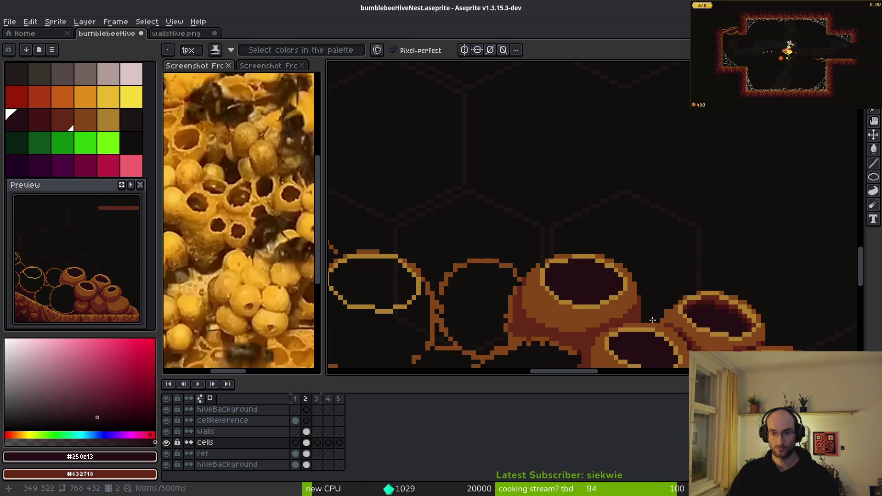
scroll(597, 260, "up", 3)
left_click(411, 211)
key("i")
left_click(395, 216)
key("b")
scroll(410, 216, "down", 3)
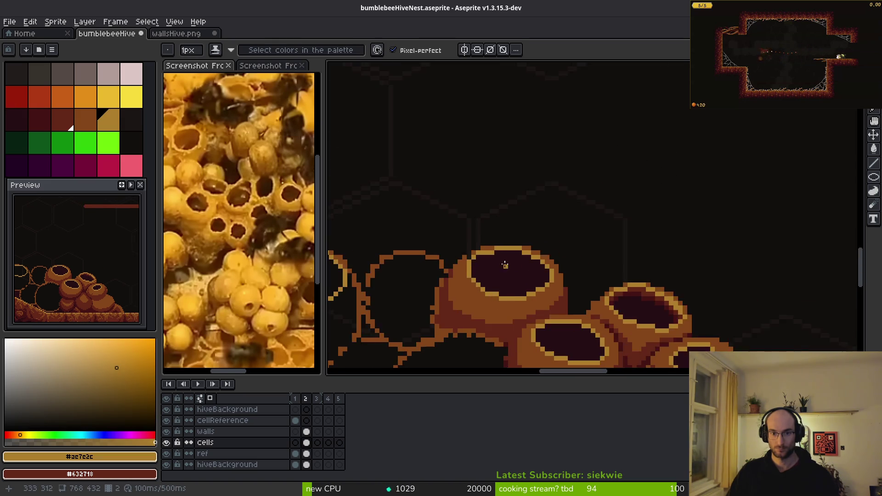
scroll(464, 230, "up", 3)
left_click_drag(470, 248, 492, 227)
- Paint gold pixels along the cell rim
key("i")
left_click(500, 255)
key("b")
scroll(528, 256, "down", 3)
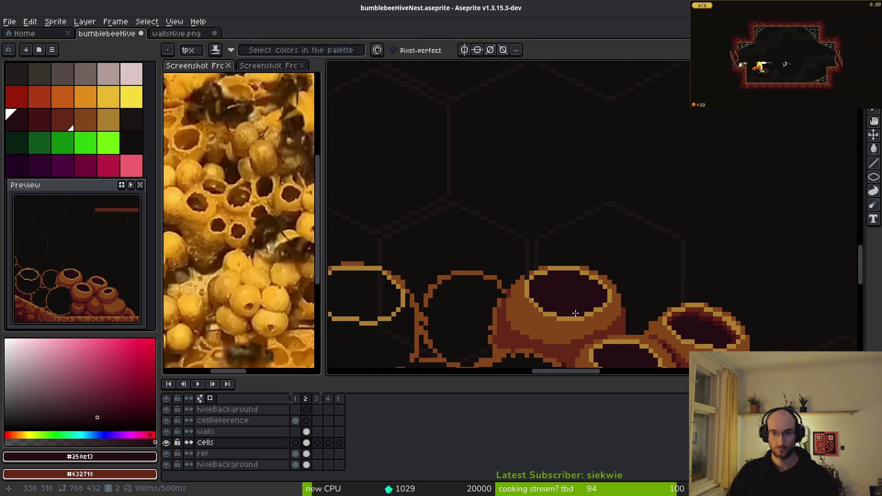
scroll(545, 281, "up", 3)
key("i")
left_click(490, 252)
key("b")
left_click_drag(512, 253, 490, 274)
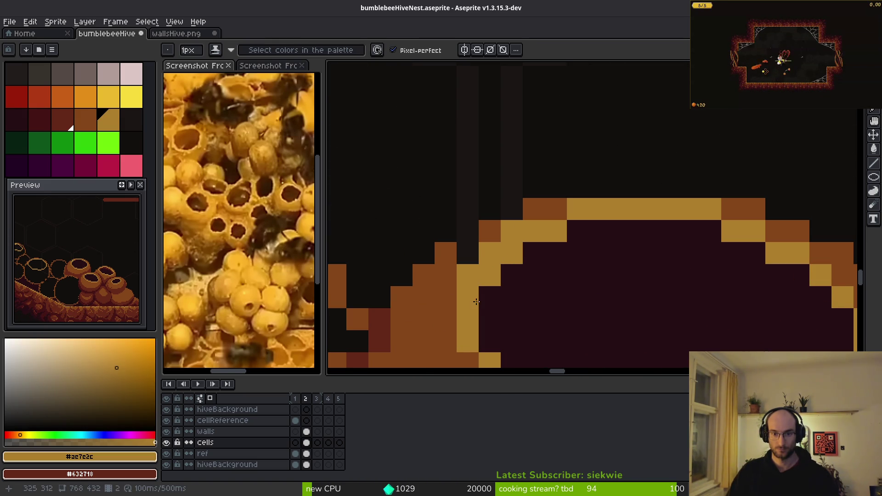
- Paint two rim pixels brown from the cell wall and touch up another rim pixel
key("i")
left_click(493, 230)
key("b")
left_click(489, 252)
left_click(468, 275)
left_click(512, 231)
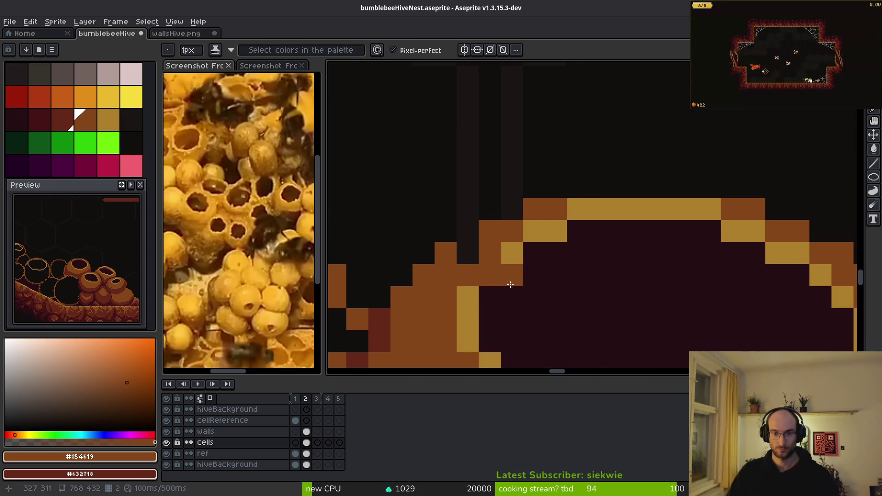
key("i")
left_click(484, 276)
key("b")
scroll(578, 274, "down", 3)
scroll(616, 317, "up", 2)
- Sample the brown body colour and save the hive nest file
key("i")
left_click(487, 232)
key("b")
key("b")
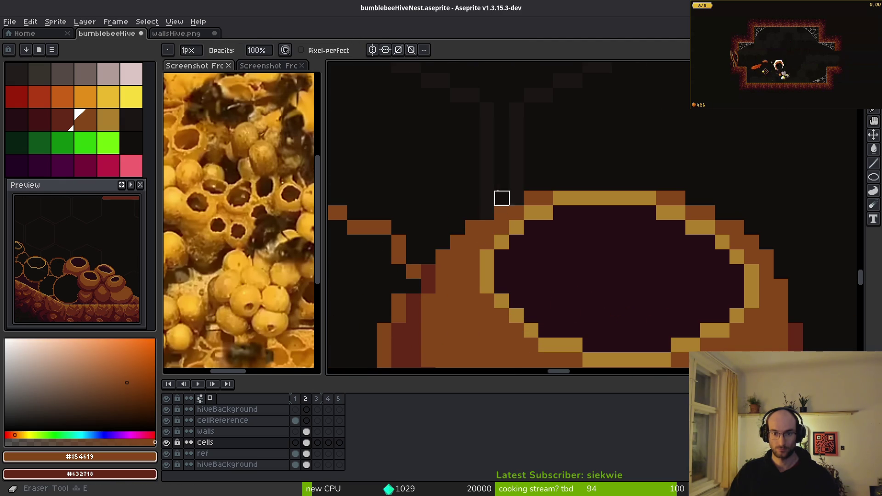
scroll(486, 211, "down", 2)
scroll(485, 161, "up", 2)
scroll(592, 243, "down", 2)
key("ctrl+s")
- Sample the dark-red shading and orange-brown body colours, then bring the pot's left side into view
scroll(653, 239, "up", 4)
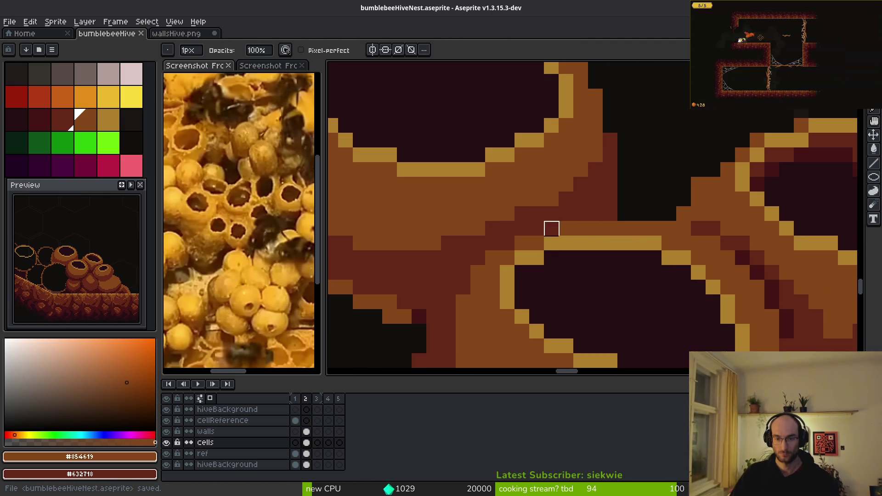
scroll(603, 233, "down", 3)
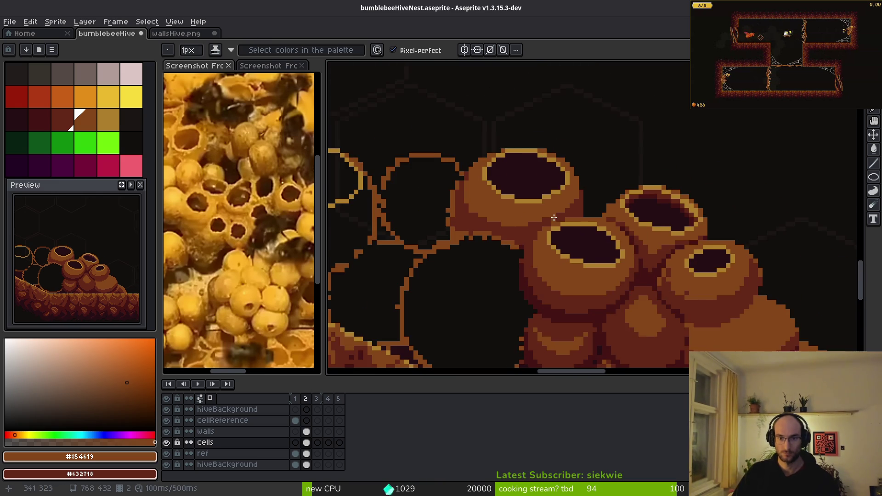
scroll(584, 226, "up", 2)
scroll(547, 162, "up", 1)
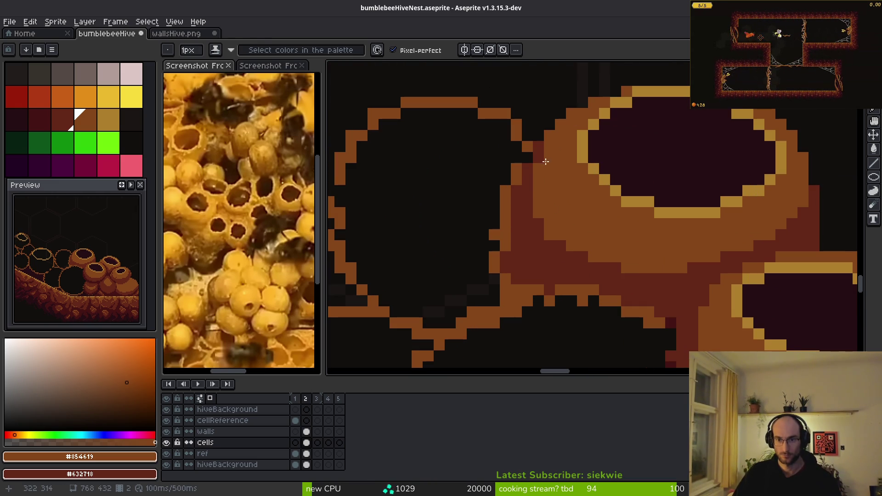
left_click(538, 151, "alt")
scroll(593, 179, "down", 2)
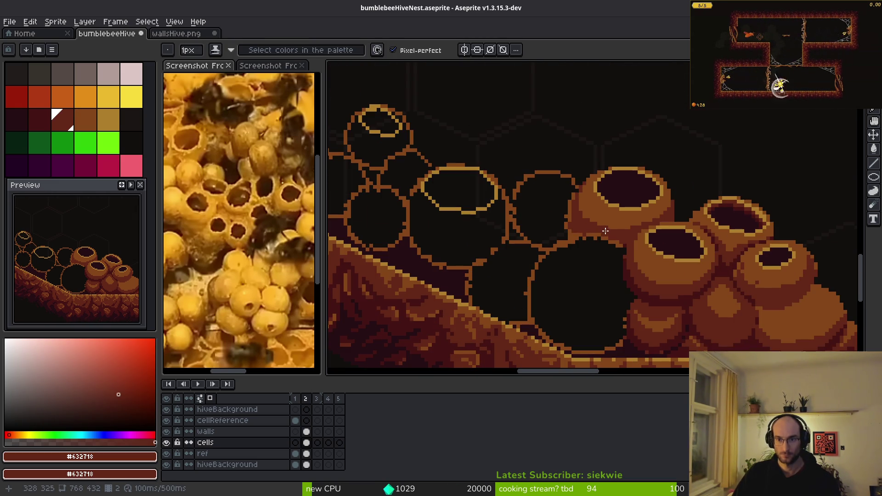
scroll(603, 220, "up", 2)
left_click(529, 126, "alt")
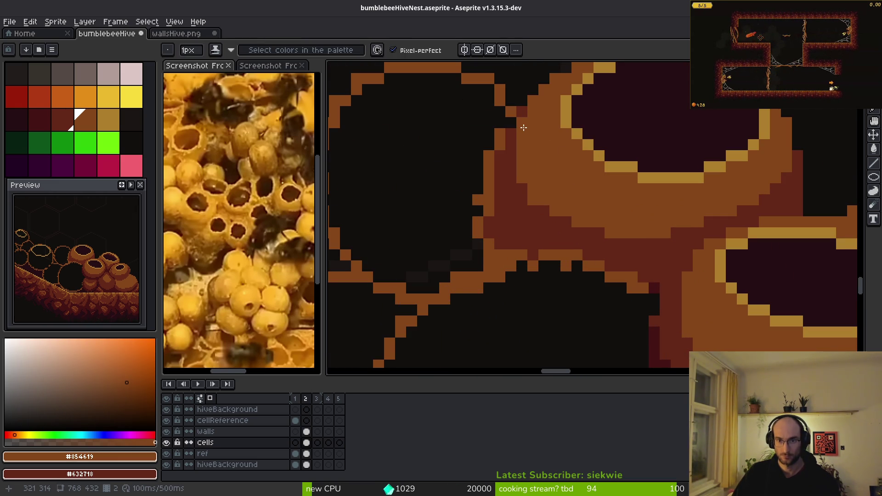
left_click_drag(653, 242, 626, 230)
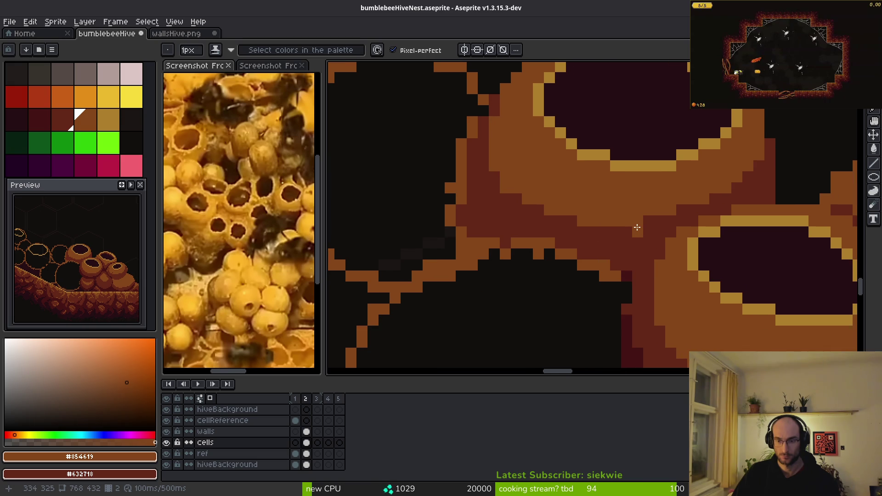
key("XF86AudioLowerVolume")
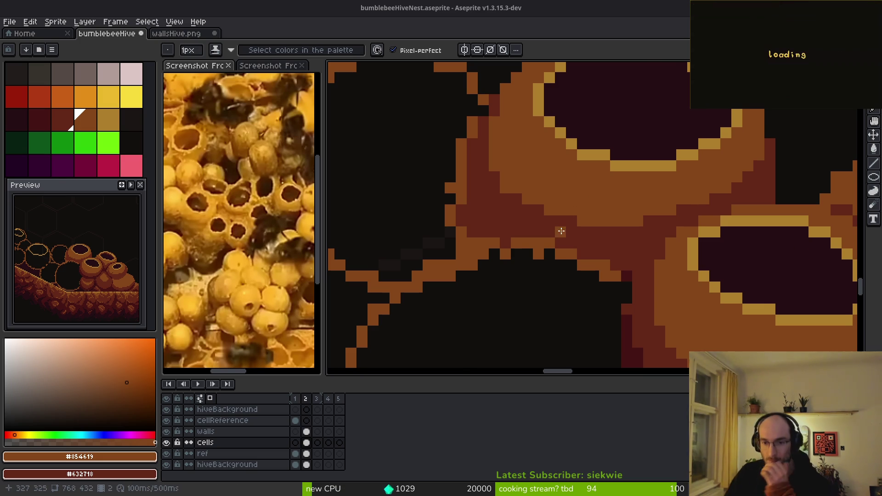
- Pick the gold swatch and pencil a gold oval rim around the cell opening, undoing two stray strokes
scroll(564, 256, "down", 4)
scroll(564, 257, "up", 1)
scroll(564, 256, "left", 2)
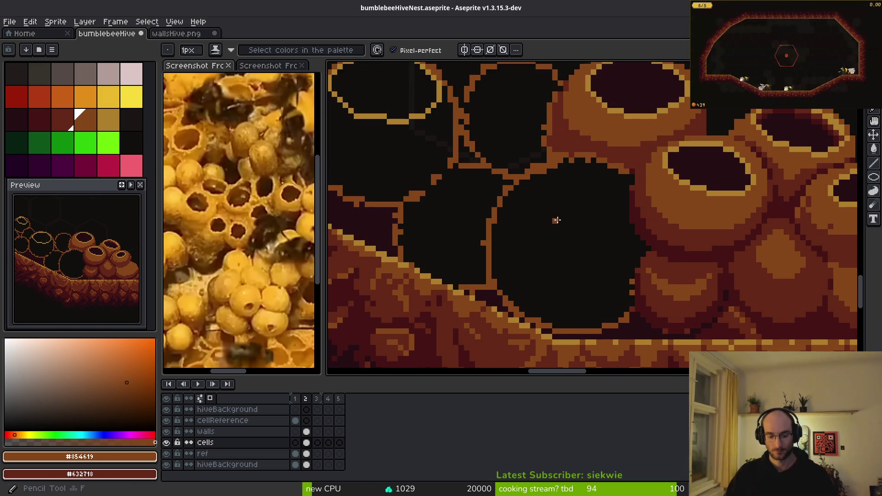
scroll(555, 226, "up", 1)
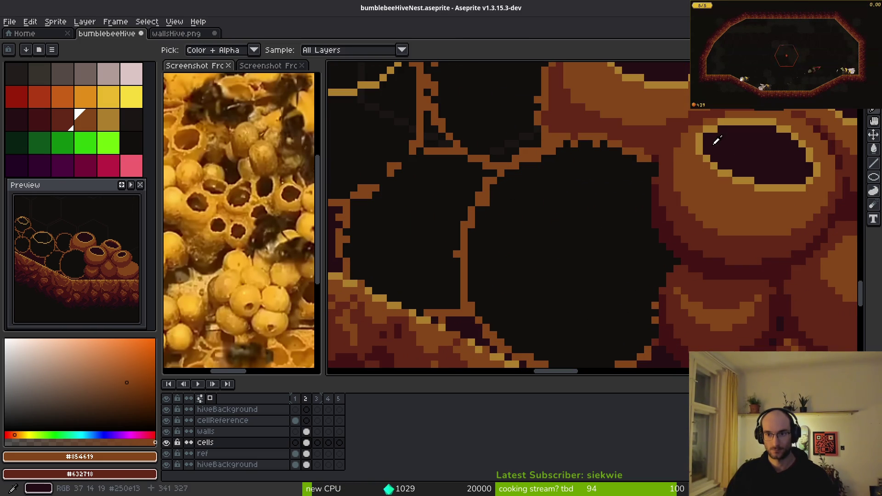
left_click(702, 142, "alt")
scroll(702, 143, "down", 3)
scroll(638, 257, "down", 3)
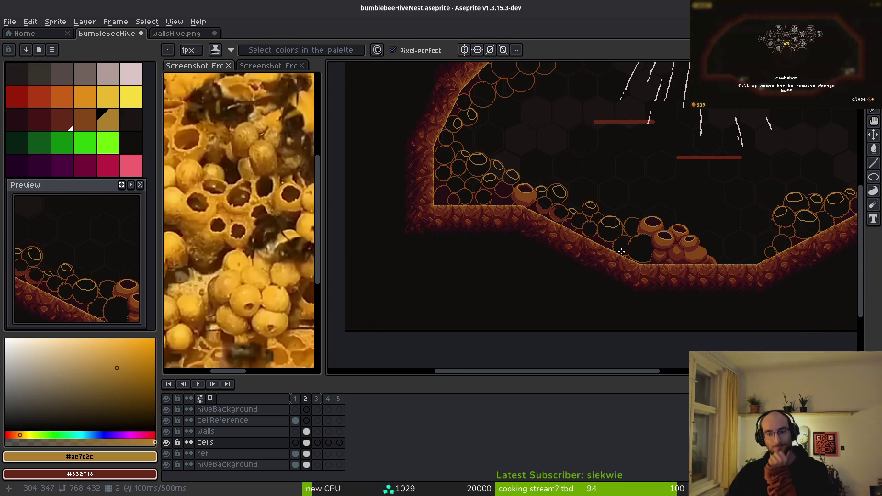
scroll(639, 262, "right", 5)
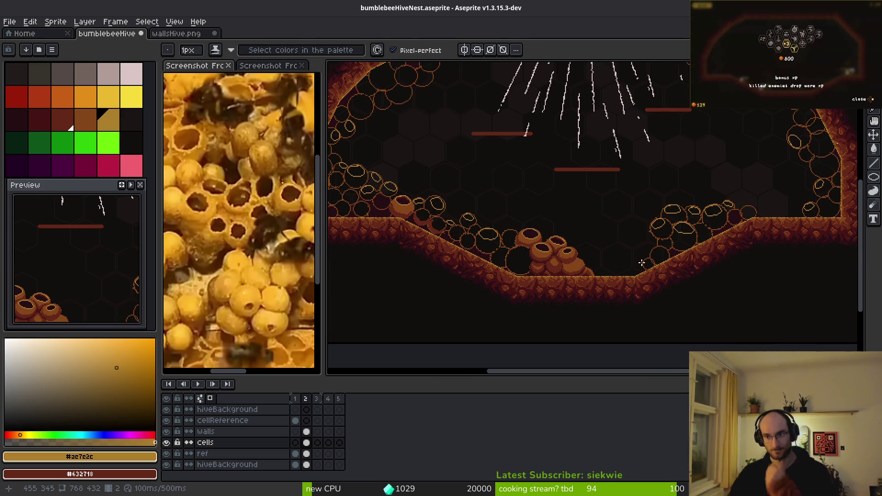
scroll(641, 263, "up", 3)
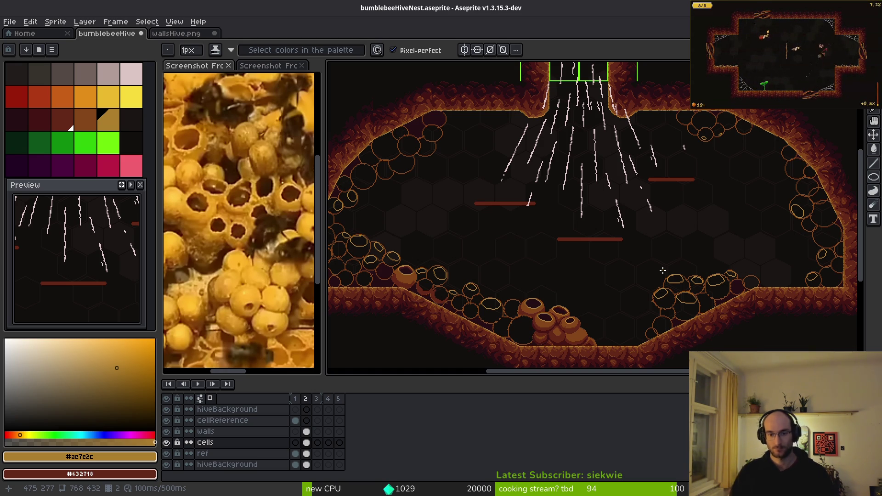
scroll(563, 199, "up", 8)
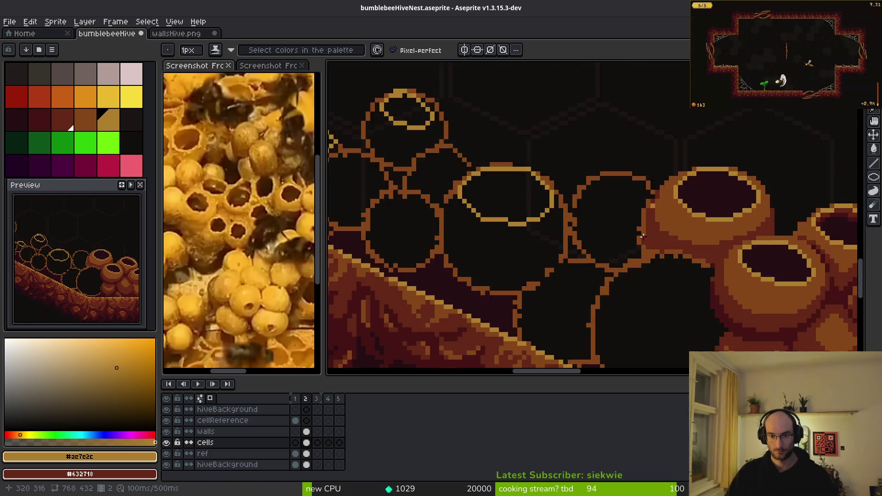
scroll(562, 198, "up", 2)
left_click_drag(540, 156, 466, 215)
key("ctrl+z")
mouse_move(549, 172)
left_mouse_down()
mouse_move(487, 179)
mouse_move(405, 262)
left_mouse_up()
key("ctrl+z")
mouse_move(606, 158)
left_mouse_down()
mouse_move(462, 195)
mouse_move(395, 294)
mouse_move(486, 333)
mouse_move(636, 266)
mouse_move(659, 166)
left_mouse_up()
left_click_drag(608, 151, 628, 156)
- Eyedrop the brown and bucket-fill the pot body below the rim
left_click(622, 138, "alt")
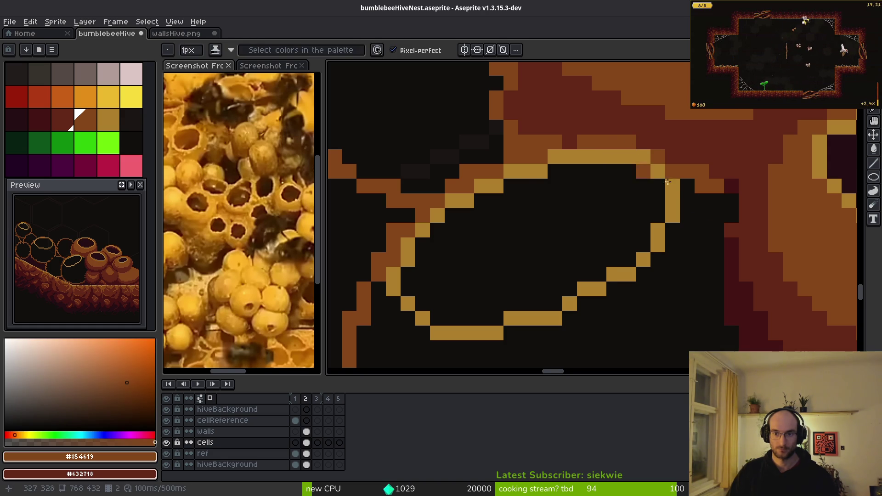
scroll(638, 158, "down", 4)
key("g")
left_click(660, 259)
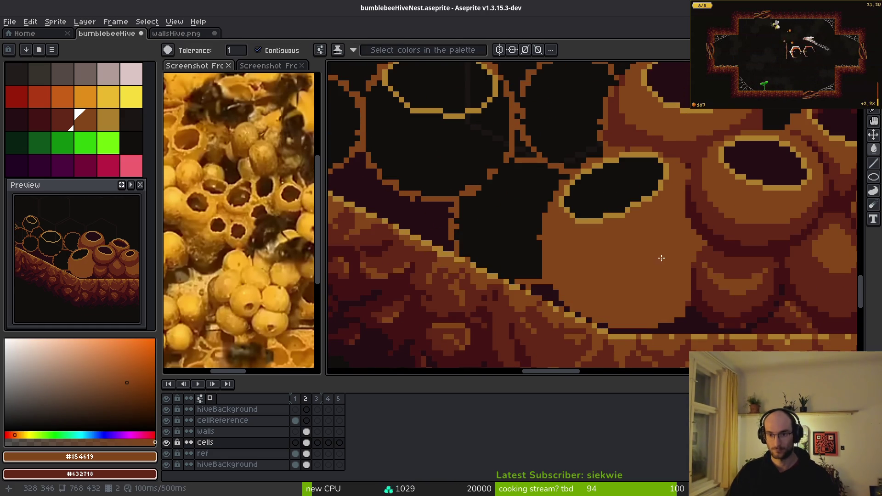
- With the Pencil, draw dark-red shading across the pot and a #431414 line along its bottom
scroll(662, 268, "up", 2)
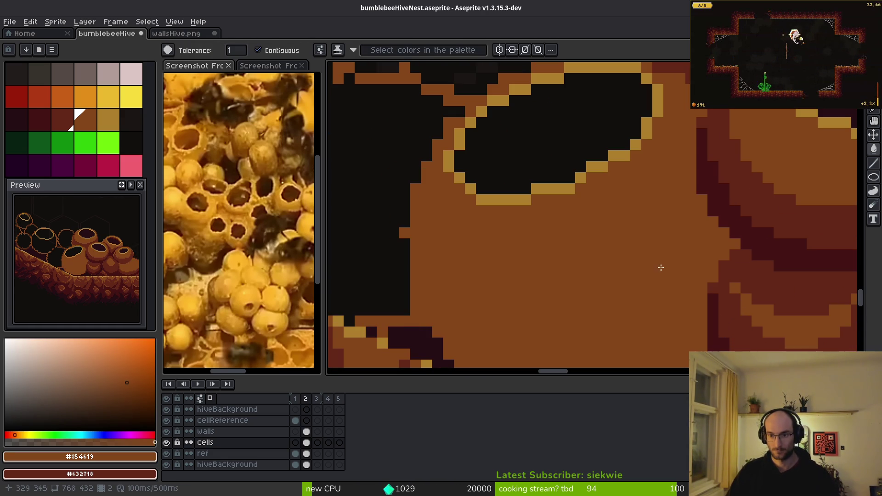
key("b")
left_click(700, 193, "alt")
mouse_move(693, 182)
left_mouse_down()
mouse_move(665, 238)
mouse_move(549, 296)
mouse_move(465, 299)
mouse_move(423, 265)
mouse_move(416, 231)
left_mouse_up()
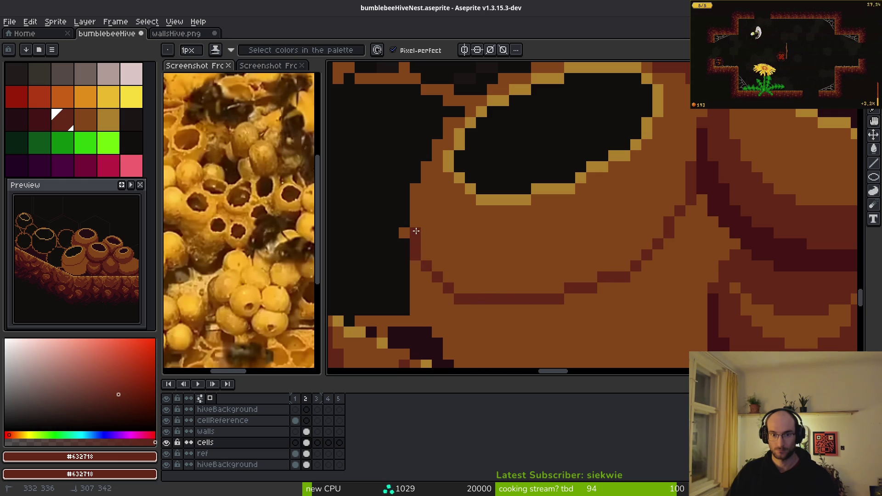
left_click_drag(581, 315, 553, 237)
left_click(733, 151, "alt")
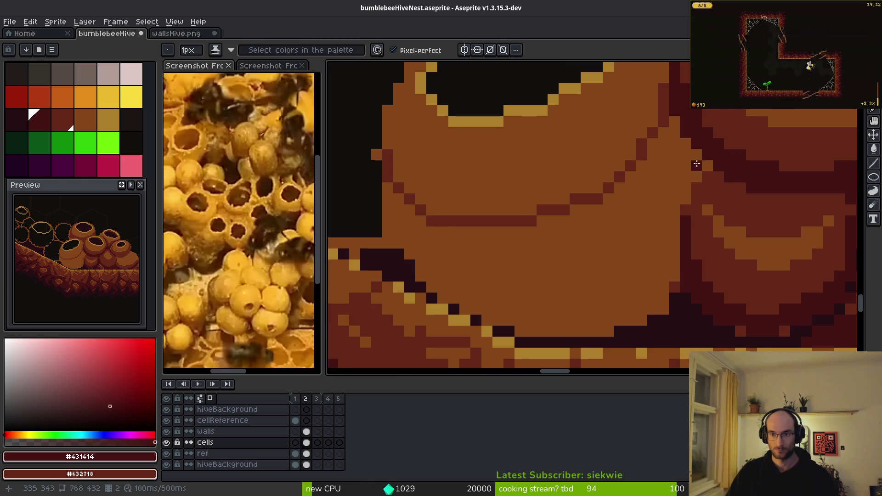
mouse_move(698, 157)
left_mouse_down()
mouse_move(670, 193)
mouse_move(646, 265)
mouse_move(551, 307)
mouse_move(447, 287)
left_mouse_up()
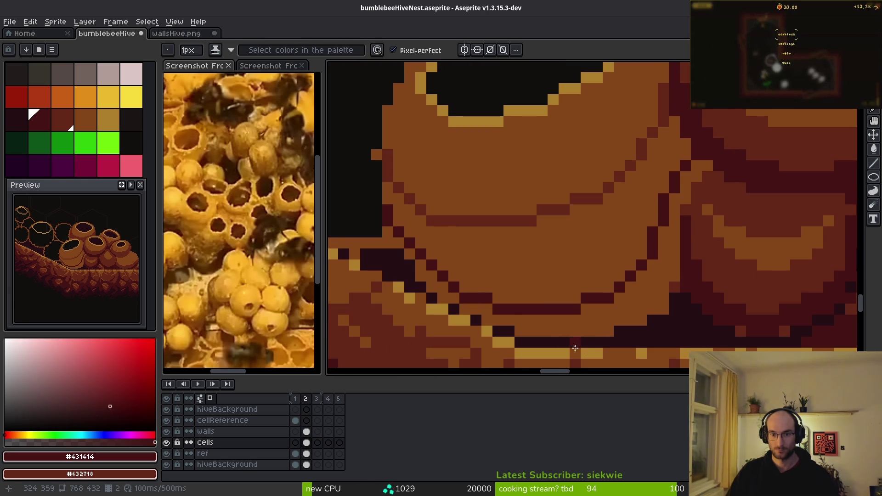
- Bucket-fill the lower band with #431414 and the pot's lower part and orange strips with #632718
key("g")
left_click(614, 315)
left_click(597, 197, "alt")
left_click(599, 239)
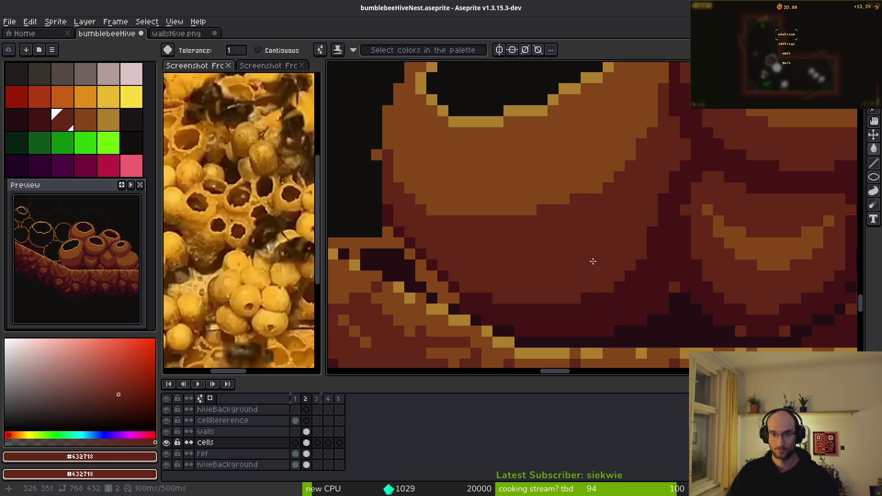
scroll(601, 258, "down", 4)
scroll(600, 258, "up", 5)
left_click_drag(425, 302, 718, 257)
left_click(639, 239)
left_click(608, 202)
- Darken the maroon areas near the pot base and the strip under it with #431414
scroll(687, 281, "down", 5)
scroll(686, 281, "up", 4)
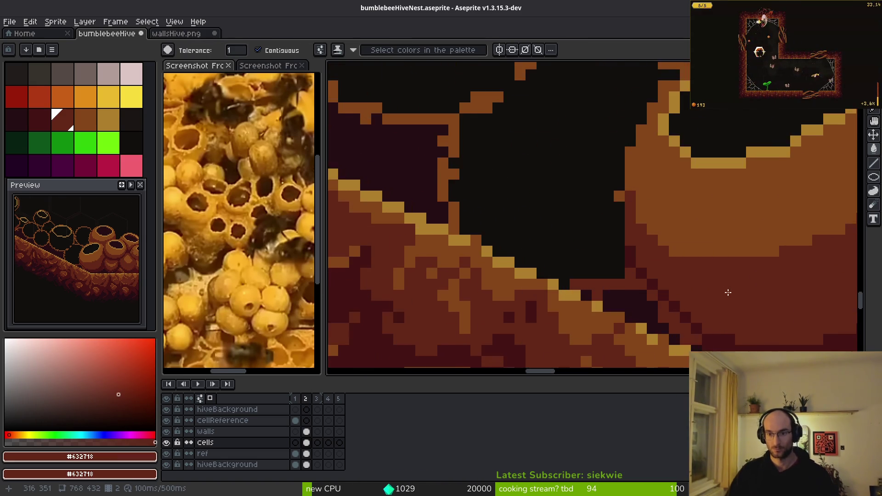
left_click(646, 299, "alt")
scroll(597, 285, "up", 2)
left_click(567, 276)
left_click(478, 189)
left_click(441, 156)
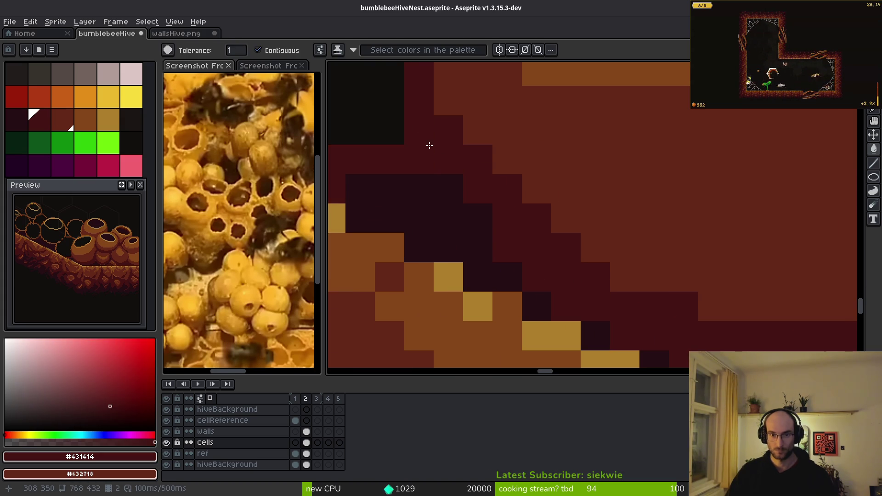
scroll(462, 228, "down", 4)
scroll(534, 258, "up", 3)
left_click(599, 258)
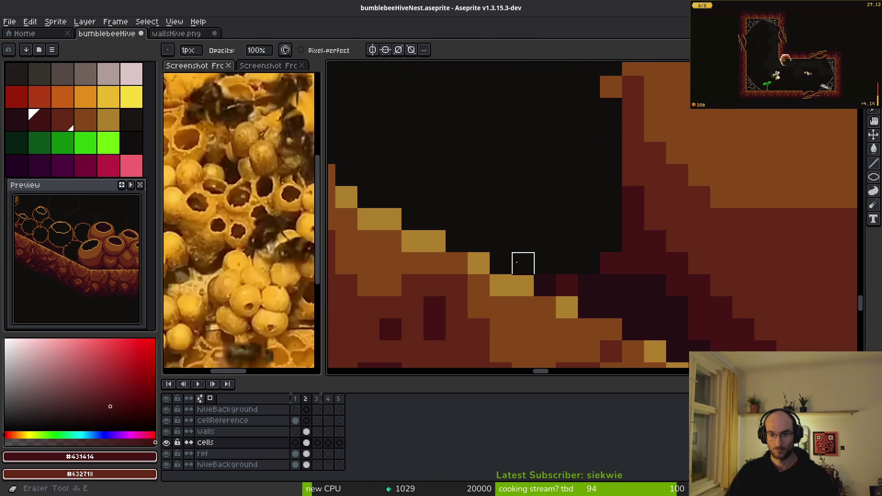
scroll(521, 261, "down", 4)
scroll(552, 294, "up", 3)
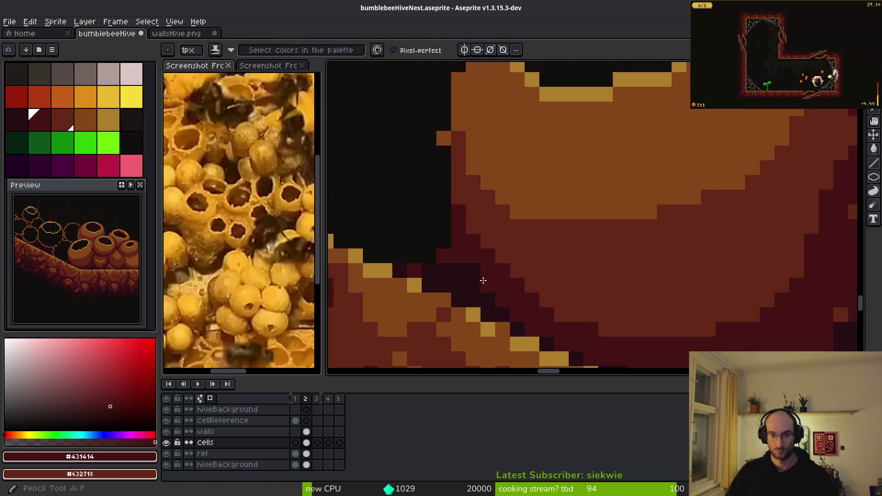
scroll(575, 274, "down", 4)
scroll(643, 300, "up", 5)
- Repaint the staircase and light edge pixels in dark red #632718
left_click_drag(643, 300, 566, 251)
left_click(472, 232, "alt")
left_click(462, 233)
left_click(484, 255)
left_click(505, 277)
left_click(532, 304)
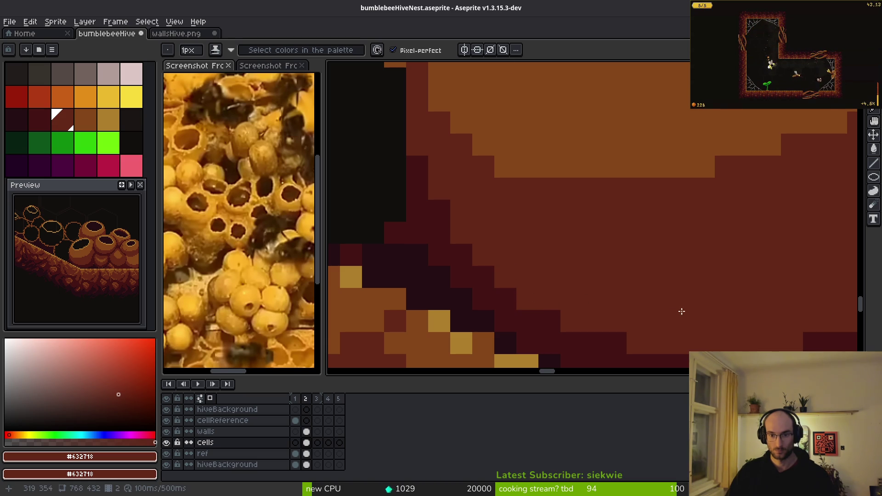
scroll(689, 316, "down", 4)
scroll(571, 262, "up", 4)
left_click(487, 243)
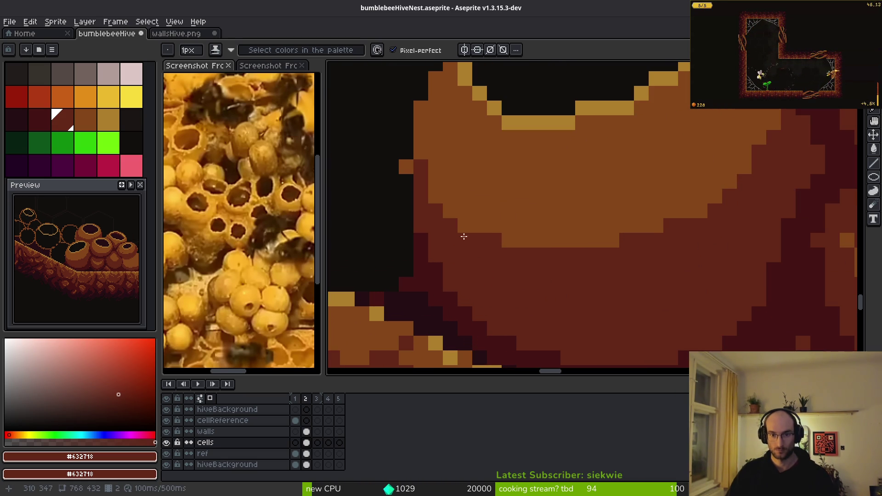
left_click(429, 196)
left_click(450, 211)
- Paint the pot's edge pixels maroon, then sample the orange wax #854619
left_click(465, 211)
left_click(462, 221)
left_click(510, 240)
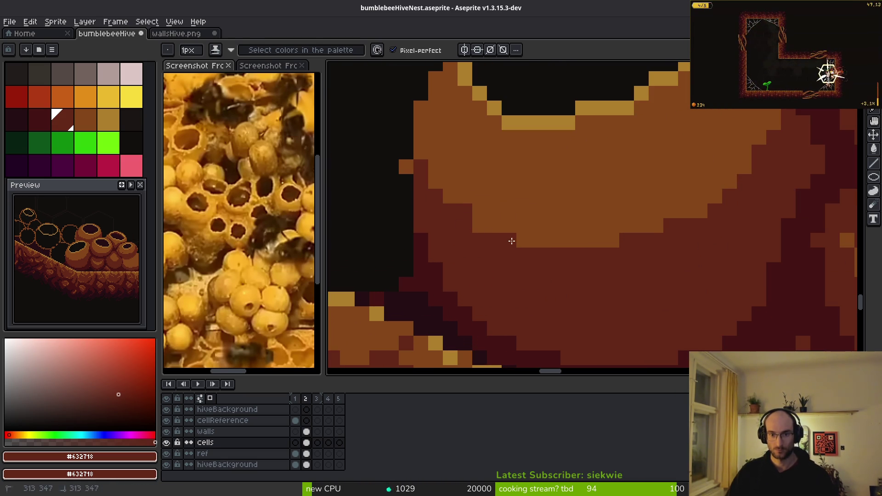
left_click(479, 226)
left_click(476, 204, "alt")
scroll(572, 254, "down", 2)
scroll(643, 294, "up", 2)
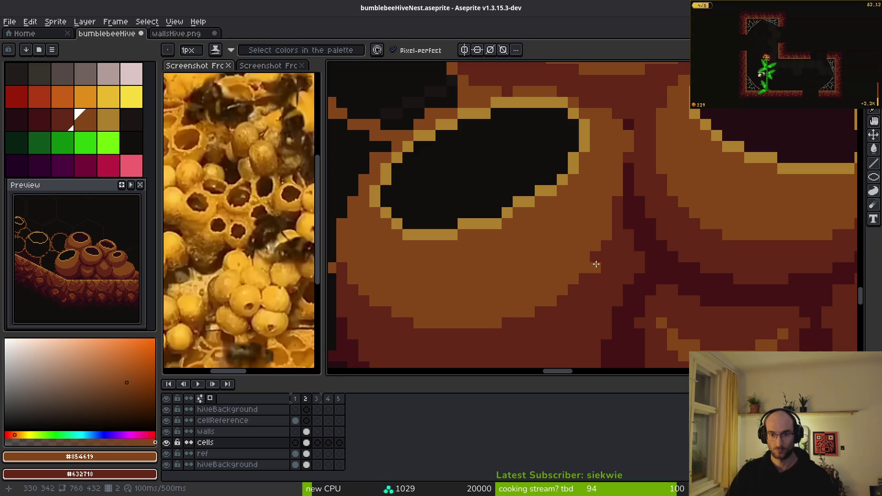
scroll(604, 262, "down", 2)
scroll(600, 195, "up", 5)
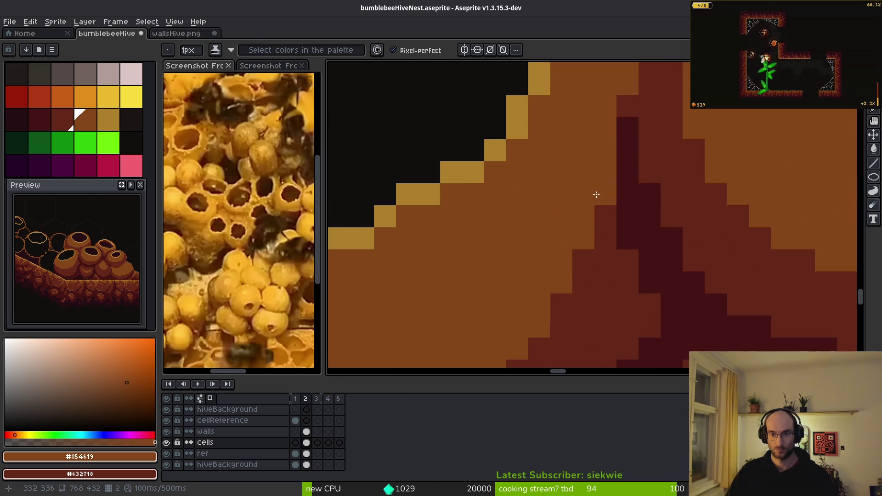
scroll(618, 206, "down", 2)
scroll(622, 225, "up", 2)
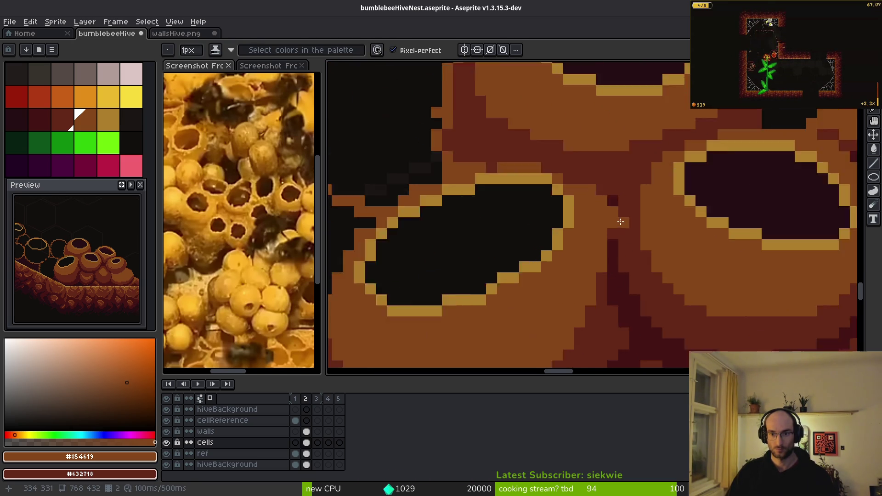
- Paint a few darkest-red pixels into the gap between the pots
left_click(571, 173, "alt")
left_click(583, 156)
left_click(494, 132)
scroll(644, 228, "down", 1)
scroll(643, 229, "down", 2)
scroll(625, 230, "up", 3)
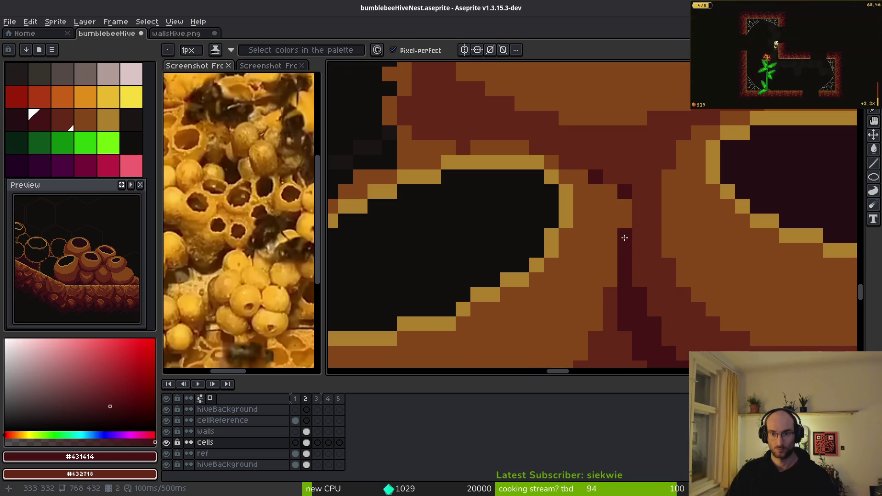
- Eyedrop #632718 and paint a couple of pixels with it
left_click(624, 203, "alt")
left_click(610, 193)
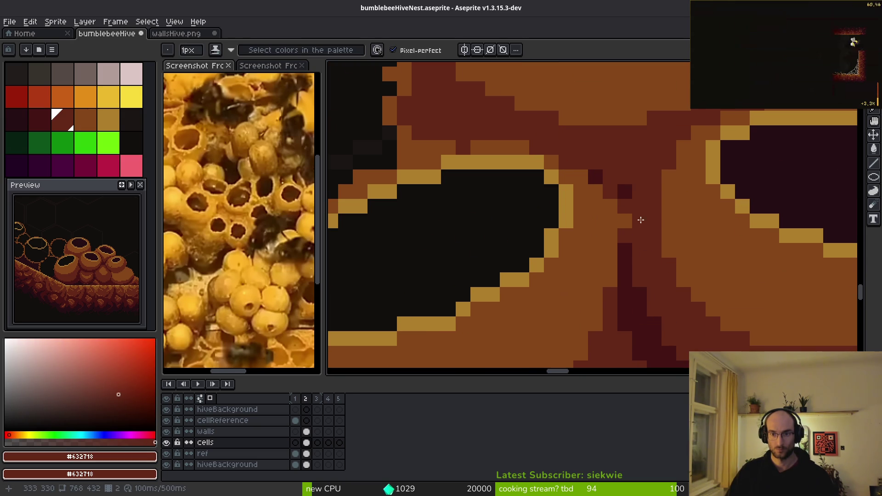
left_click(668, 250)
scroll(662, 248, "down", 2)
scroll(654, 245, "up", 2)
- Darken crevice pixels between pots with #431414 and turn an orange pixel #632718
left_click(634, 171, "alt")
left_click(661, 201)
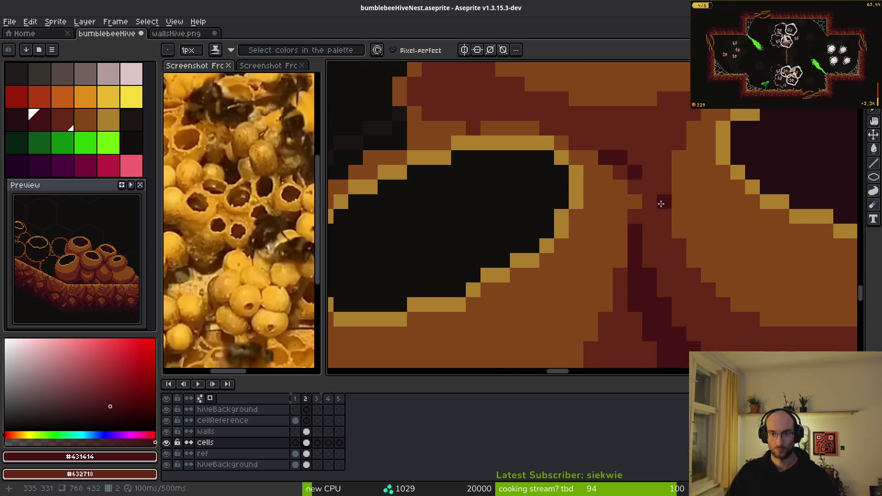
scroll(652, 193, "down", 1)
scroll(643, 184, "up", 1)
left_click(598, 160)
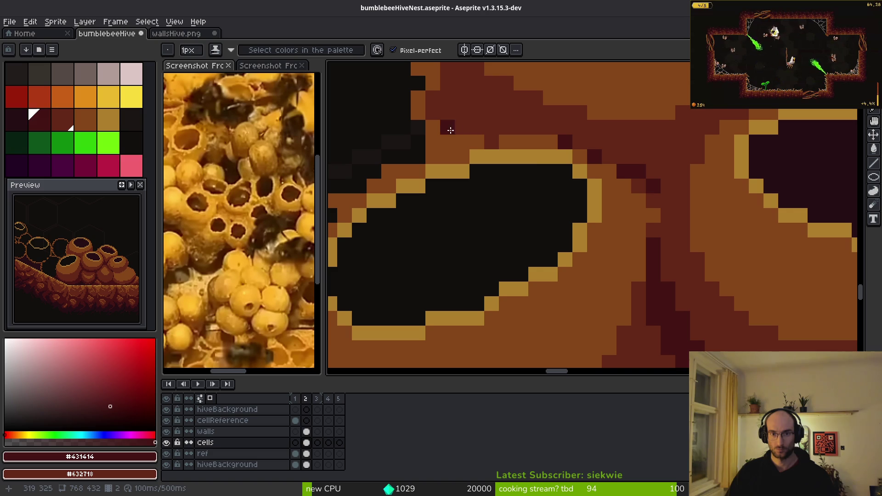
scroll(635, 253, "down", 2)
scroll(604, 183, "up", 2)
left_click(597, 197, "alt")
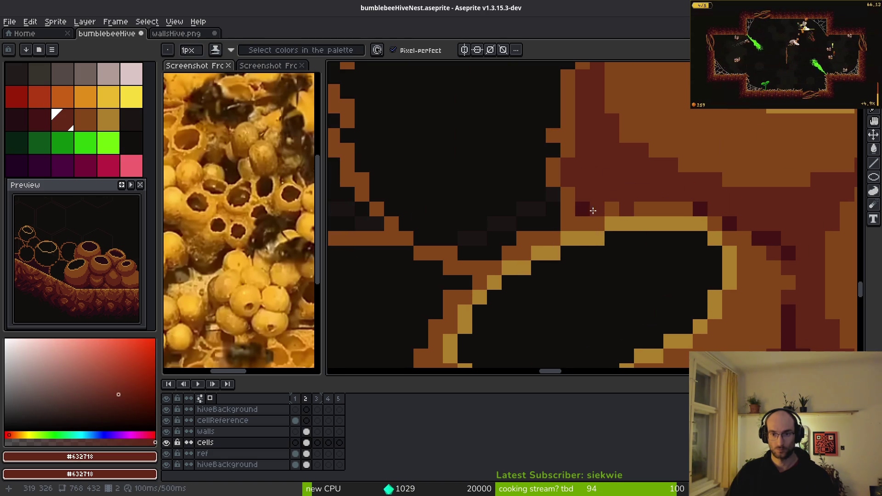
left_click(568, 193)
scroll(643, 230, "down", 2)
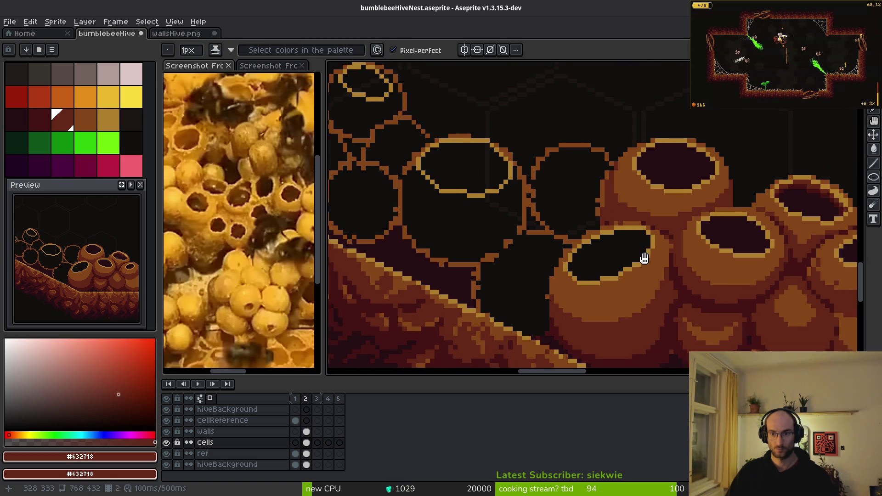
- Extend #431414 shading pixels and lines above the rim and down the gap between pots
scroll(706, 292, "up", 2)
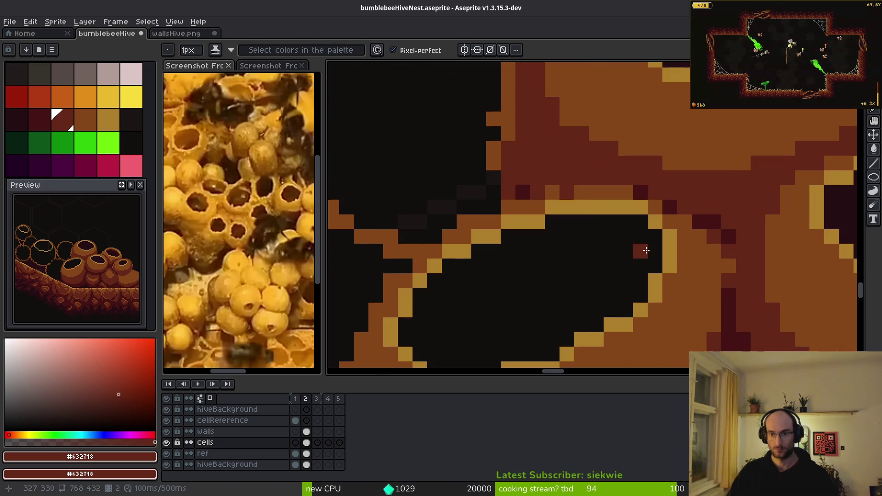
left_click(528, 192, "alt")
left_click(511, 203)
left_click(555, 195)
mouse_move(566, 179)
left_mouse_down()
mouse_move(518, 175)
mouse_move(511, 189)
mouse_move(505, 153)
left_mouse_up()
scroll(629, 207, "down", 2)
scroll(652, 229, "up", 2)
left_click_drag(602, 263, 601, 274)
mouse_move(615, 230)
left_mouse_down()
mouse_move(618, 213)
mouse_move(603, 257)
left_mouse_up()
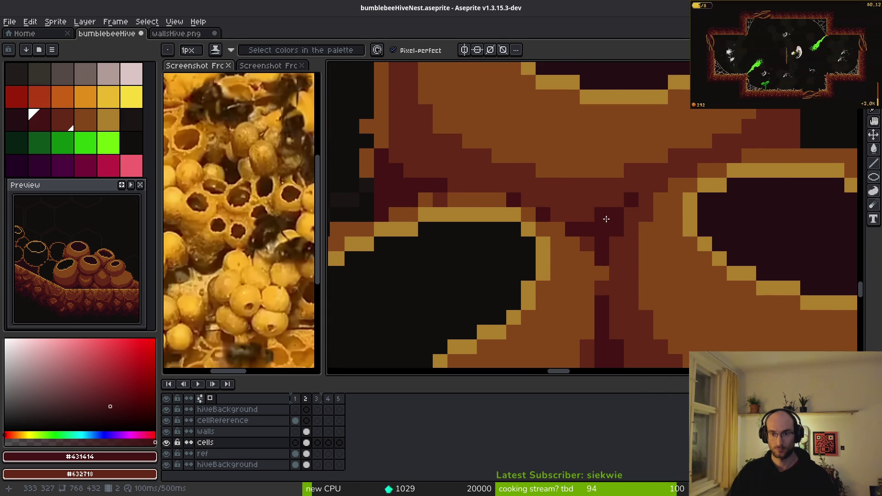
scroll(663, 292, "down", 3)
scroll(658, 299, "up", 3)
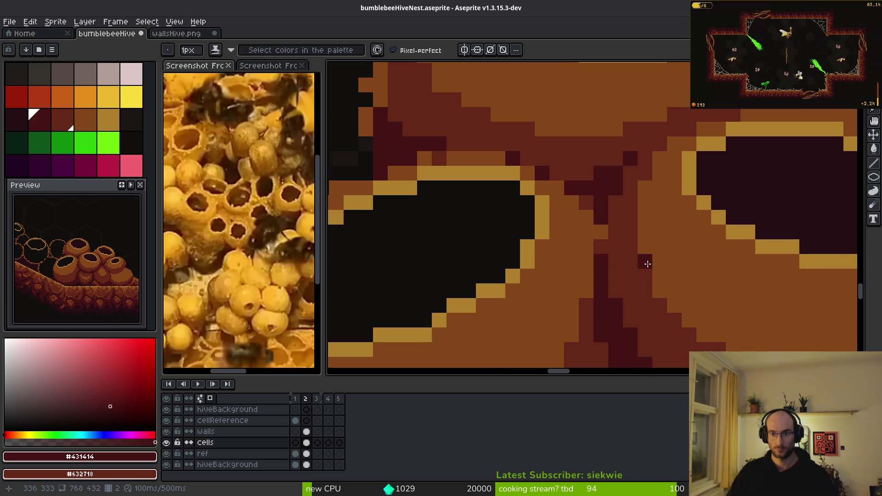
- Re-sample the #632718 and #431414 reds from the pot shading
left_click(599, 231, "alt")
scroll(672, 302, "down", 2)
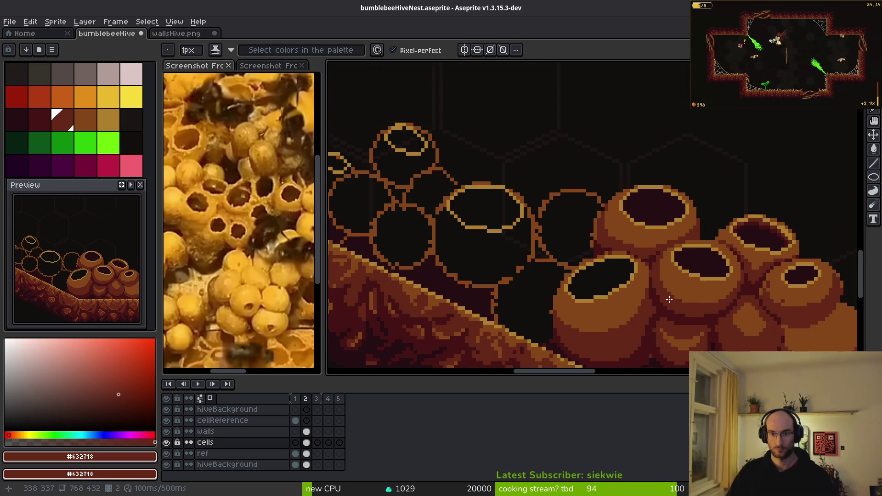
scroll(668, 301, "up", 3)
left_click(630, 236, "alt")
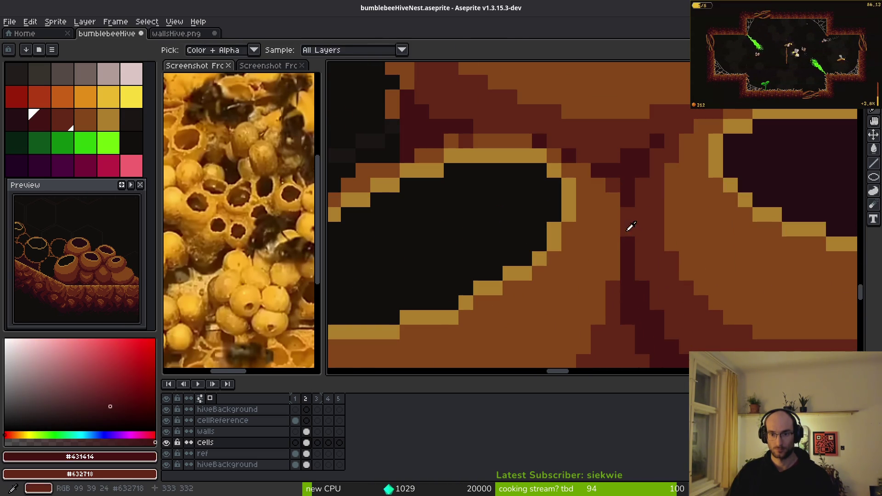
left_click(607, 205, "alt")
left_click(625, 209, "alt")
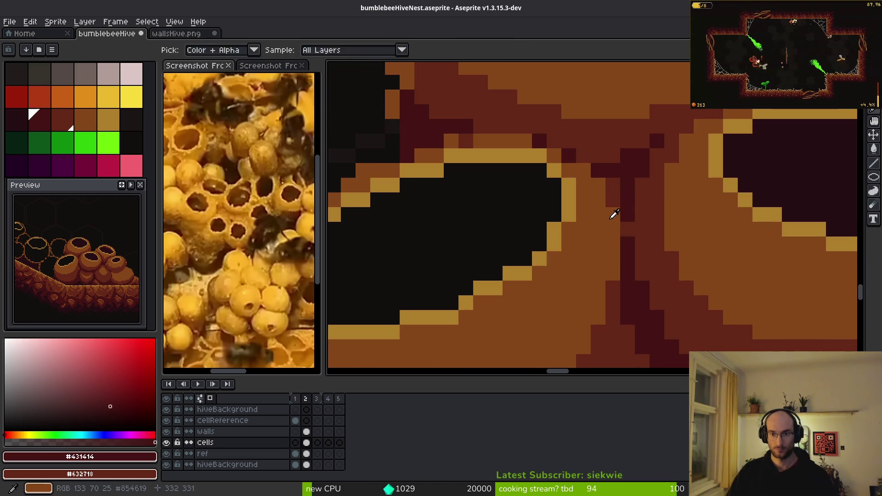
scroll(669, 274, "down", 2)
scroll(676, 290, "down", 1)
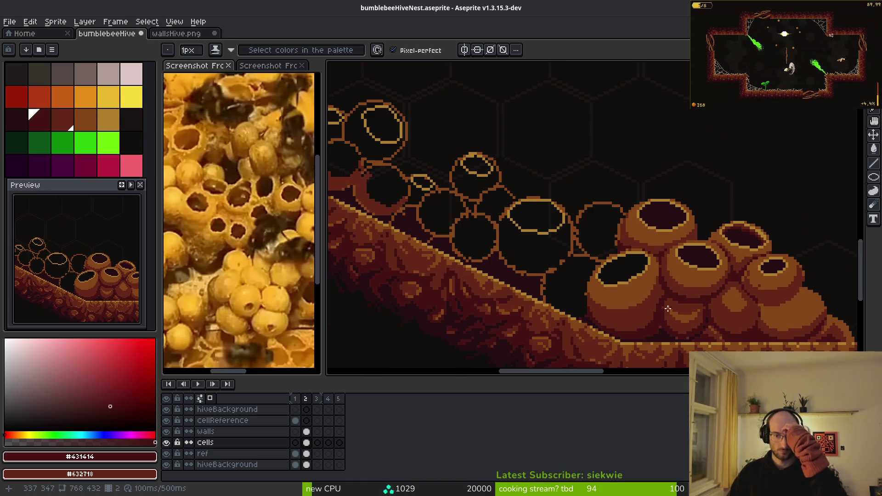
scroll(660, 274, "up", 2)
scroll(598, 248, "up", 2)
- Select very dark maroon #250c13 and bucket-fill the pot's oval opening
left_click(467, 265, "alt")
key("g")
scroll(675, 250, "down", 2)
scroll(657, 266, "down", 1)
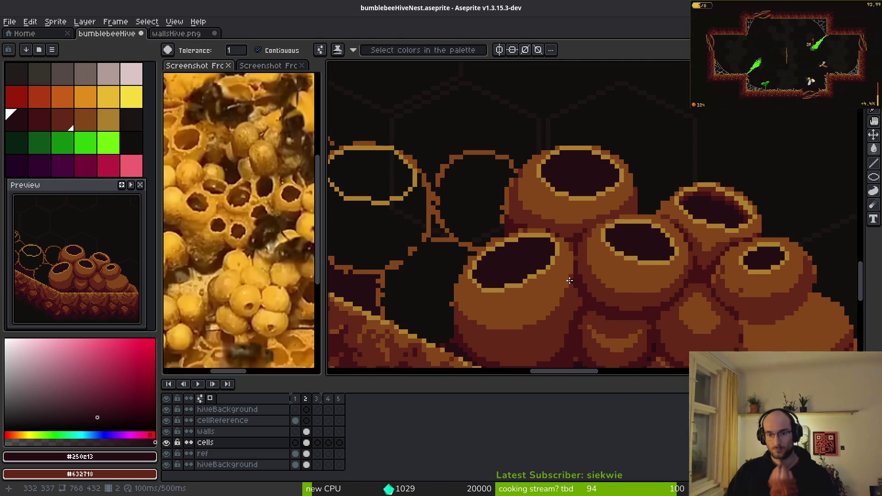
scroll(616, 303, "down", 2)
scroll(606, 311, "up", 4)
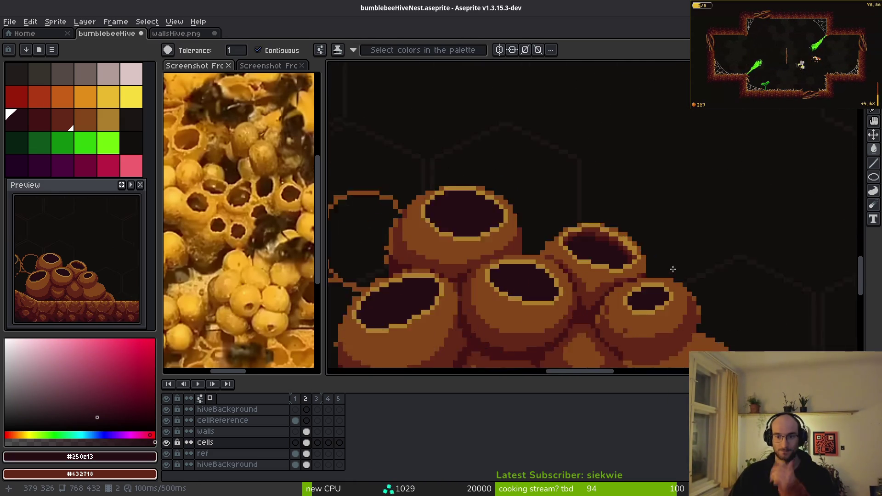
left_click(636, 211, "alt")
scroll(704, 215, "up", 1)
scroll(610, 220, "down", 1)
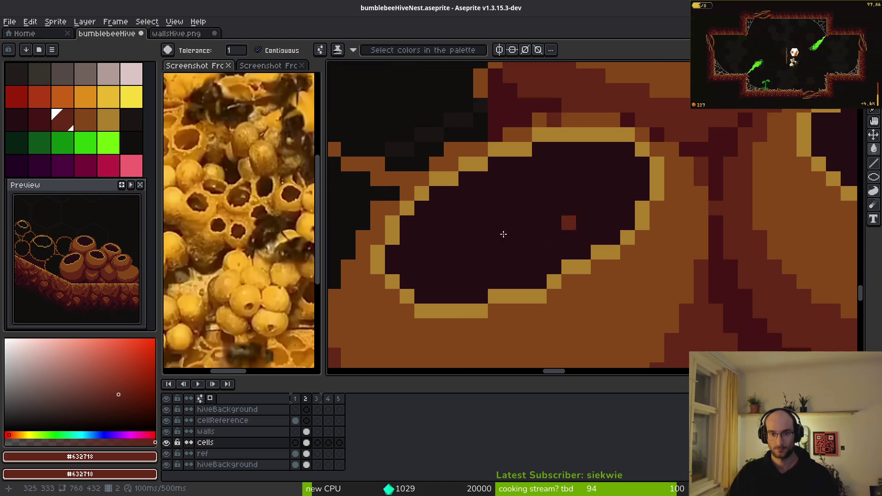
scroll(557, 236, "up", 1)
scroll(558, 236, "up", 2)
- Switch to the Magic Wand, glance at the Outline settings, and frame the front pot opening
key("b")
key("w")
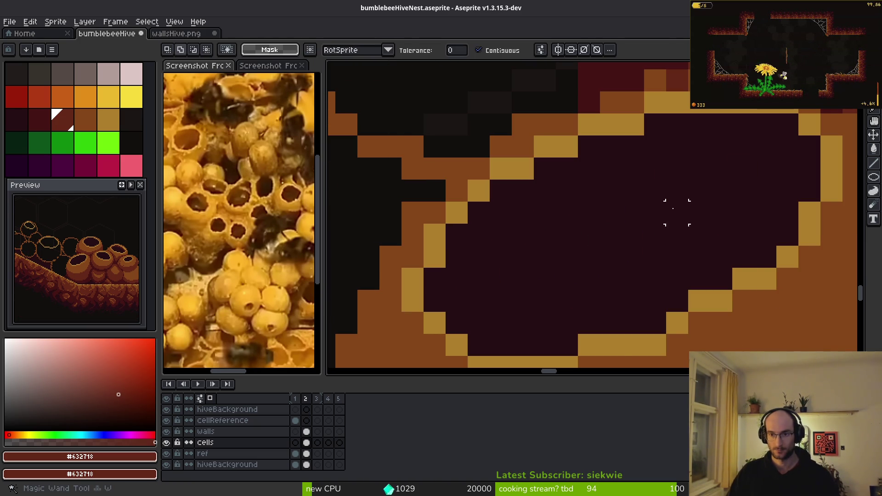
key("shift+o")
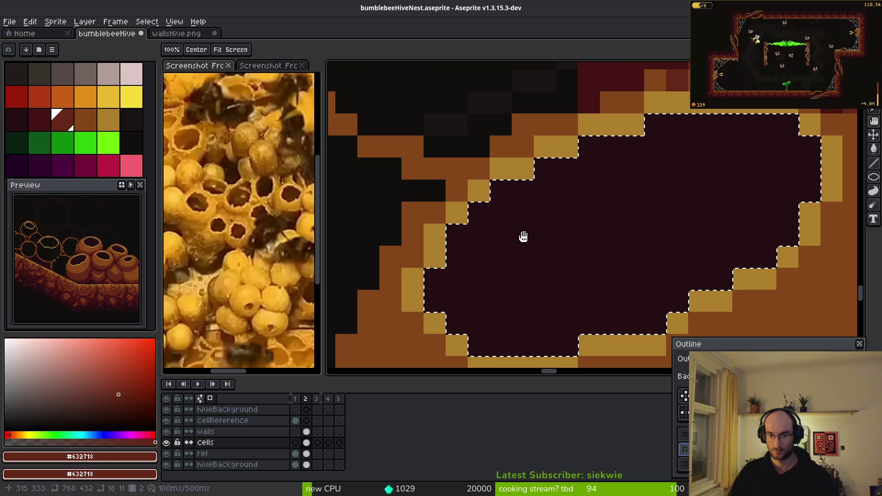
mouse_move(571, 226)
left_mouse_down()
mouse_move(537, 222)
mouse_move(544, 189)
left_mouse_up()
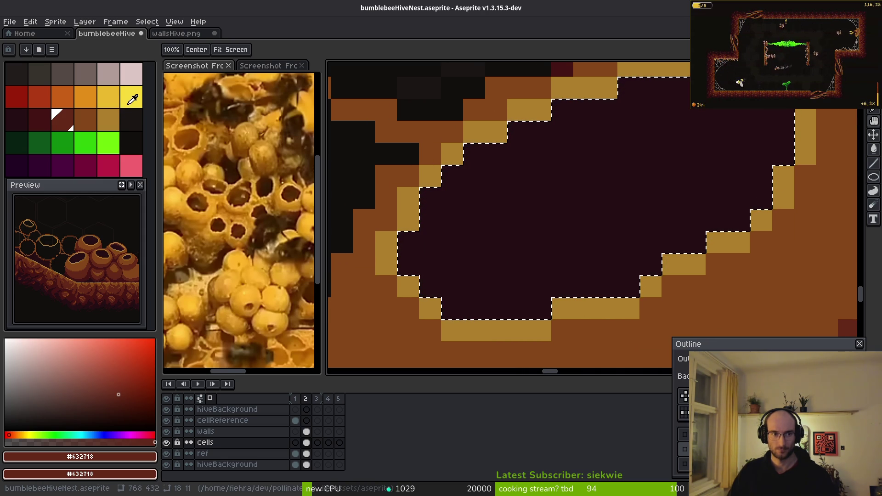
key("w")
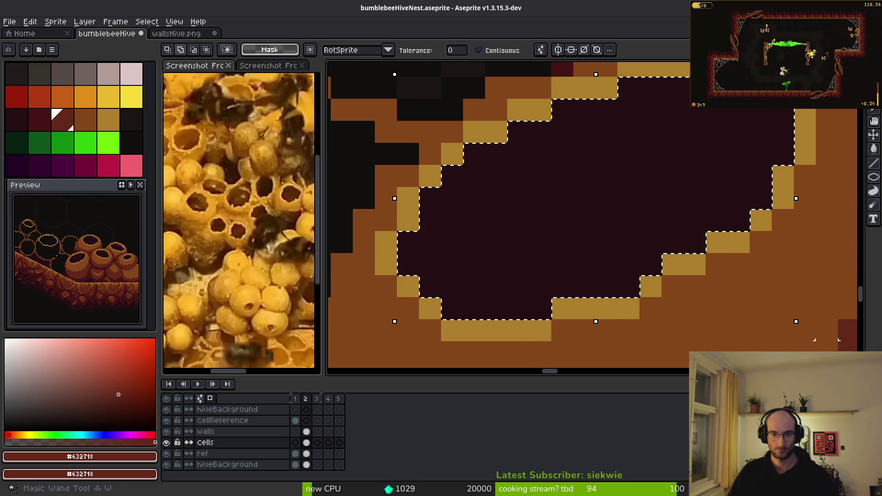
scroll(576, 242, "down", 1)
scroll(572, 241, "down", 2)
scroll(573, 241, "up", 1)
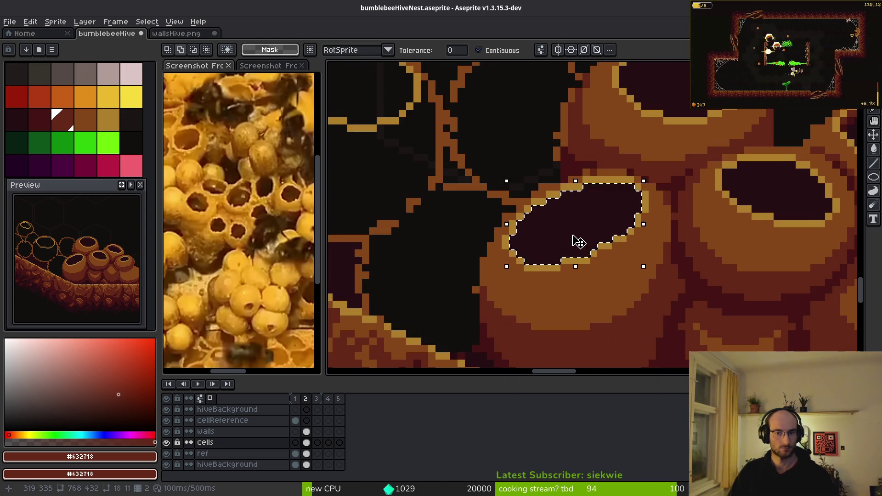
key("ctrl+d")
scroll(583, 250, "up", 2)
scroll(588, 250, "down", 2)
- Magic-wand the first pot opening's dark interior and apply an inside outline to it
left_click(591, 248)
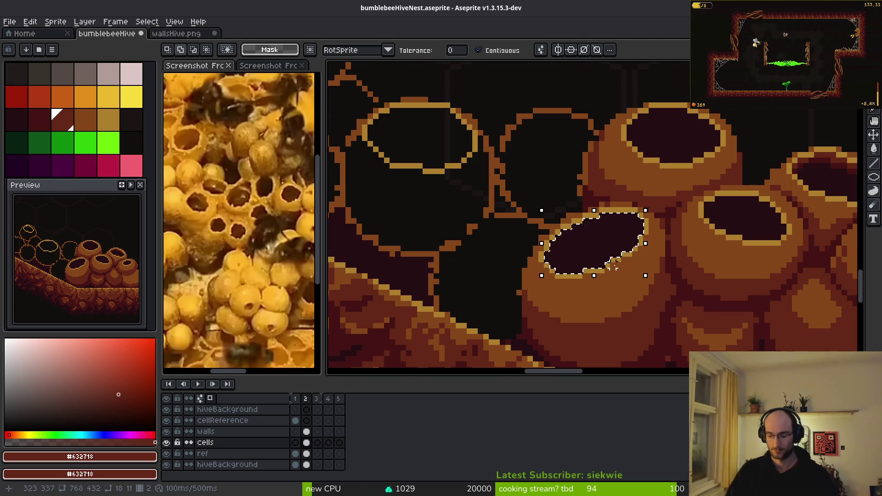
key("shift+o")
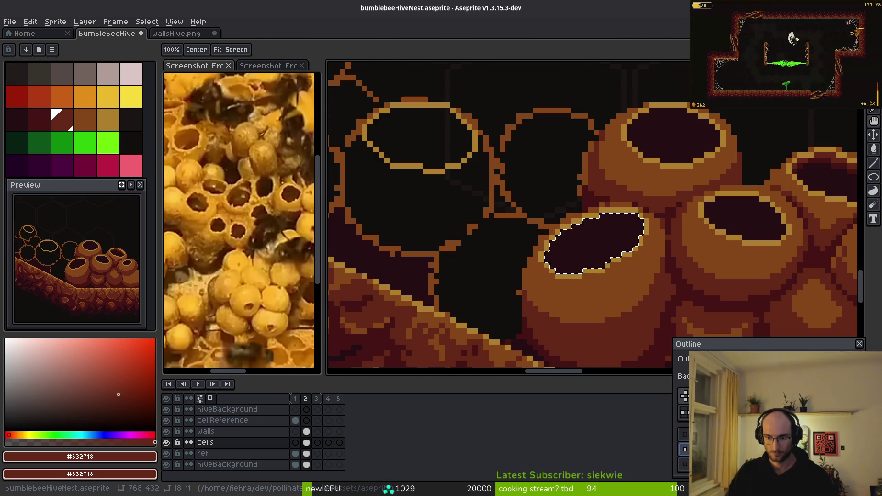
scroll(590, 262, "up", 2)
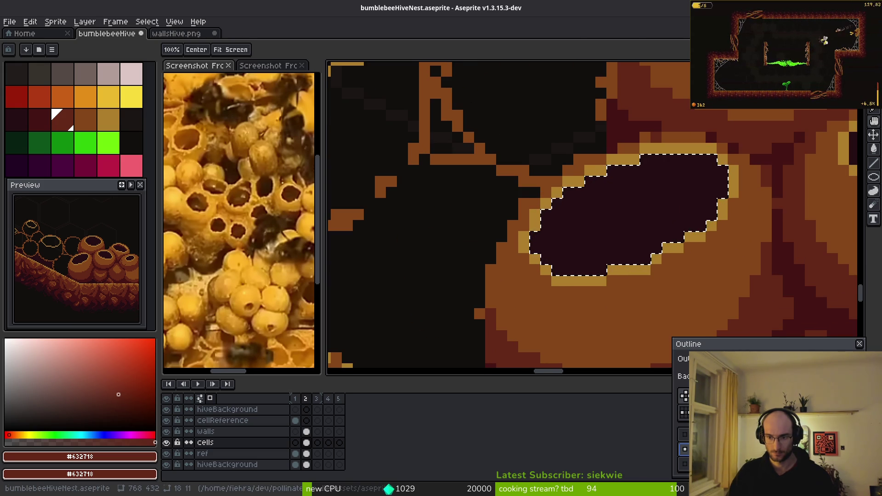
scroll(509, 222, "down", 1)
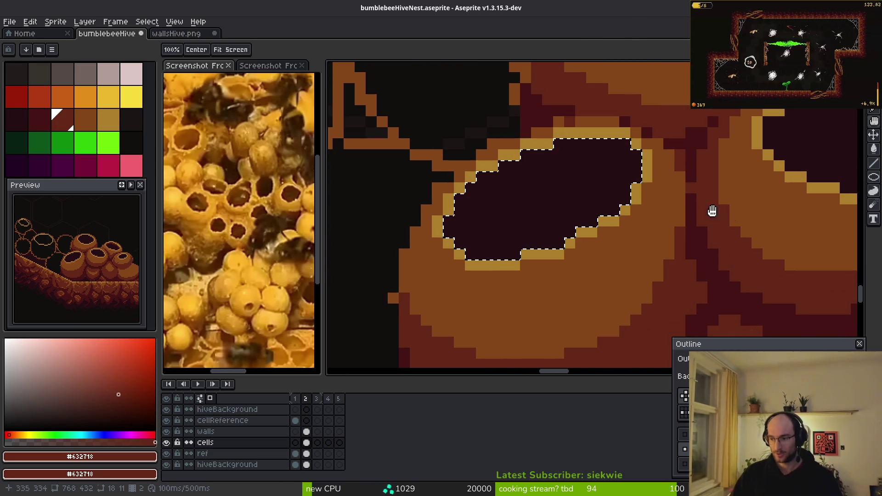
scroll(639, 254, "left", 2)
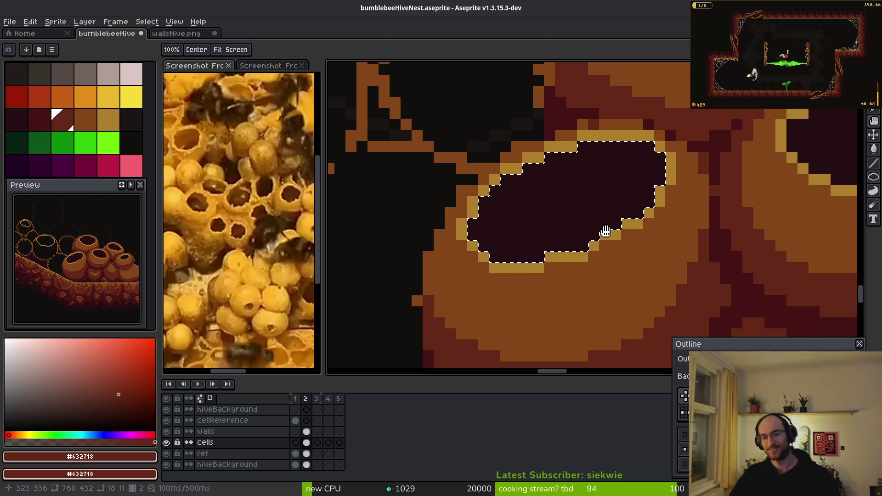
key("Return")
key("ctrl+d")
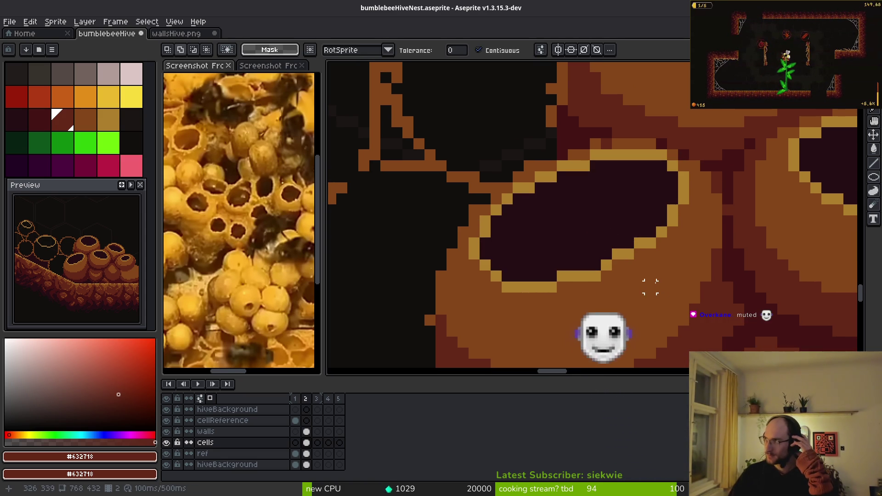
- Apply a dark-red #632718 inside outline to the next cell opening
left_click(600, 233)
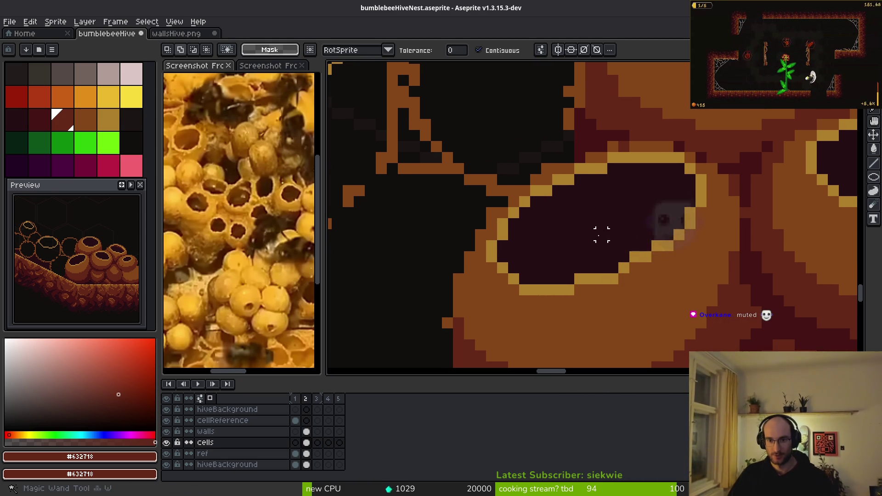
key("ctrl+d")
key("shift+o")
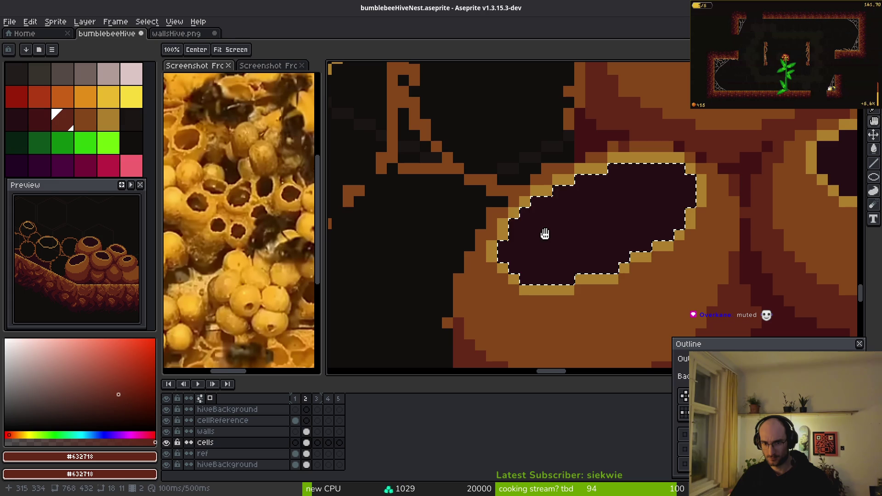
left_click(791, 351)
left_click(636, 248)
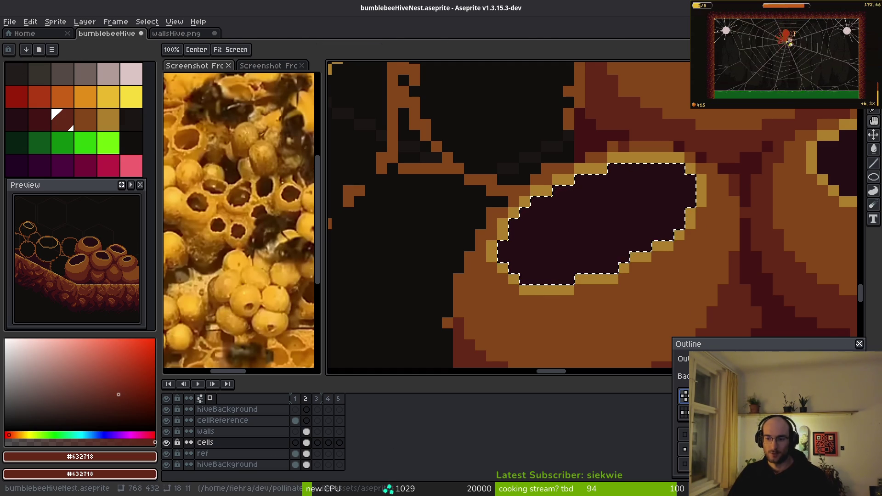
key("Return")
key("ctrl+d")
- Select the next cell's opening, undo an accidental white fill, and retry the outline
key("w")
scroll(535, 257, "down", 2)
left_click(600, 244)
key("ctrl+z")
key("ctrl+z")
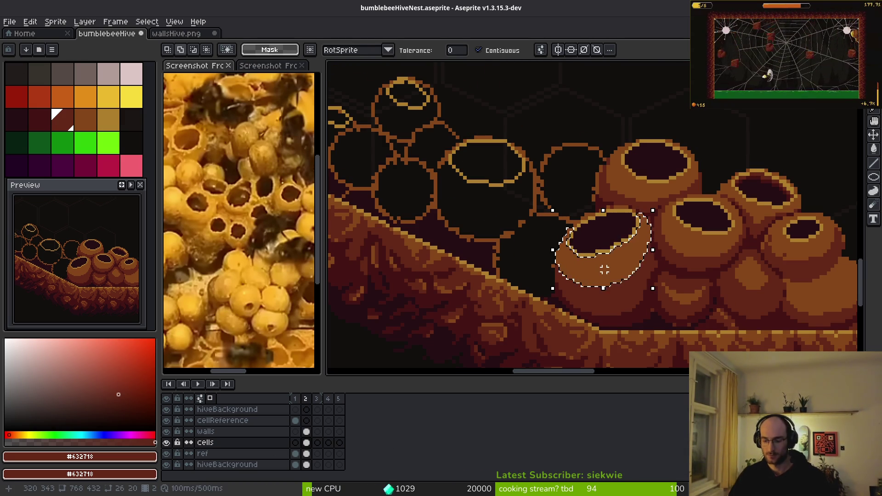
key("shift+o")
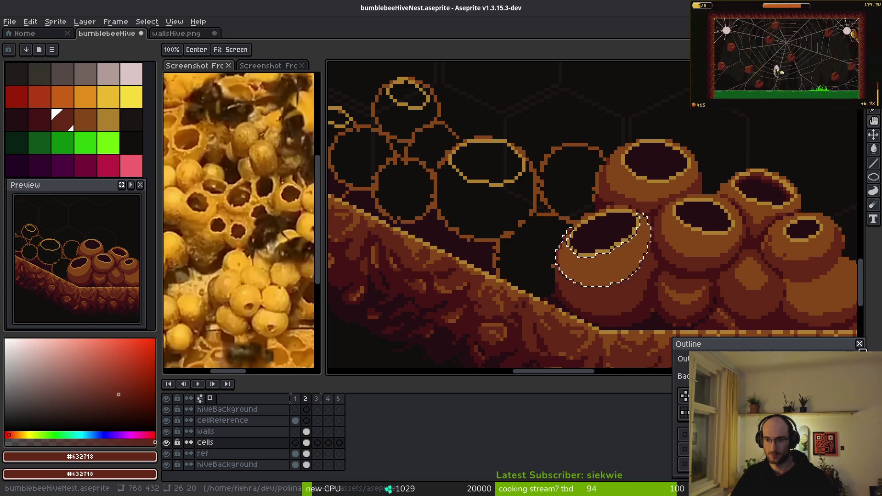
key("Return")
key("w")
scroll(597, 236, "up", 1)
scroll(506, 267, "up", 1)
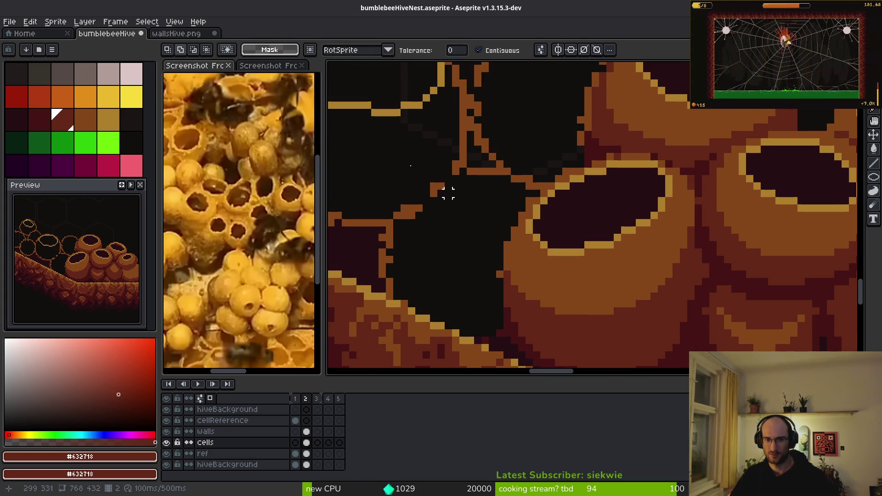
- Close the stray wallsHive.png tab, discarding its unsaved changes
left_click(176, 34)
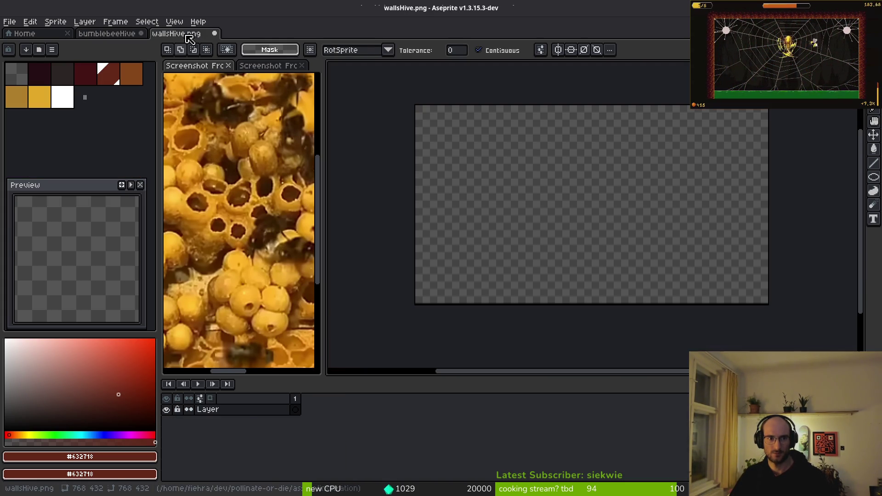
left_click(194, 33)
left_click(453, 278)
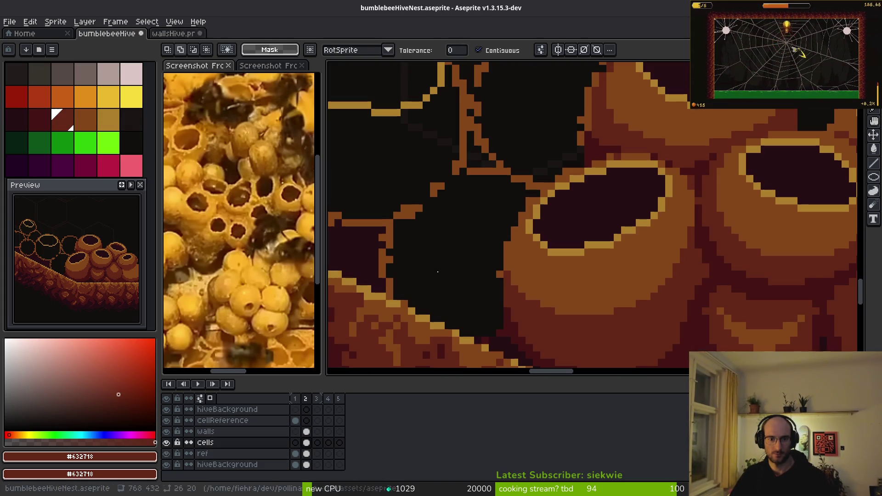
- Select the lower-left cell's #250c13 interior and apply the dark-red inside outline
left_click_drag(610, 218, 638, 255)
left_click(597, 186, "alt")
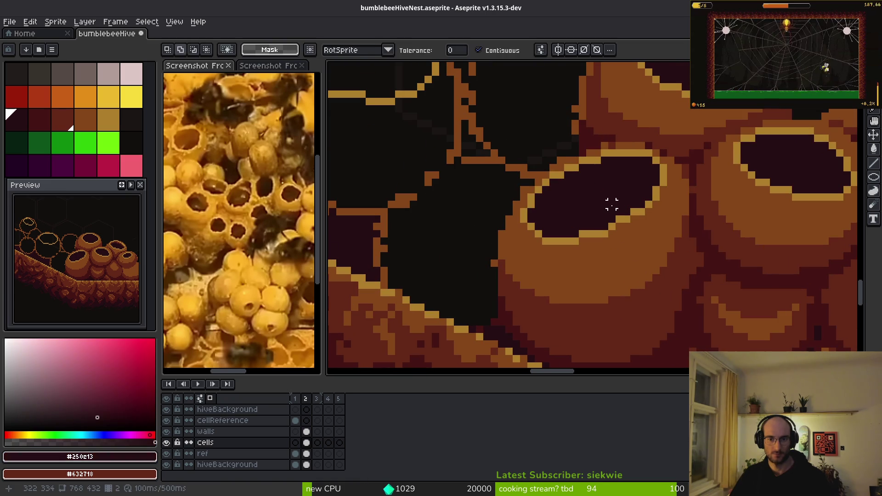
key("shift+w")
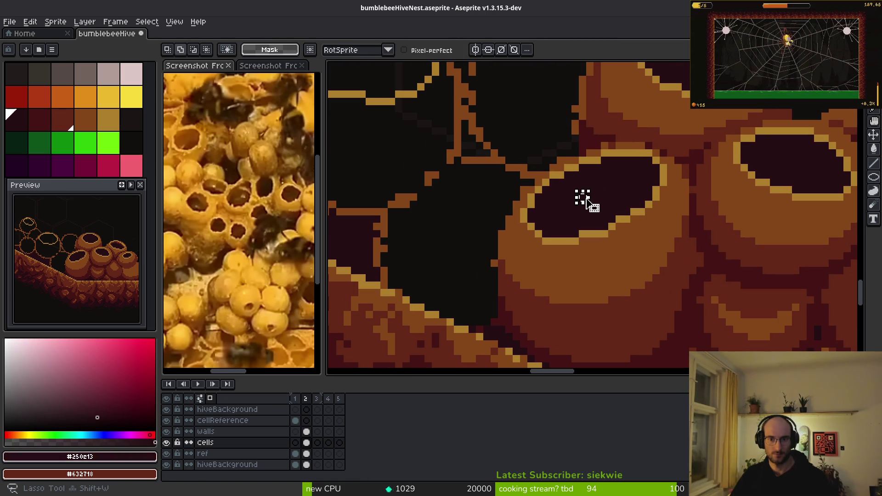
key("w")
left_click(596, 181)
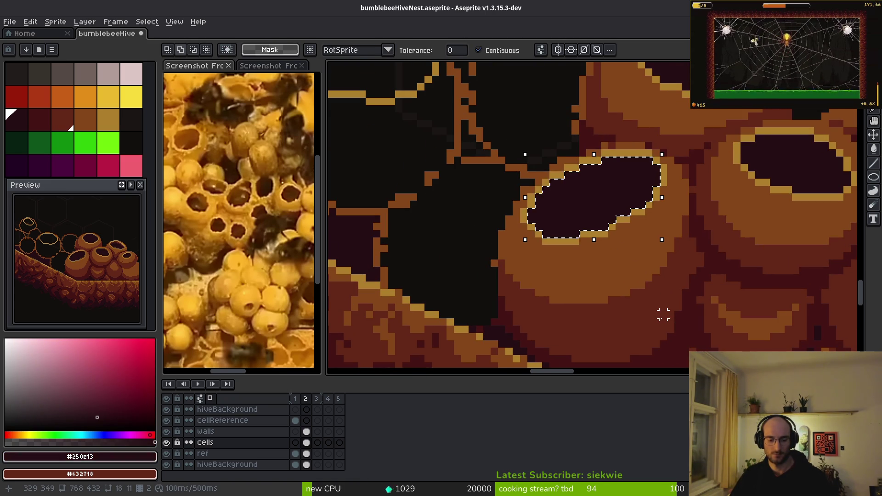
key("shift+o")
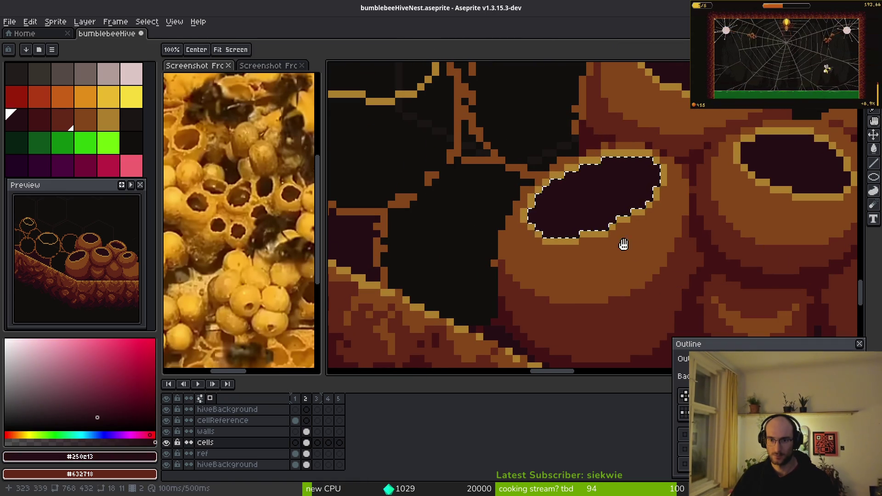
scroll(615, 236, "up", 1)
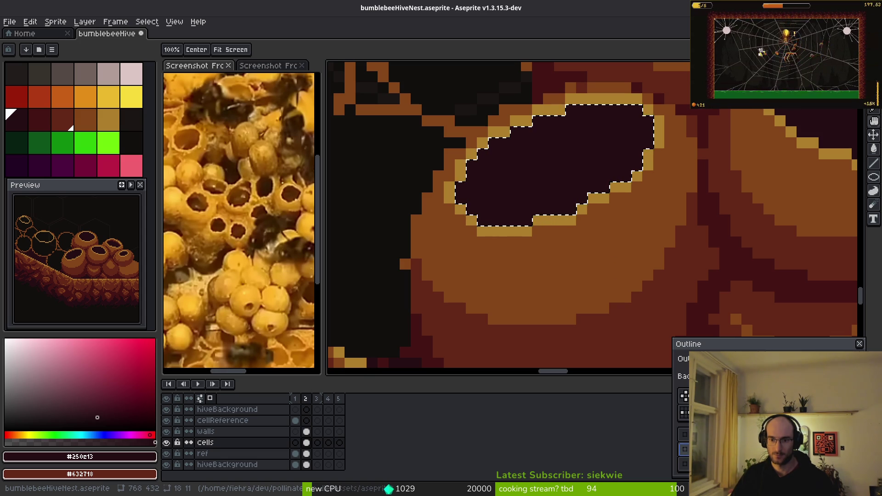
scroll(527, 191, "up", 2)
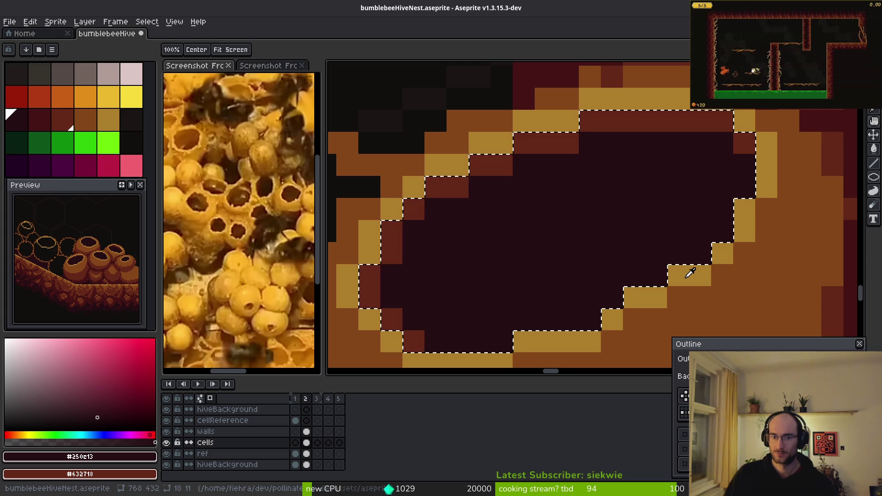
scroll(675, 248, "down", 3)
key("Return")
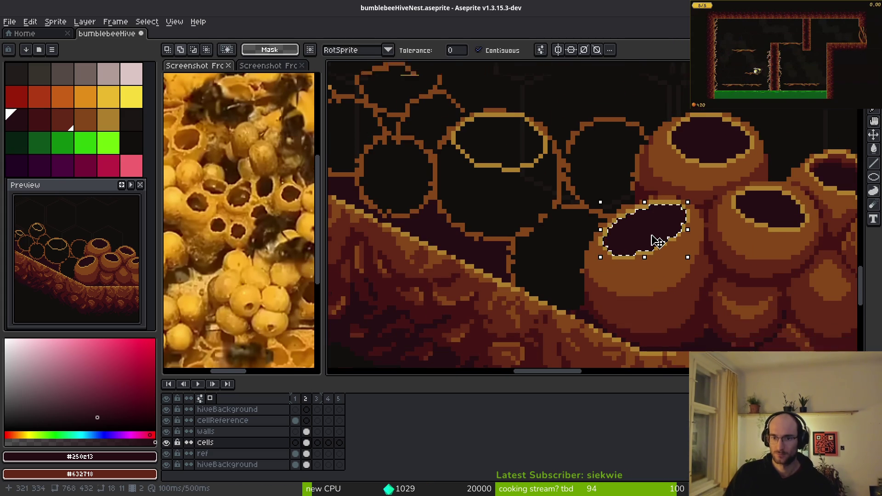
- Apply the dark-red inside outline to the selected cell opening
scroll(661, 243, "up", 2)
key("shift+o")
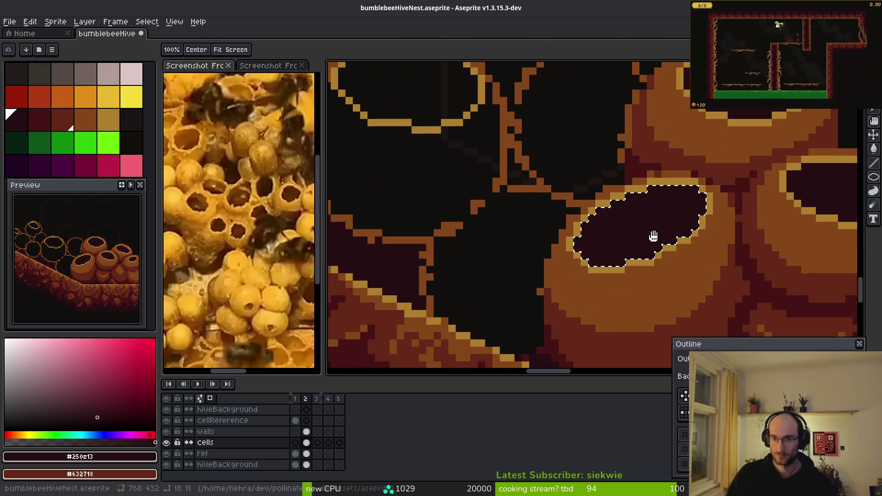
scroll(732, 286, "up", 2)
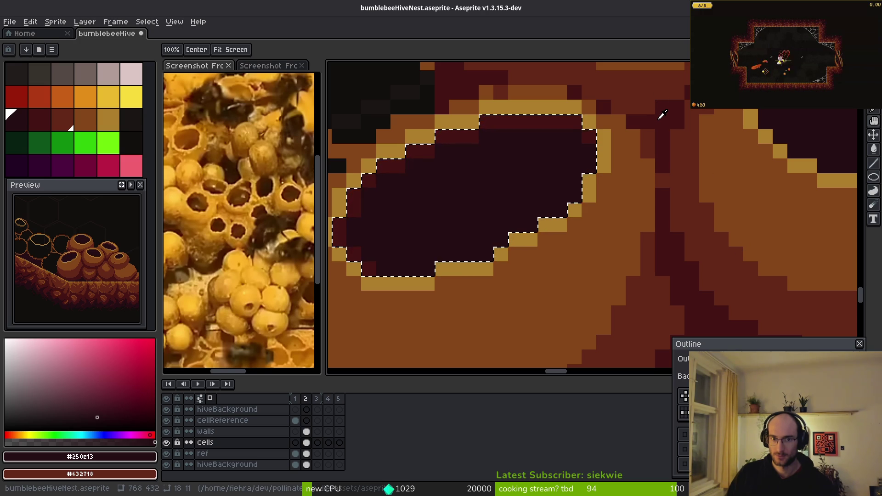
key("Return")
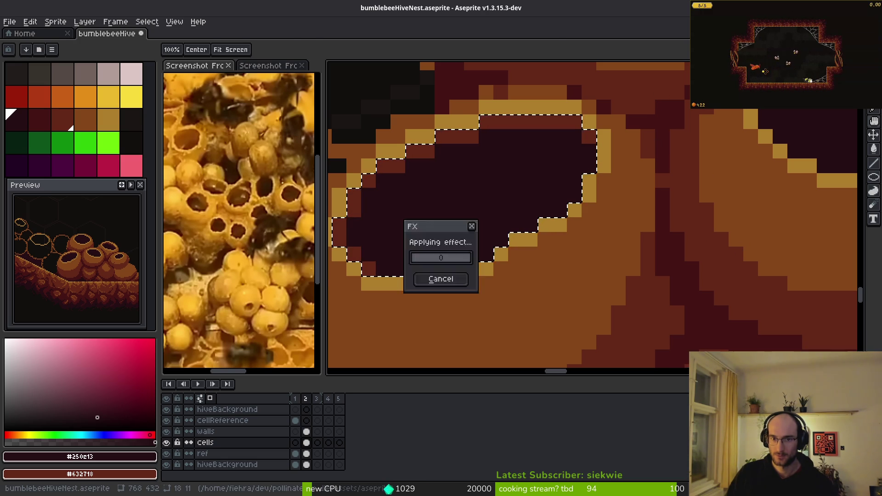
- Reselect the opening's dark interior, preview the outline, then cancel and deselect
key("w")
left_click(490, 208)
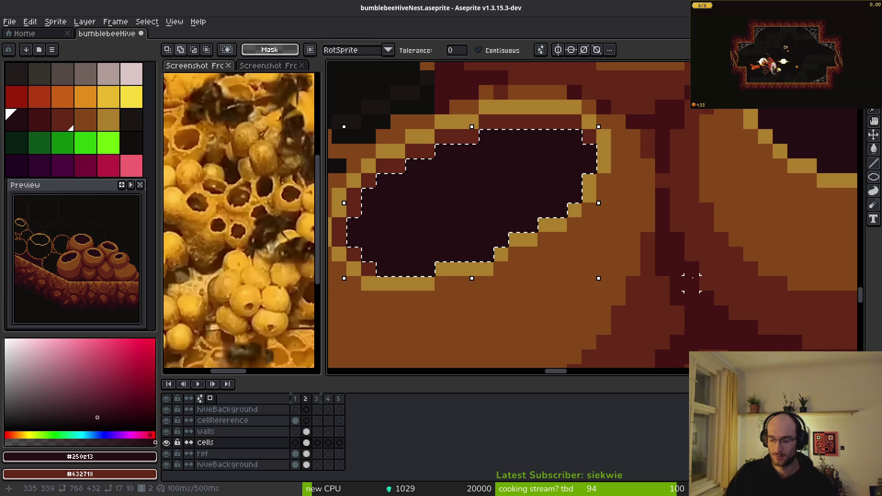
key("shift+o")
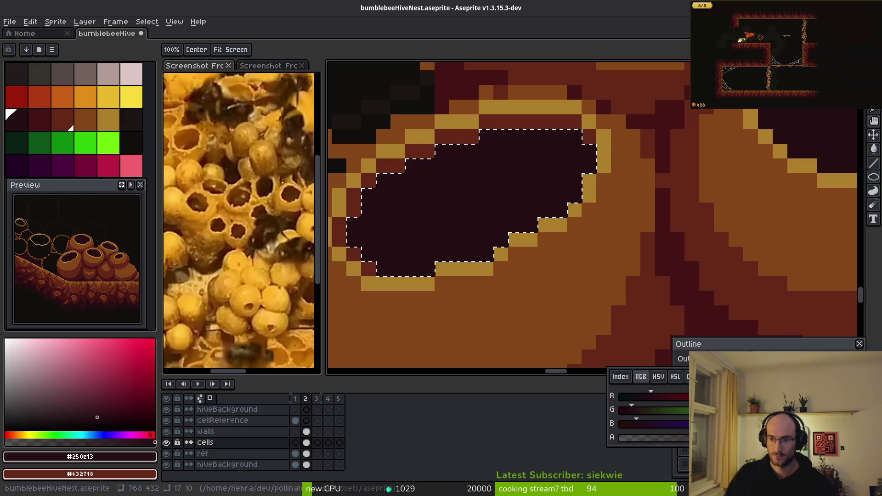
key("Escape")
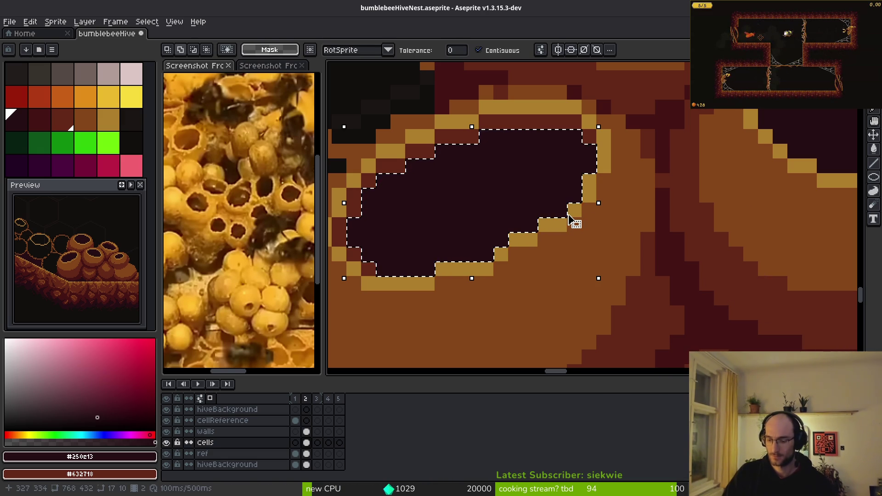
key("shift+o")
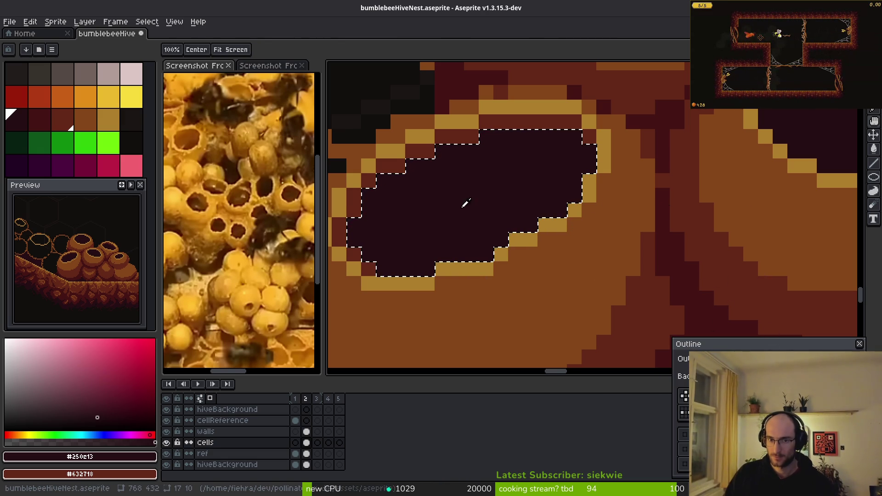
left_click_drag(513, 170, 543, 184)
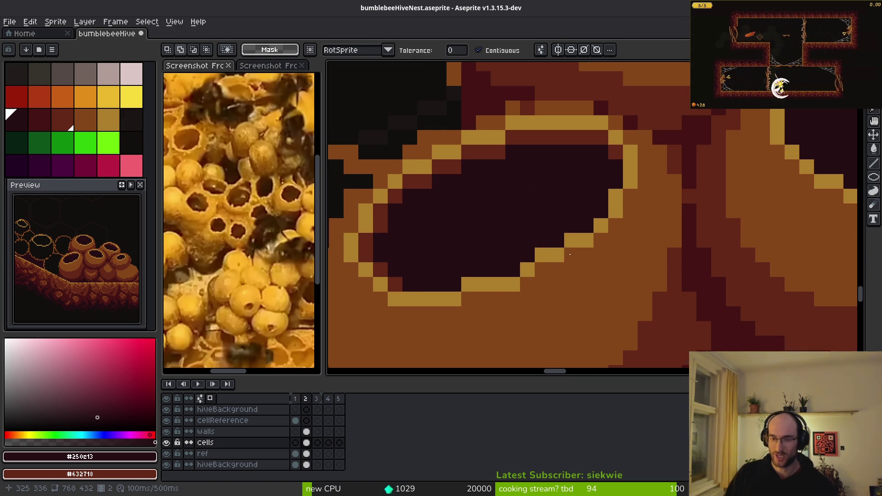
key("Escape")
scroll(516, 202, "down", 1)
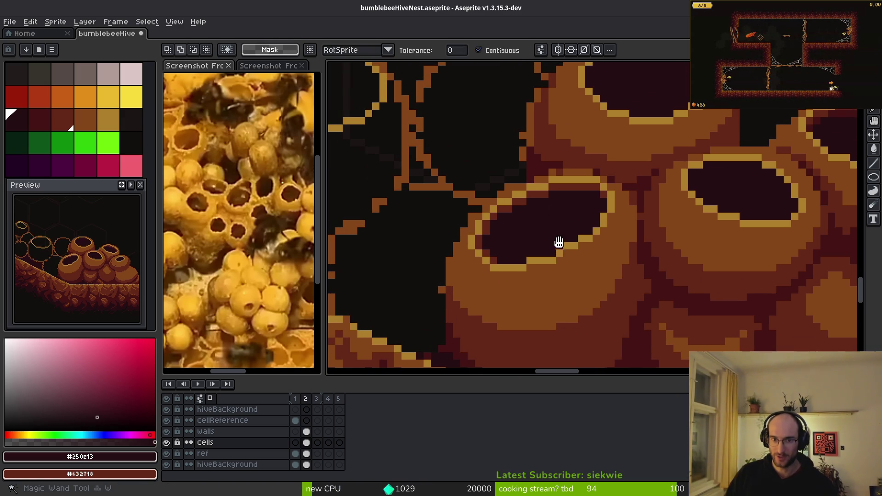
key("ctrl+d")
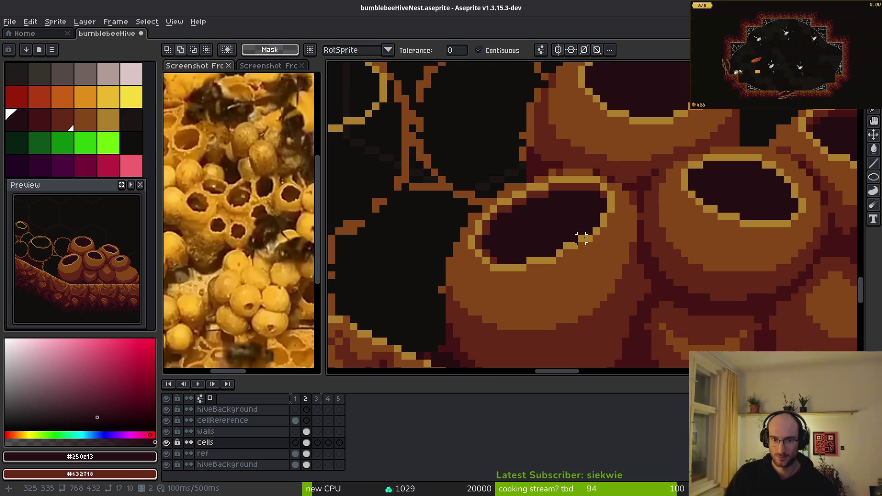
- Pan up to the cave top above the nest and reopen the outline settings
key("shift+o")
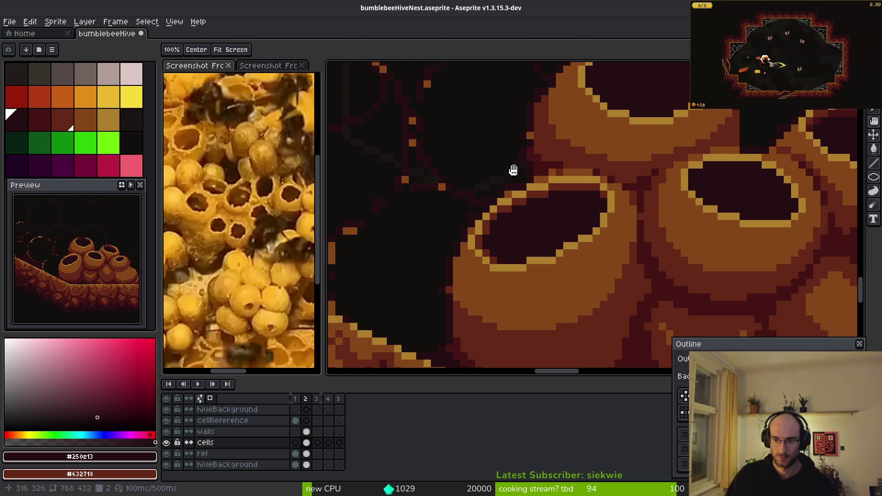
scroll(528, 203, "down", 2)
key("Escape")
mouse_move(537, 163)
left_mouse_down()
mouse_move(574, 262)
mouse_move(586, 270)
left_mouse_up()
key("shift+o")
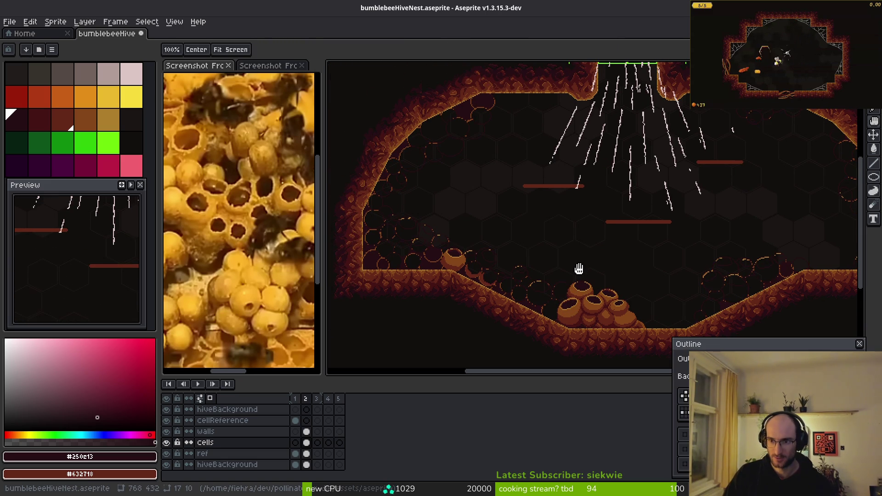
- Apply the outline to the hive cells
key("Return")
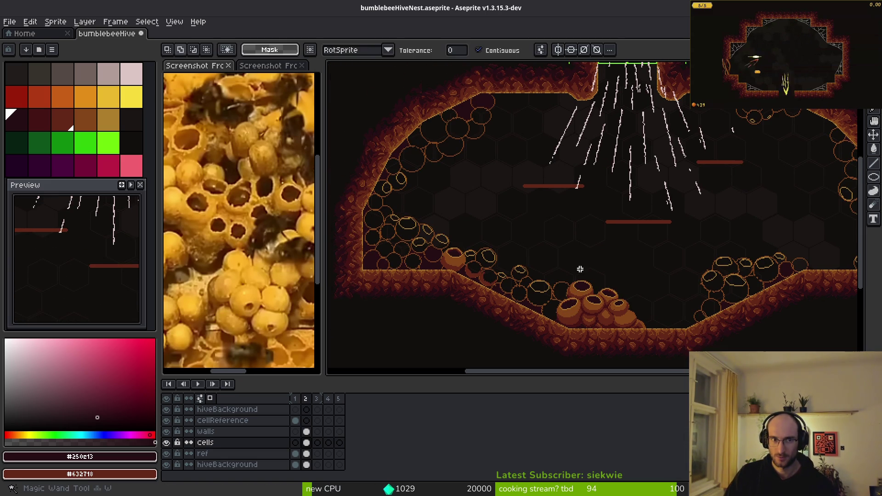
key("shift+r")
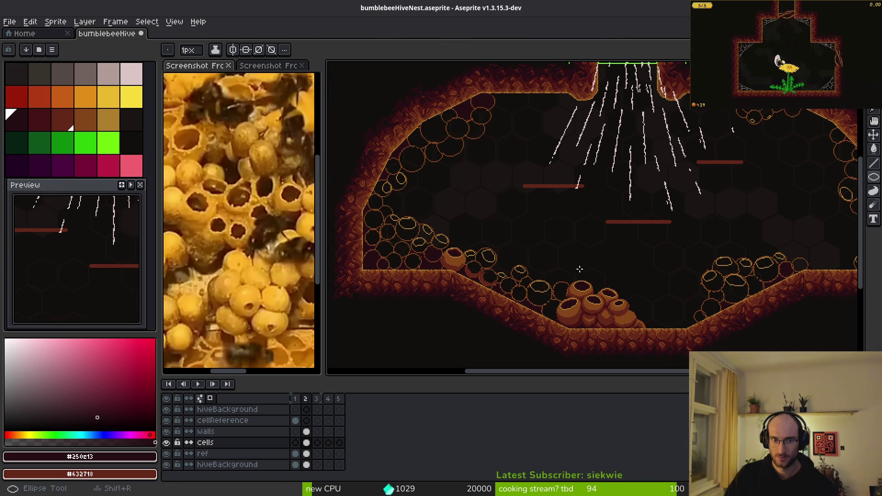
key("shift+o")
key("Escape")
- Try replacing #250c13 with #632718, cancel it, and bring back the outline preview
key("shift+r")
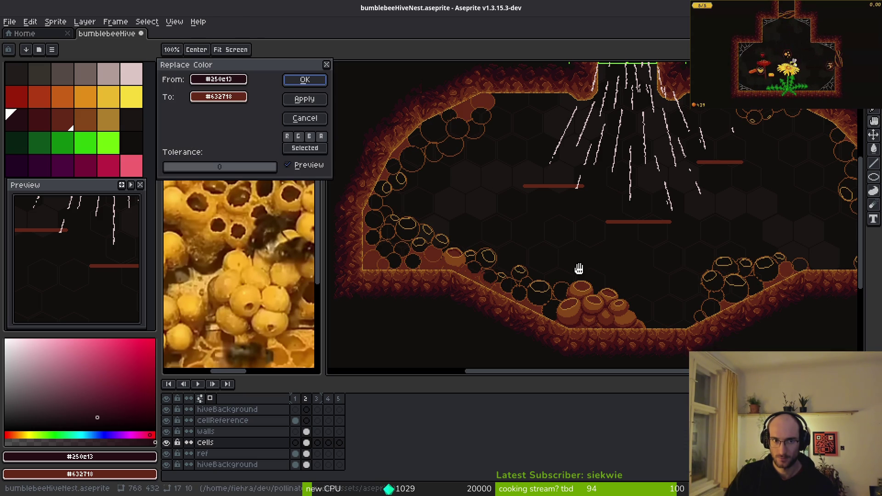
key("Escape")
key("shift+o")
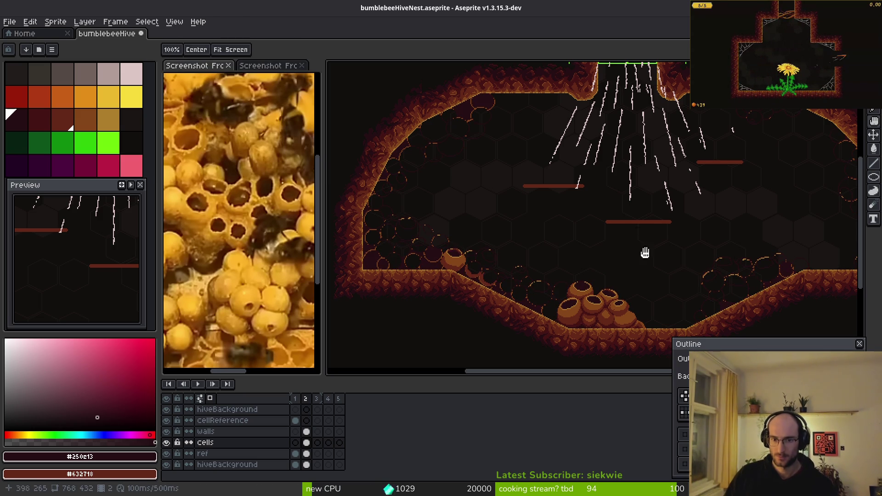
scroll(560, 236, "up", 2)
scroll(670, 246, "down", 2)
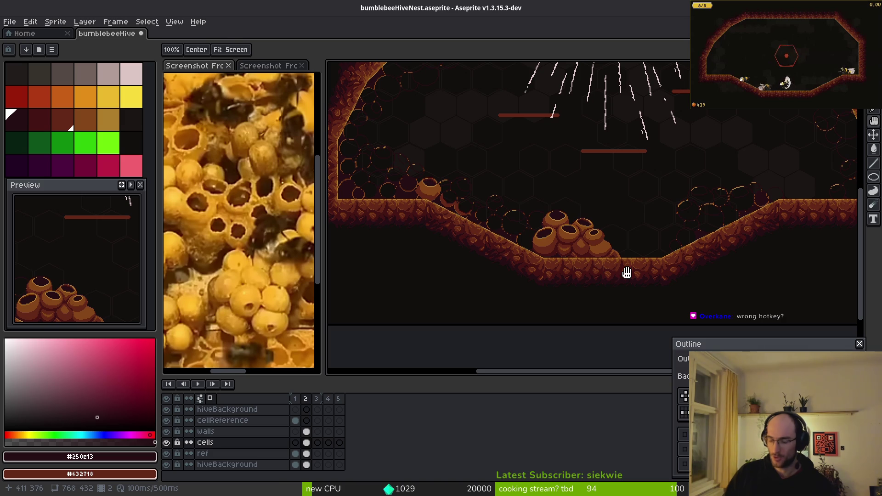
- Magic-wand the cluster's lower-right lobe, preview a brown-fill outline, then close without applying
scroll(615, 248, "up", 2)
scroll(616, 247, "up", 1)
scroll(669, 248, "up", 1)
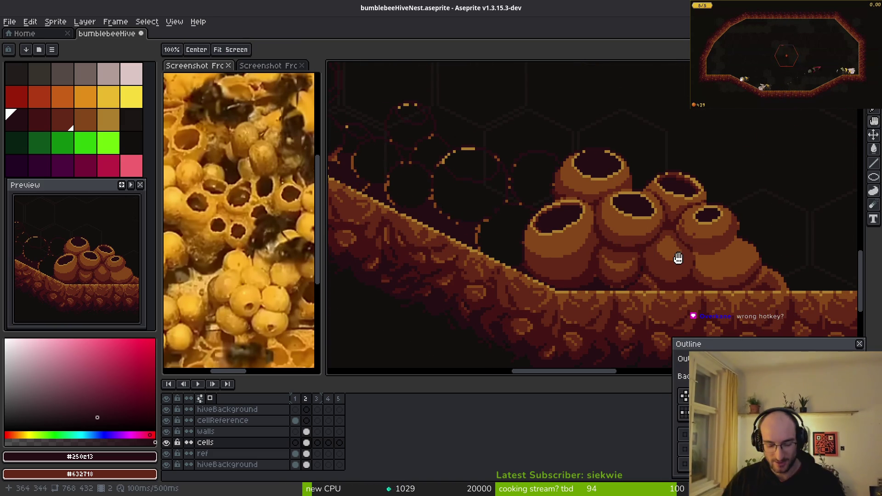
left_click_drag(679, 250, 551, 270)
key("w")
left_click(597, 289)
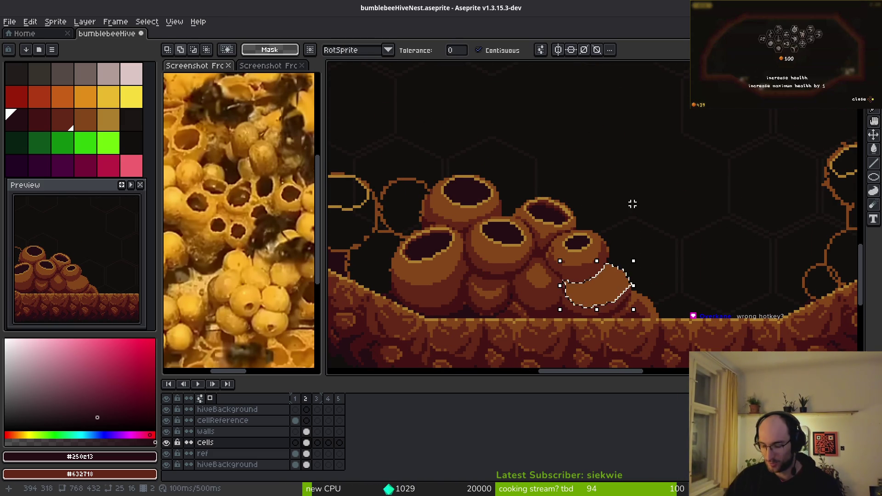
key("shift+o")
scroll(587, 278, "up", 2)
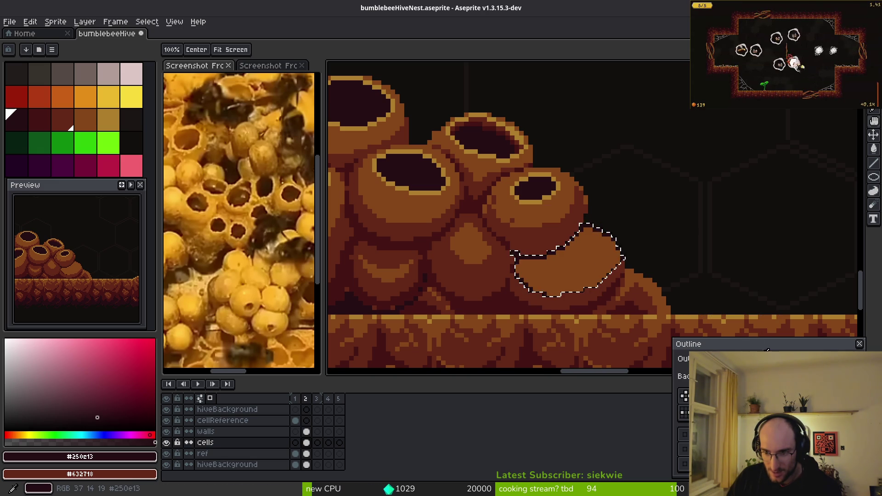
scroll(556, 266, "up", 2)
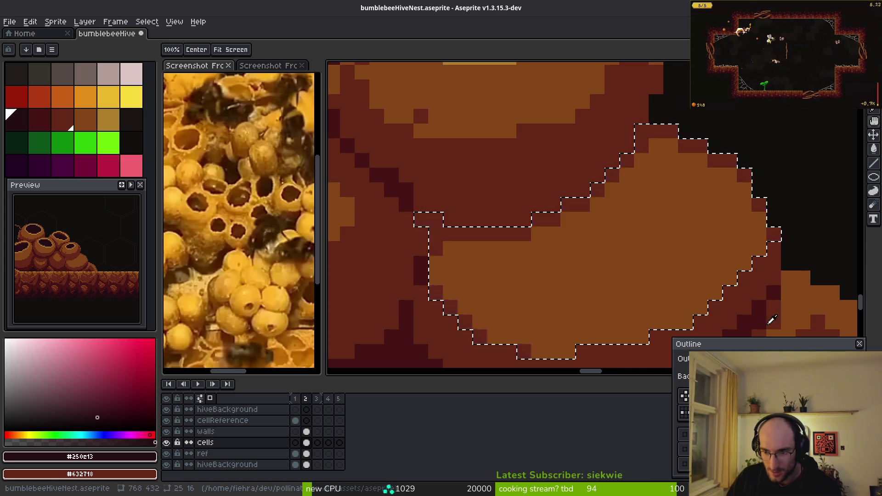
left_click(703, 359)
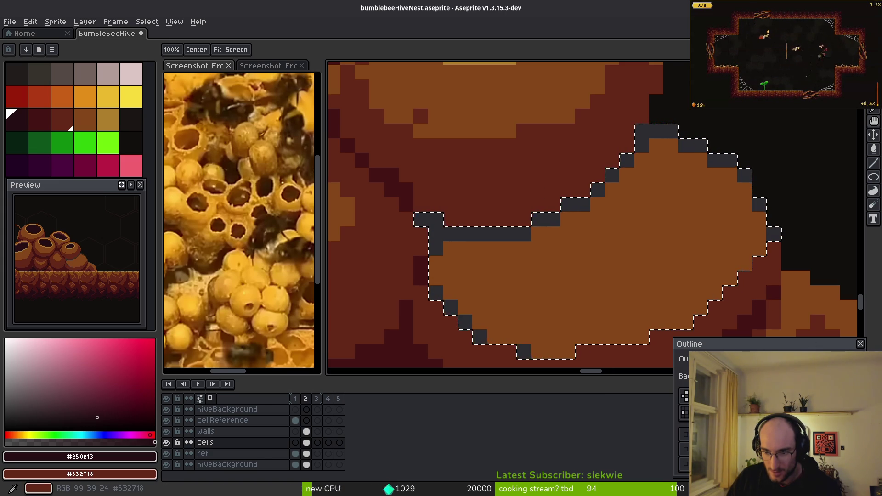
left_click(622, 282)
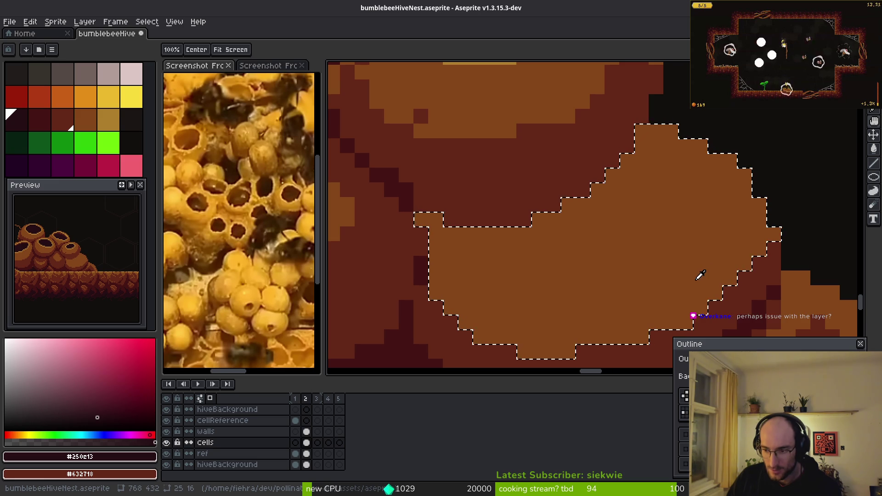
left_click(862, 346)
- Deselect, check the cells layer's properties unchanged, and save the nest file
key("ctrl+d")
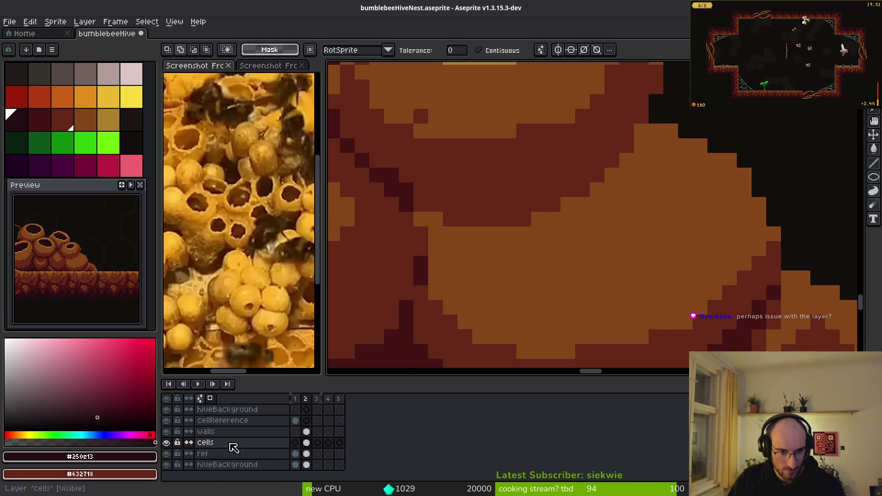
right_click(207, 446)
mouse_move(209, 446)
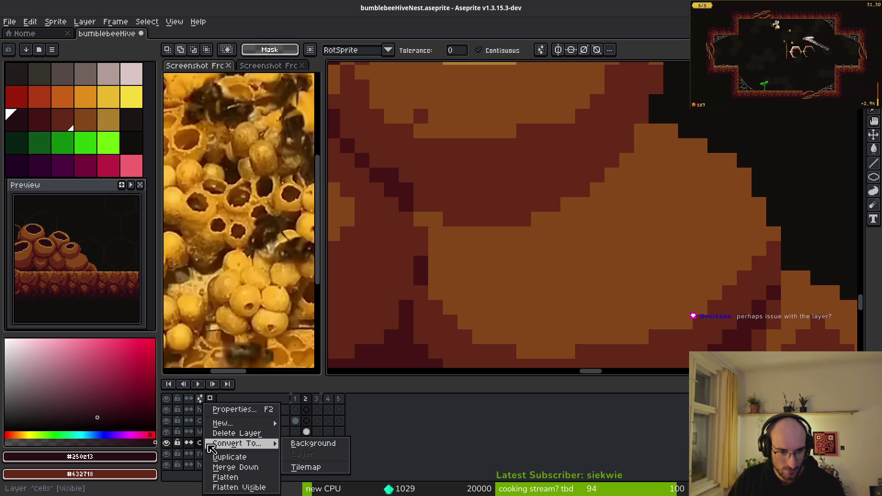
left_click(230, 410)
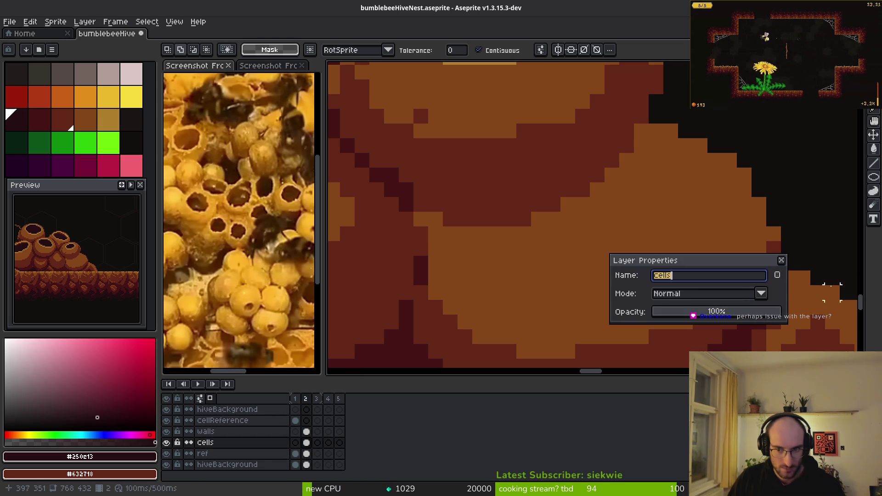
key("Return")
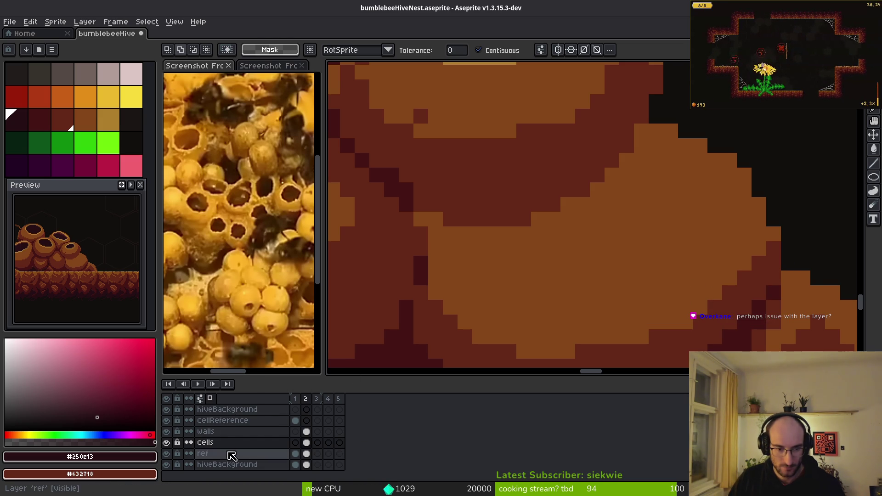
left_click(228, 443)
key("ctrl+s")
- Hide every layer except cells so it shows alone
scroll(538, 260, "down", 4)
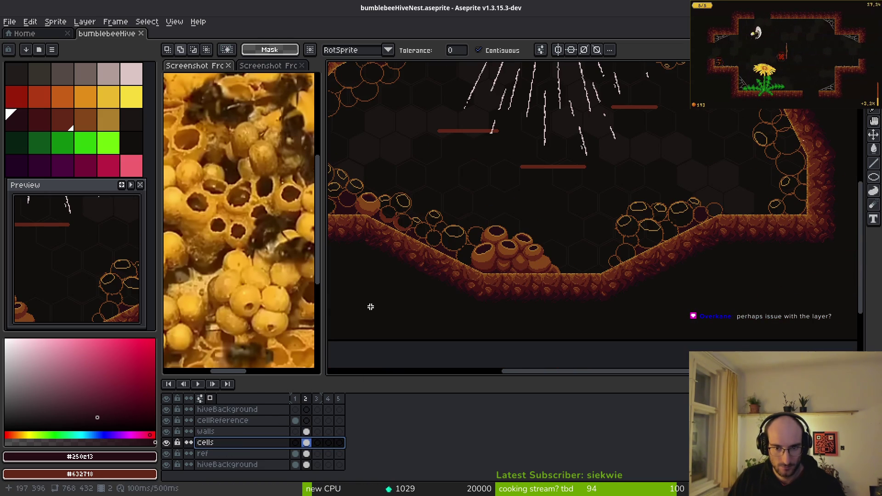
left_click_drag(166, 464, 166, 454)
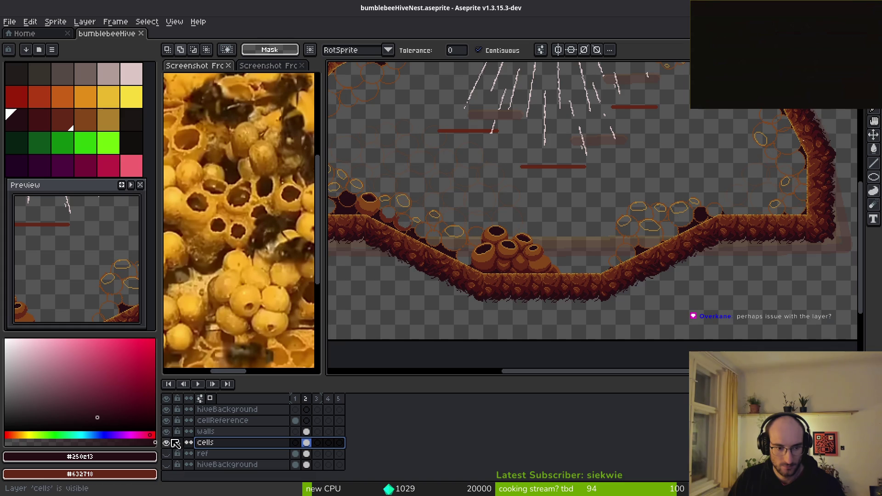
left_click(166, 398)
left_click(166, 398)
left_click(167, 442)
scroll(547, 227, "down", 3)
scroll(609, 250, "up", 4)
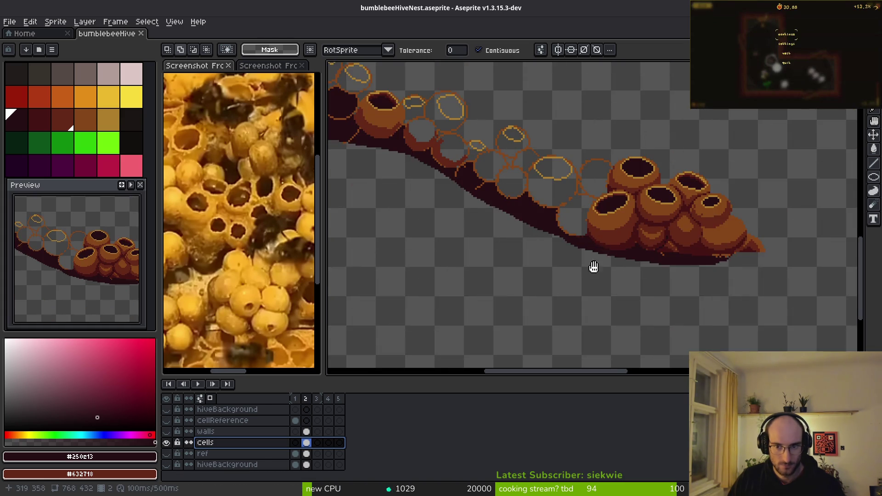
scroll(609, 250, "up", 4)
left_click(565, 242)
key("shift+o")
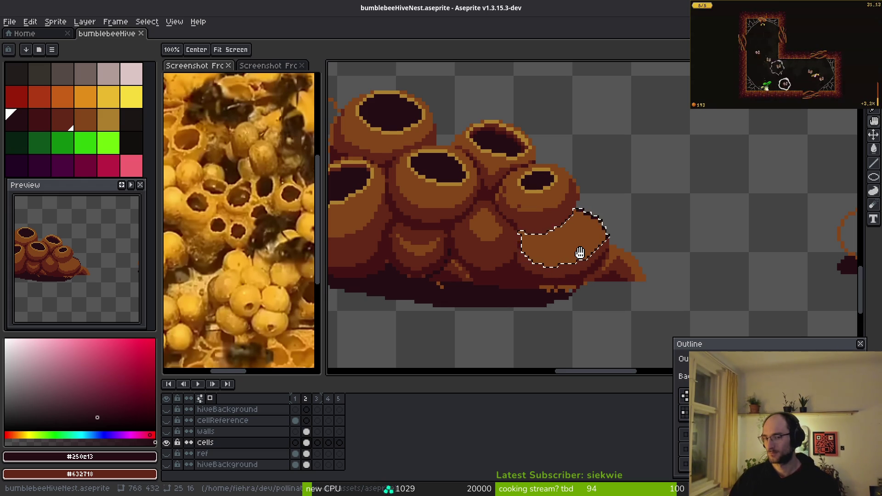
scroll(579, 252, "up", 1)
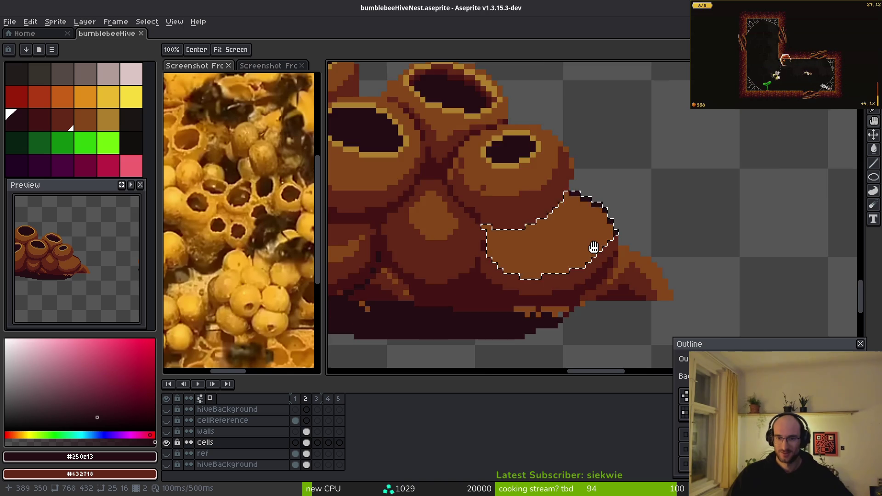
scroll(594, 247, "up", 1)
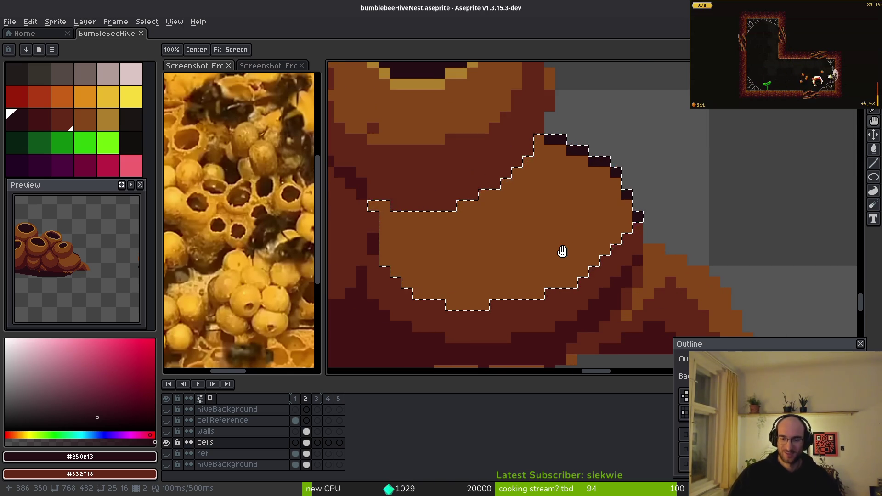
key("Escape")
key("ctrl+d")
key("shift+o")
left_click(557, 228)
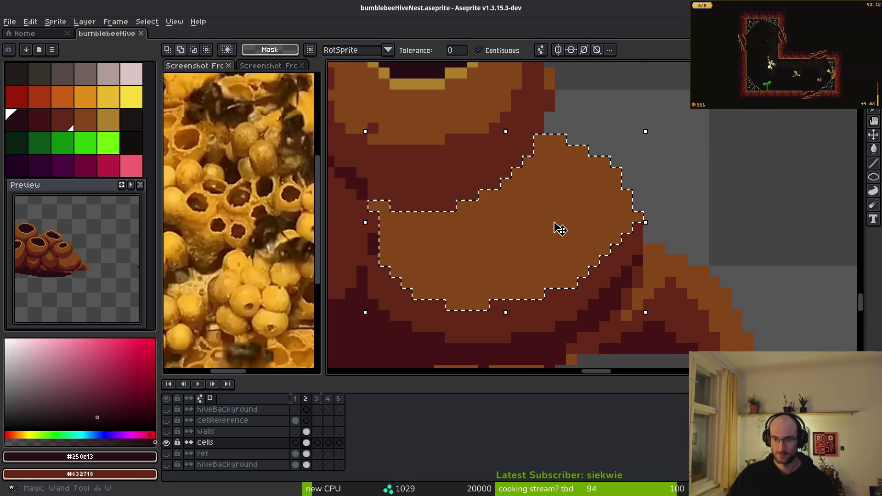
left_click(684, 449)
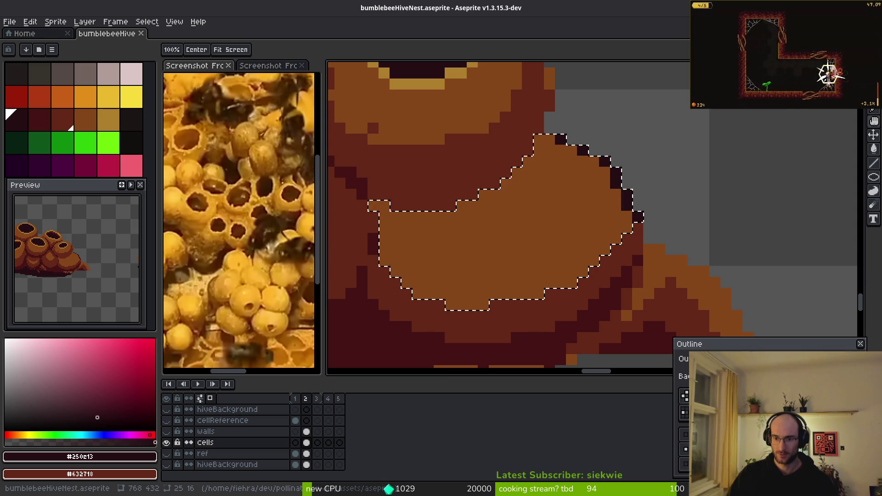
left_click(684, 449)
left_click(685, 449)
left_click(684, 449)
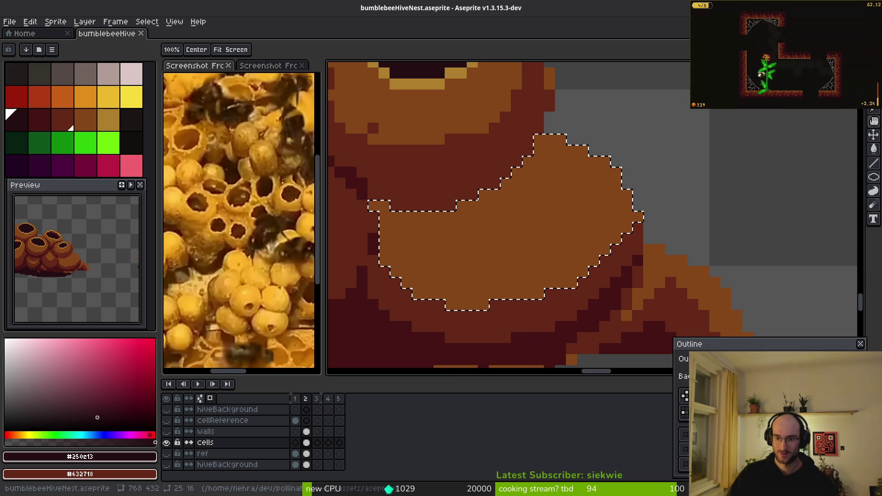
key("Return")
scroll(544, 291, "down", 3)
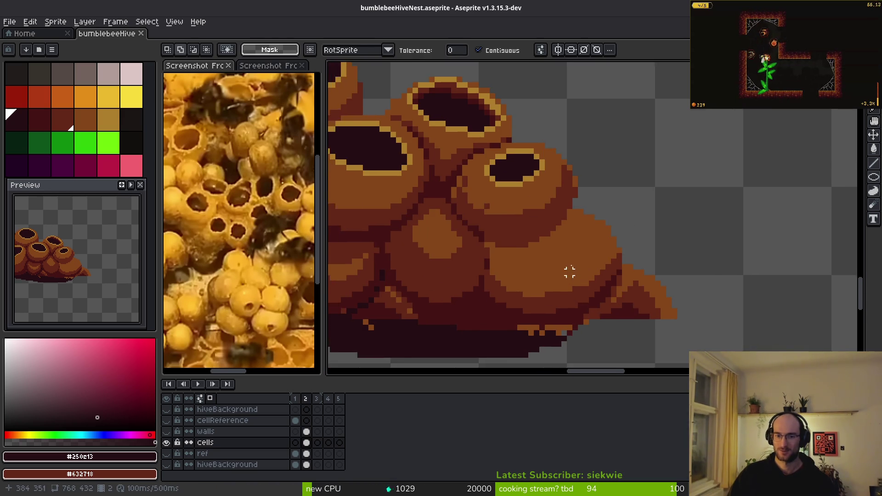
- Make cells the active layer, lasso the nest's lower-right bulge, and open Outline
scroll(587, 277, "down", 2)
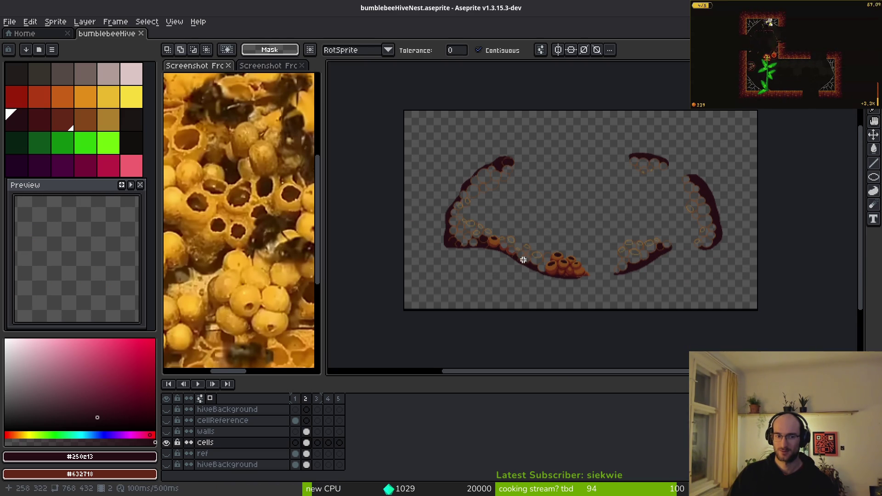
left_click_drag(522, 258, 582, 251)
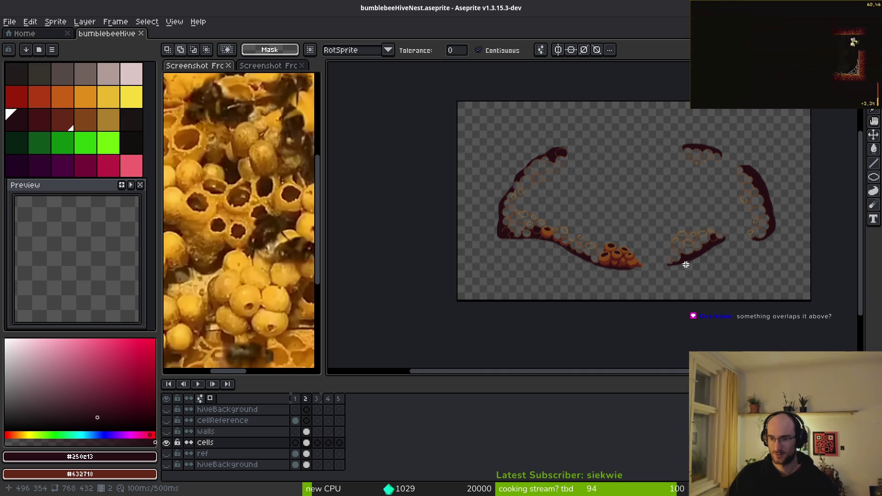
scroll(668, 270, "up", 5)
left_click_drag(511, 269, 646, 269)
scroll(202, 425, "up", 3)
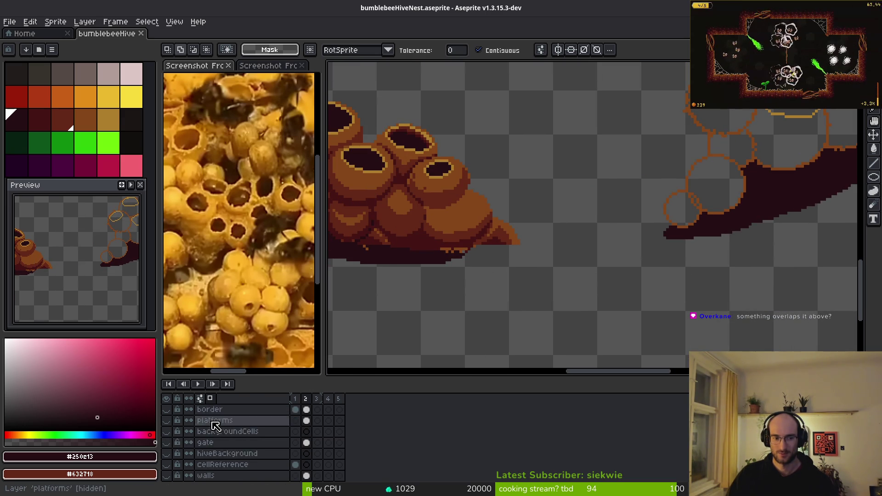
scroll(195, 432, "down", 3)
left_click(206, 442)
scroll(529, 233, "up", 2)
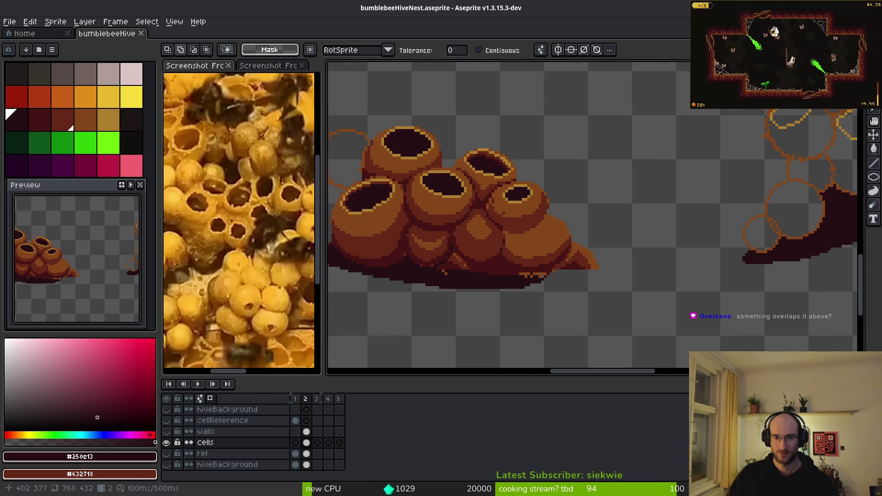
left_click_drag(529, 233, 586, 250)
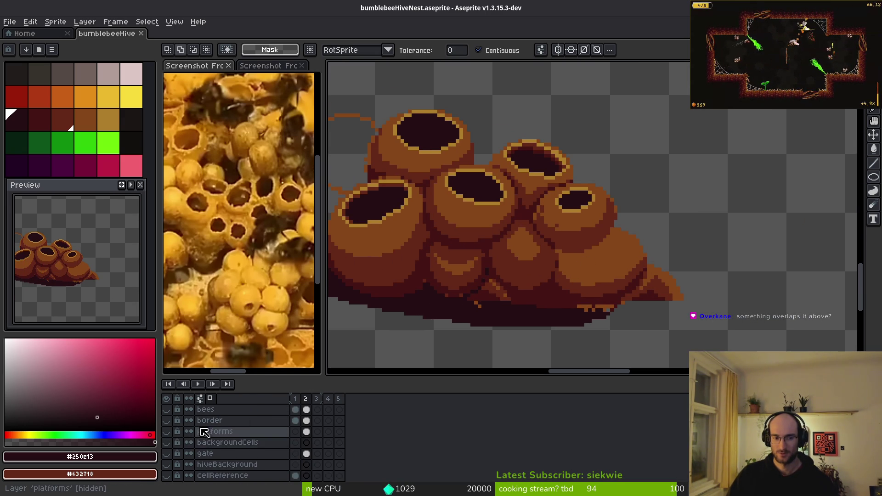
mouse_move(624, 281)
left_mouse_down()
mouse_move(558, 266)
mouse_move(634, 234)
mouse_move(620, 292)
left_mouse_up()
key("shift+o")
scroll(626, 317, "up", 2)
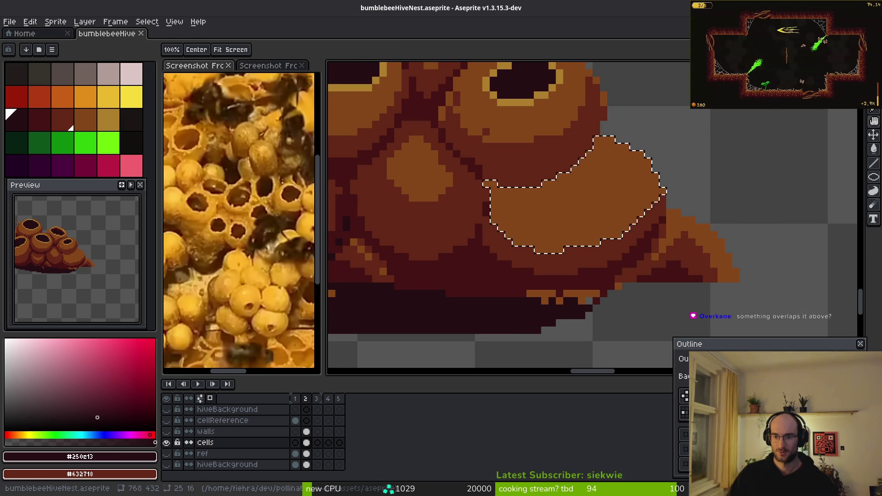
- Toggle the outline placement buttons to preview a dark edge on the bulge, then cancel
left_click(685, 450)
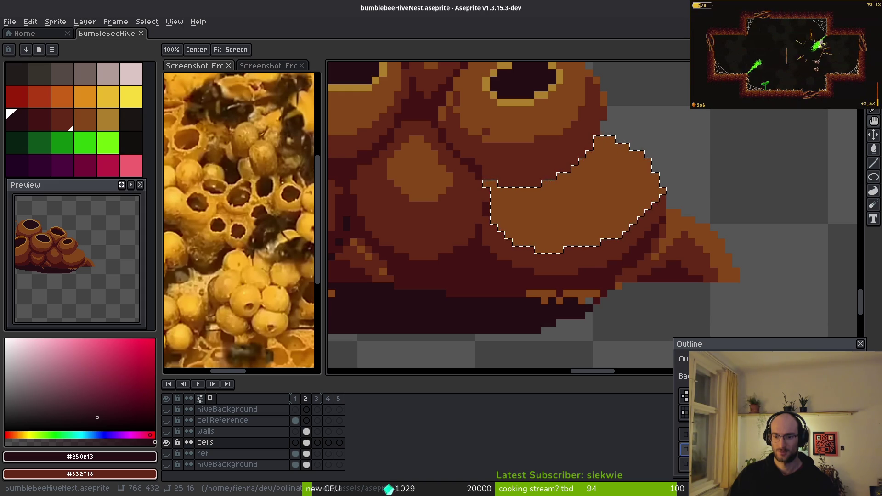
left_click(685, 463)
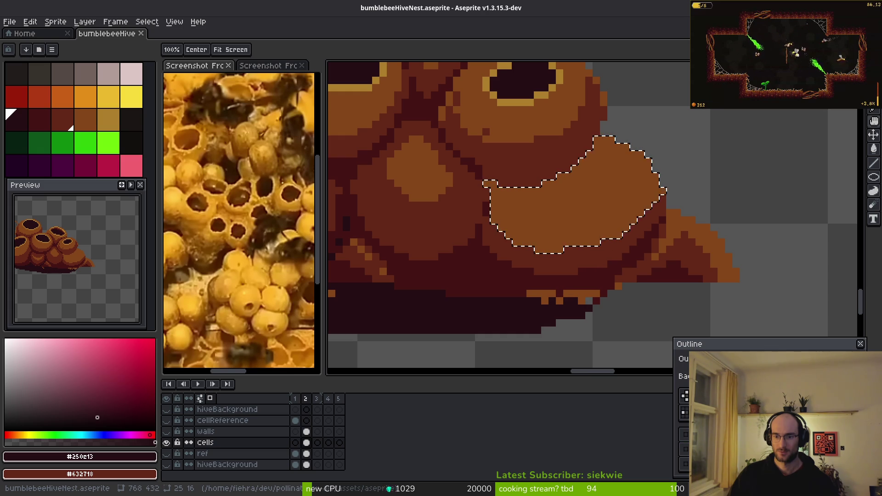
left_click(685, 464)
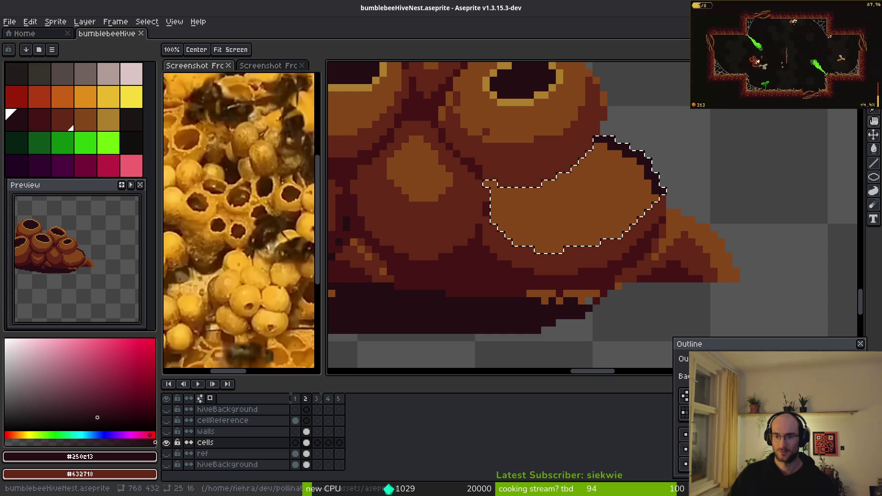
left_click(684, 449)
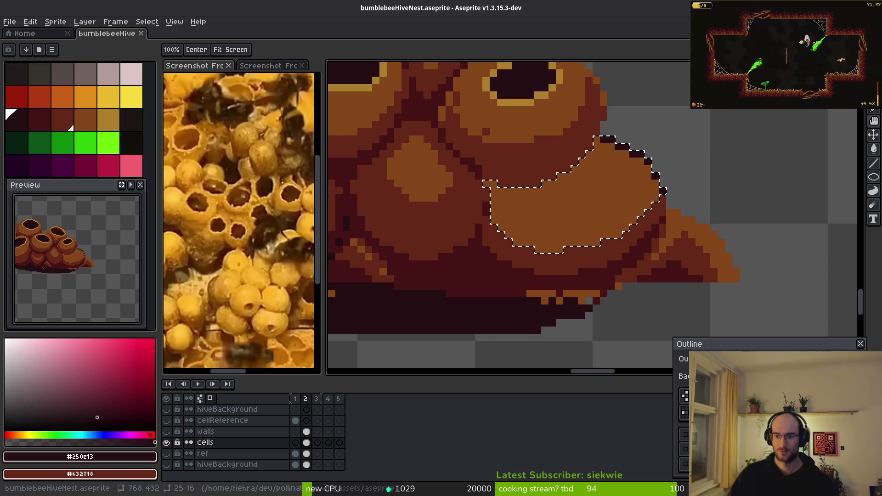
left_click(685, 463)
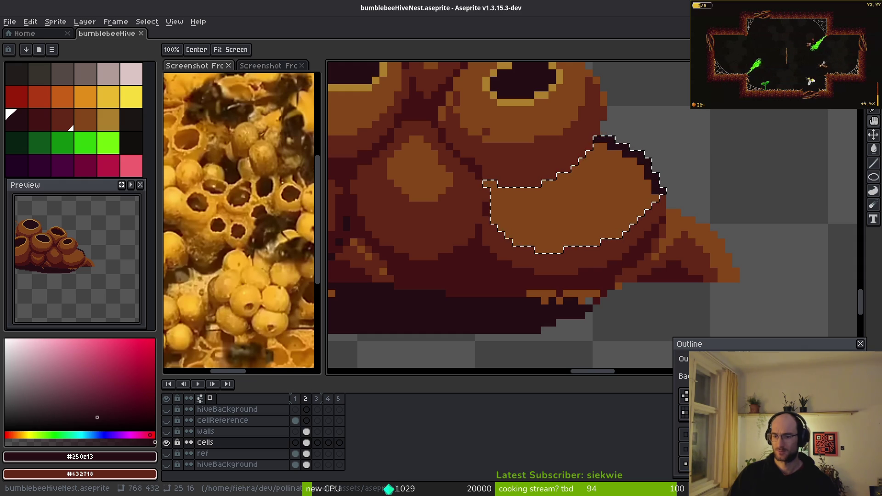
key("Escape")
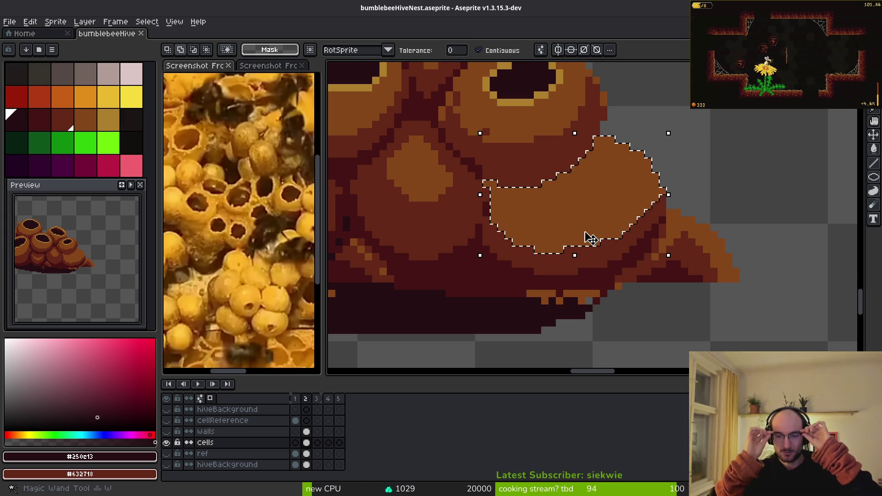
scroll(590, 238, "down", 3)
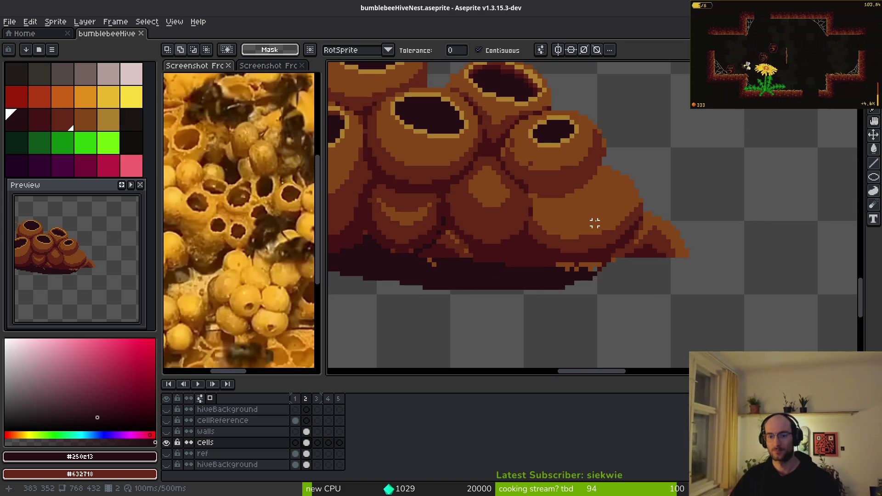
scroll(592, 252, "left", 2)
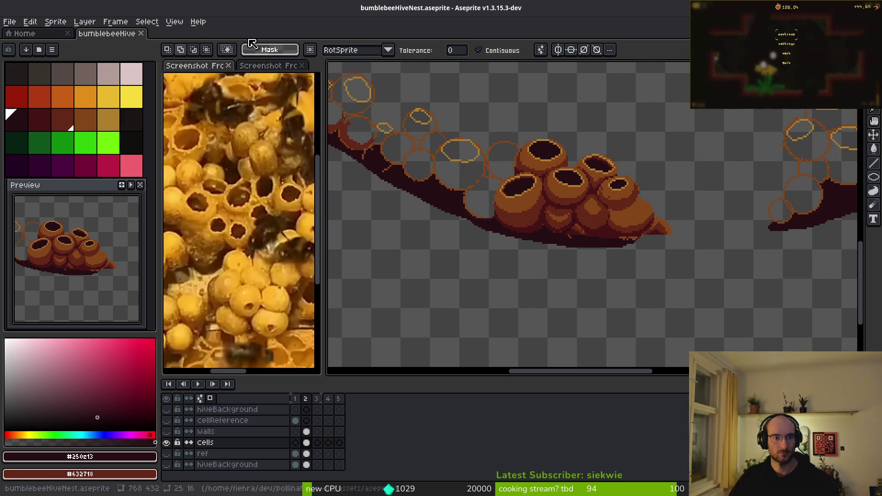
left_click(174, 52)
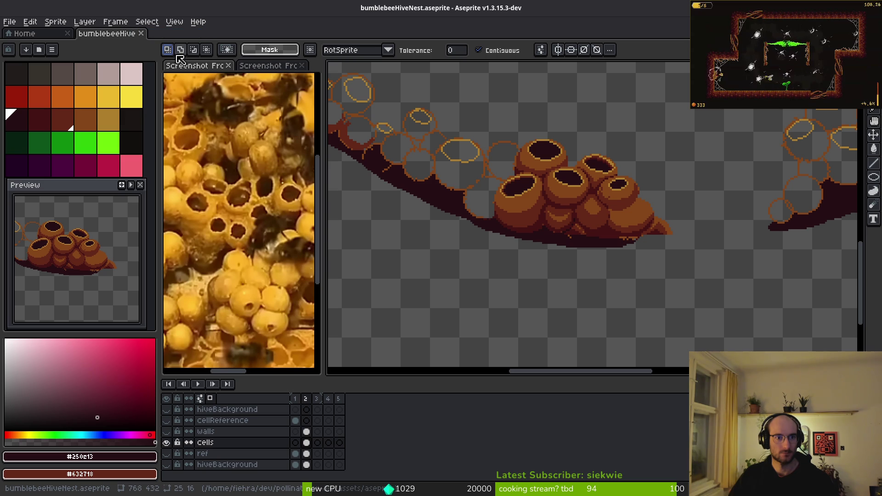
scroll(616, 207, "up", 2)
left_click(657, 259)
left_click(653, 257)
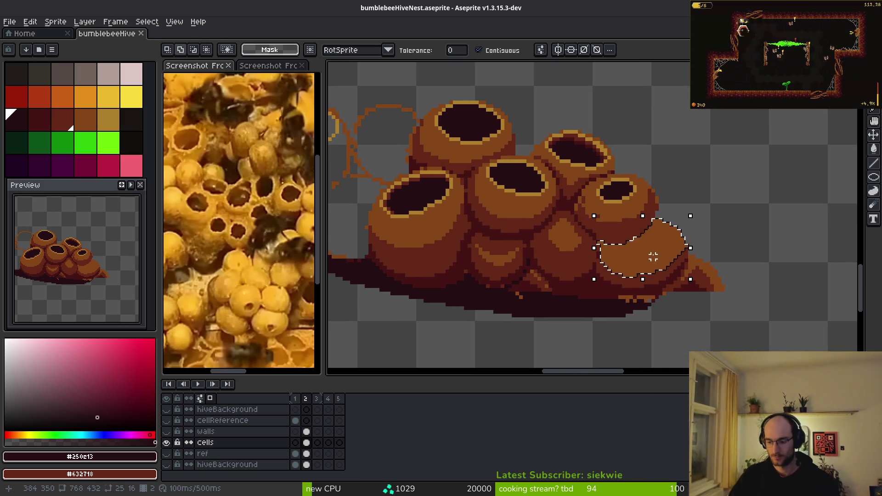
key("shift+o")
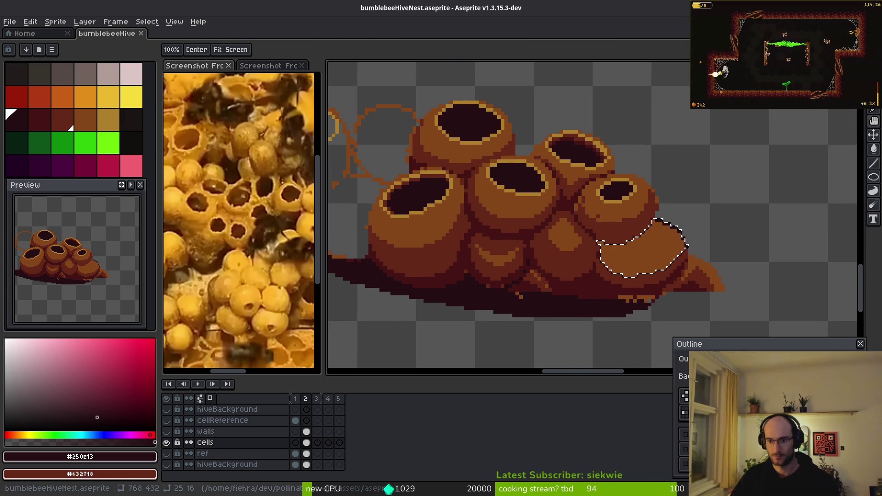
key("Escape")
left_click(180, 50)
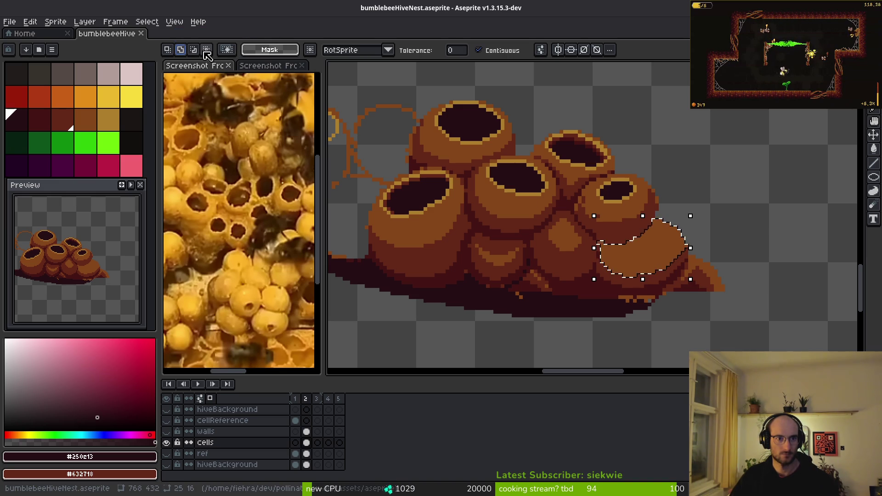
scroll(510, 124, "up", 2)
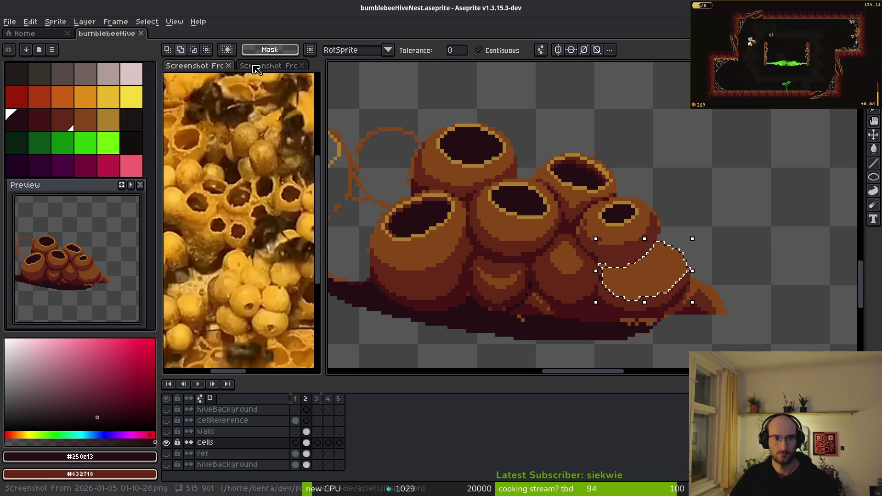
left_click(269, 51)
left_click(255, 68)
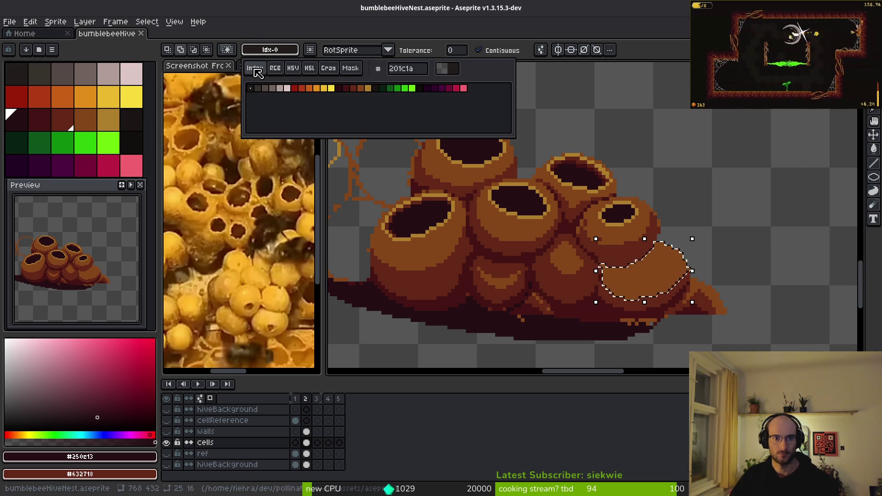
left_click(268, 53)
left_click(270, 50)
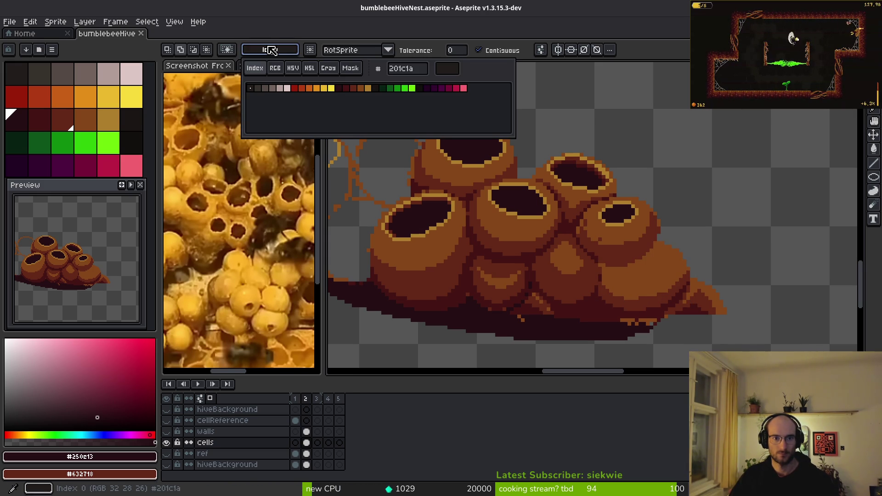
left_click(351, 68)
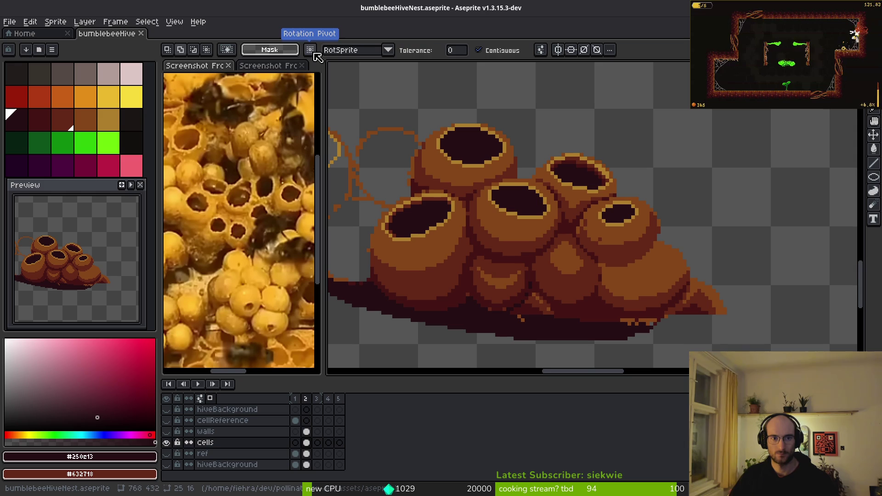
left_click(505, 52)
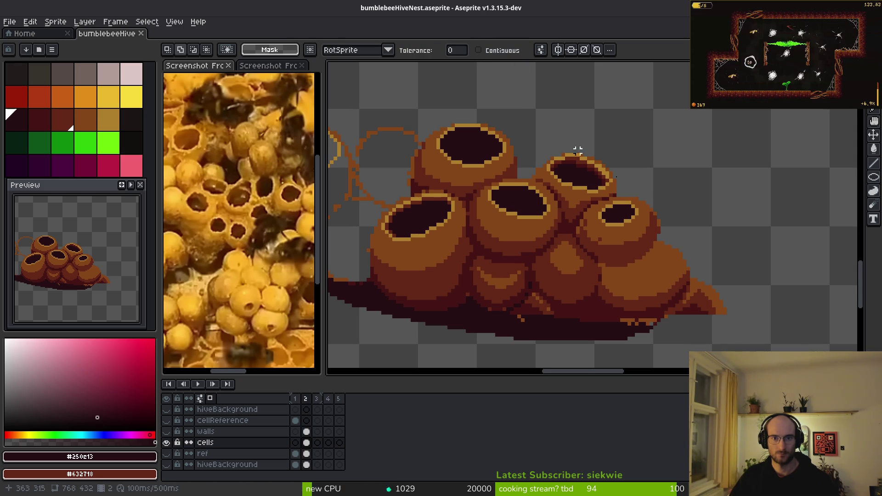
left_click(652, 251)
key("ctrl+d")
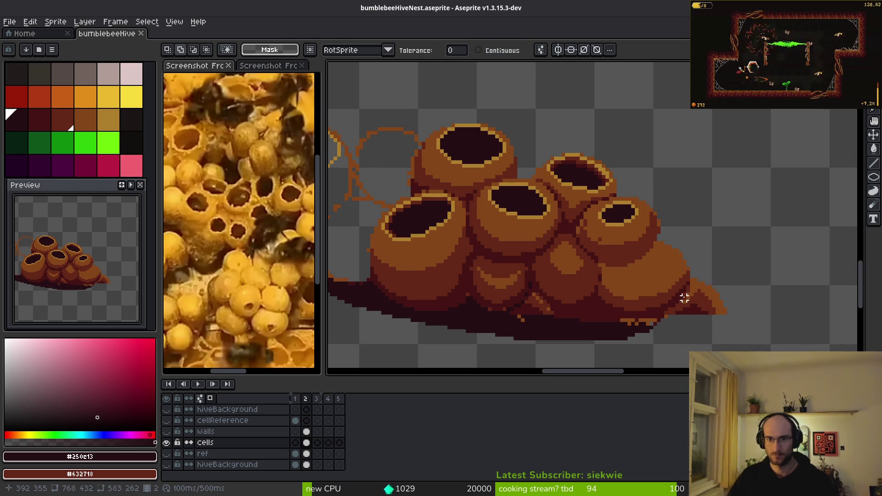
left_click(501, 51)
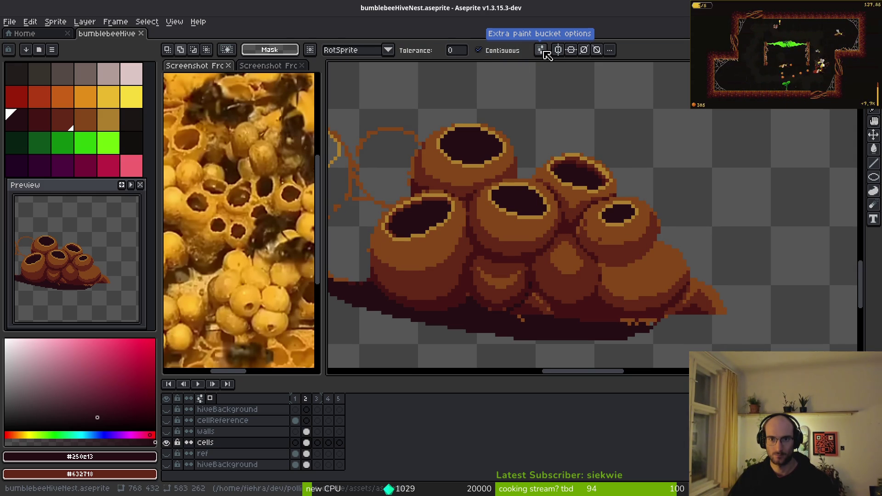
scroll(601, 254, "down", 2)
- Save bumblebeeHiveNest.aseprite, check the game in Godot, and return to Aseprite's Home page
key("ctrl+s")
scroll(605, 261, "down", 2)
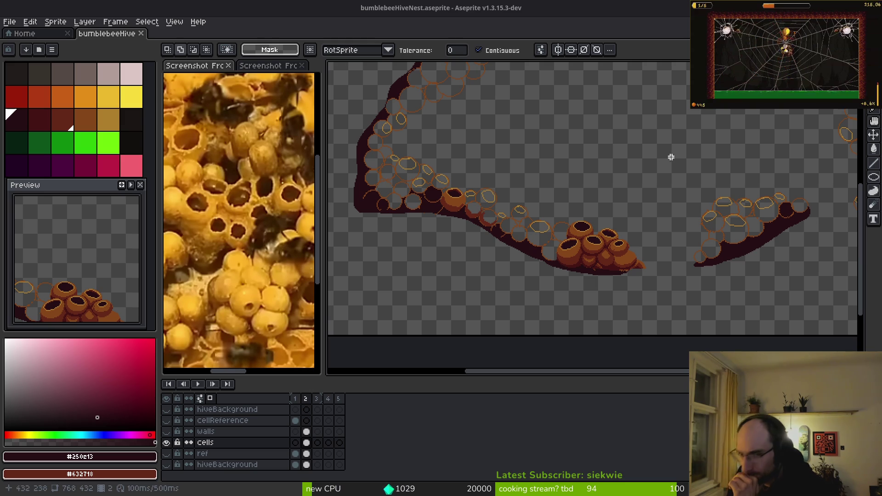
key("alt+Tab")
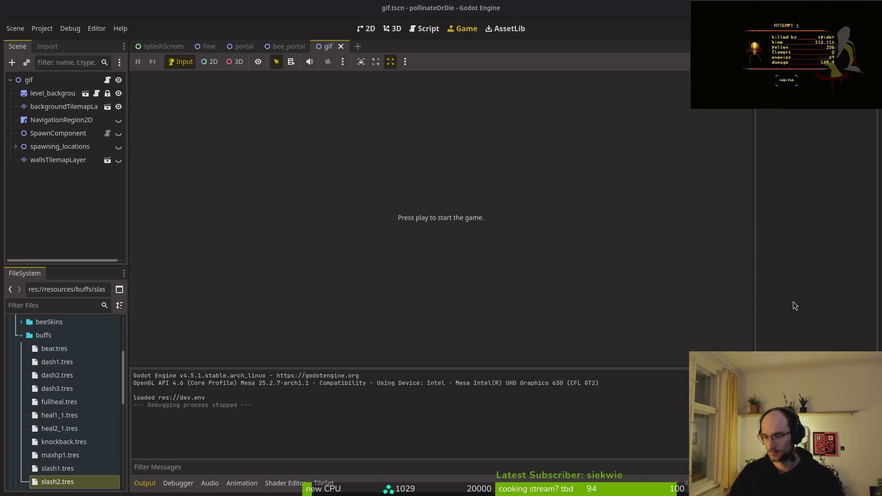
key("alt+Tab")
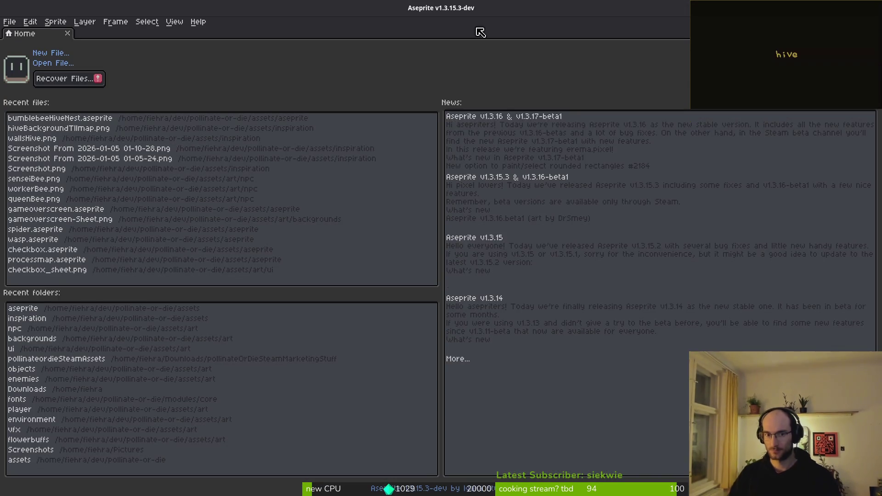
- Reopen bumblebeeHiveNest.aseprite from Recent files, magic-wand the lower-right bulge, and open Outline
left_click(91, 121)
scroll(545, 207, "up", 4)
key("w")
left_click(457, 257)
key("shift+o")
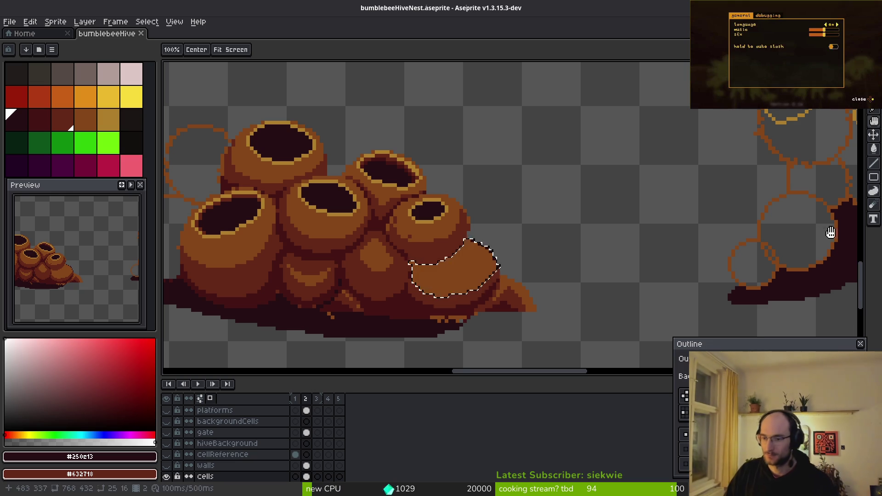
left_click(861, 344)
key("w")
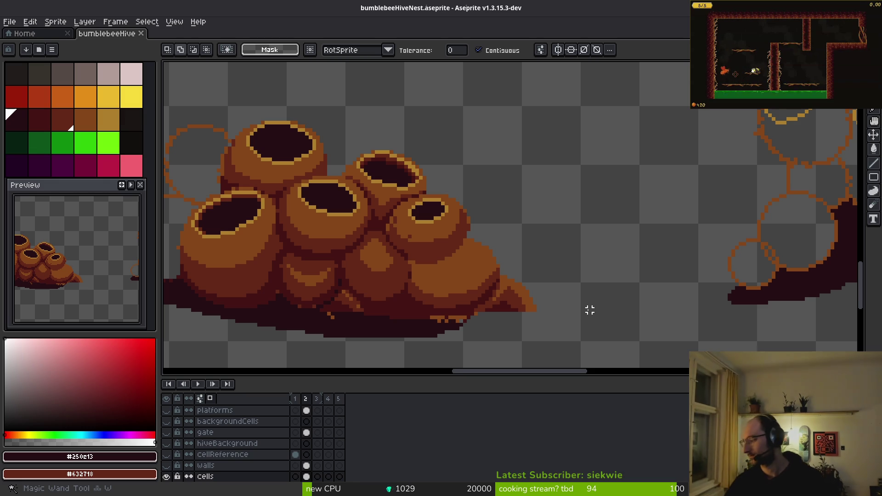
left_click_drag(467, 325, 476, 321)
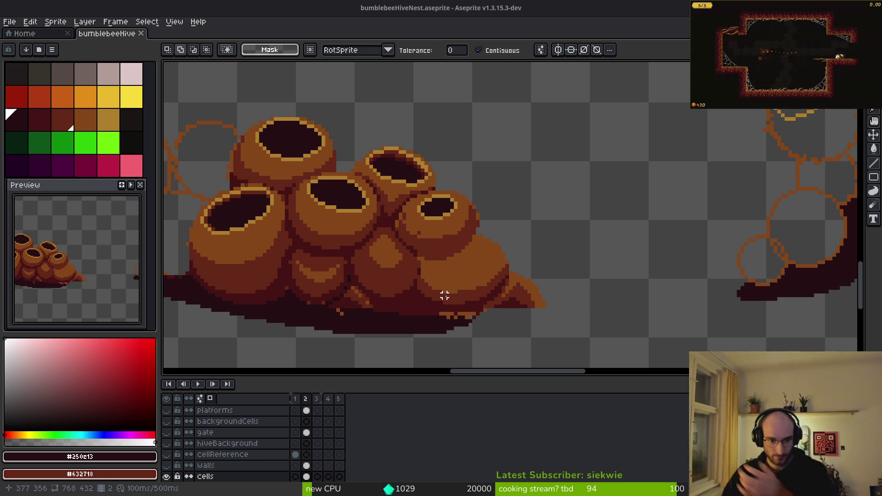
scroll(447, 299, "down", 5)
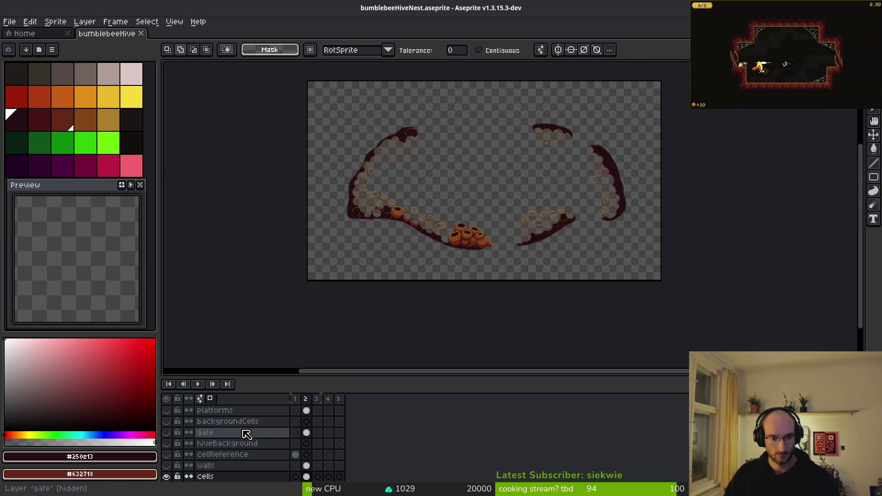
scroll(252, 441, "down", 1)
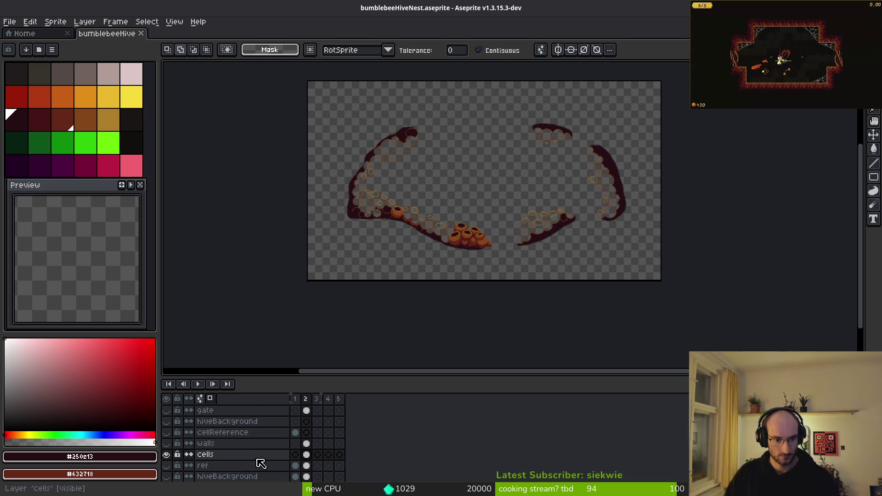
scroll(262, 458, "down", 1)
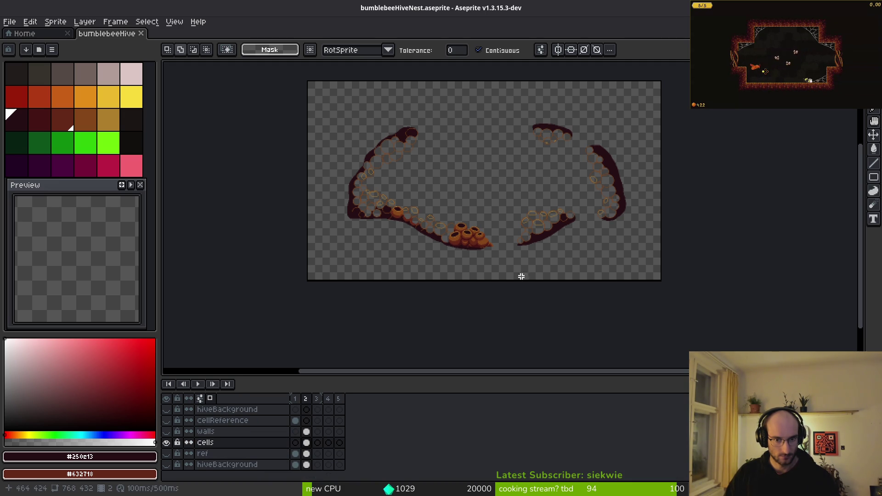
scroll(537, 251, "up", 1)
scroll(490, 268, "up", 1)
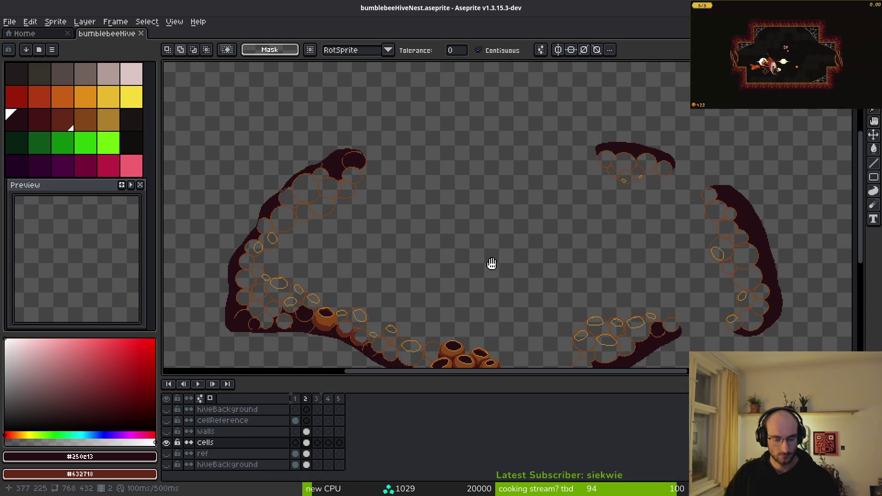
- Pencil a bright green test blob in the canvas centre and magic-wand select it
key("f")
left_click(112, 152)
left_click_drag(484, 240, 563, 247)
key("w")
left_click(525, 226)
- Try a yellow Outline effect on the green blob and inspect its edges
key("shift+o")
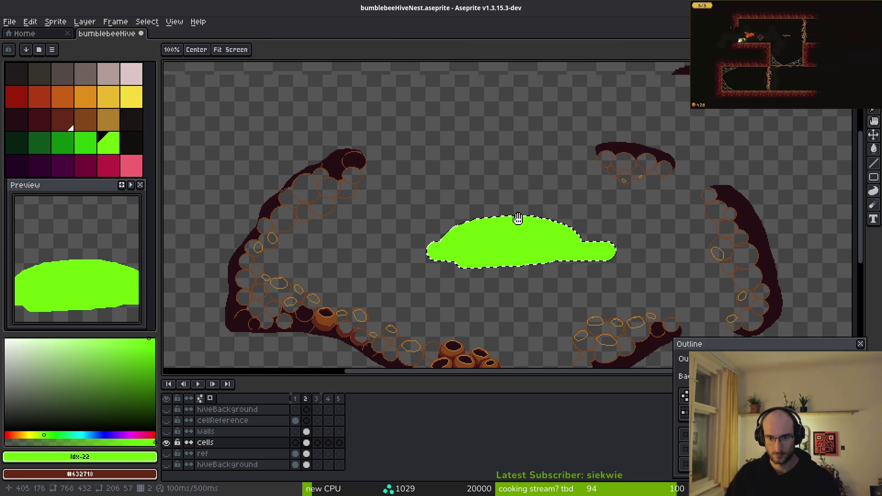
scroll(516, 221, "up", 4)
left_click(131, 96)
left_click_drag(517, 350, 514, 153)
scroll(514, 153, "down", 1)
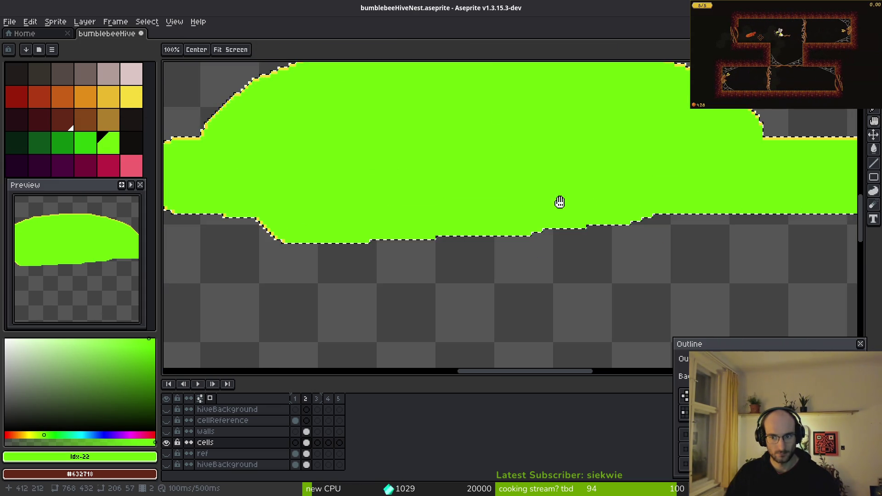
mouse_move(465, 222)
left_mouse_down()
mouse_move(511, 242)
mouse_move(496, 277)
left_mouse_up()
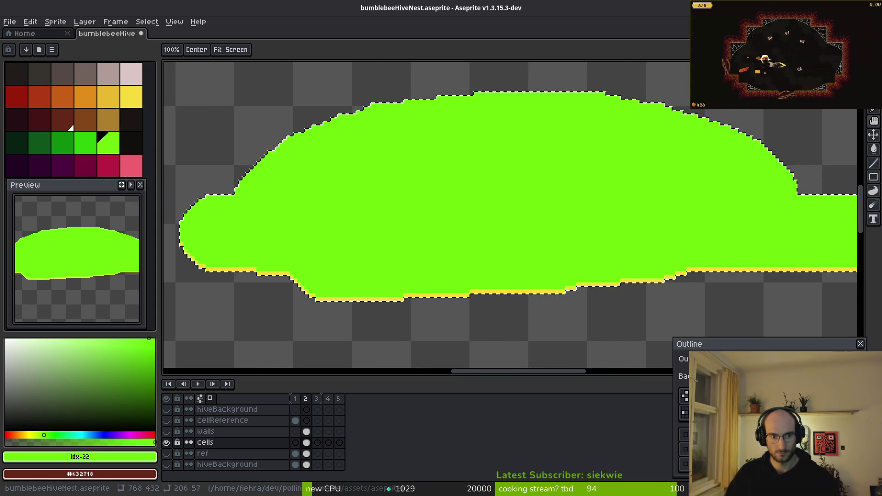
left_click_drag(624, 211, 429, 193)
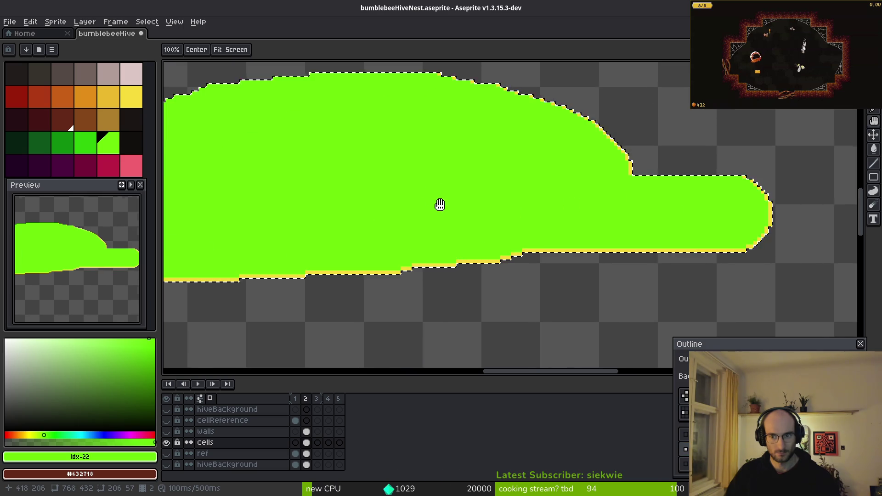
scroll(448, 208, "down", 3)
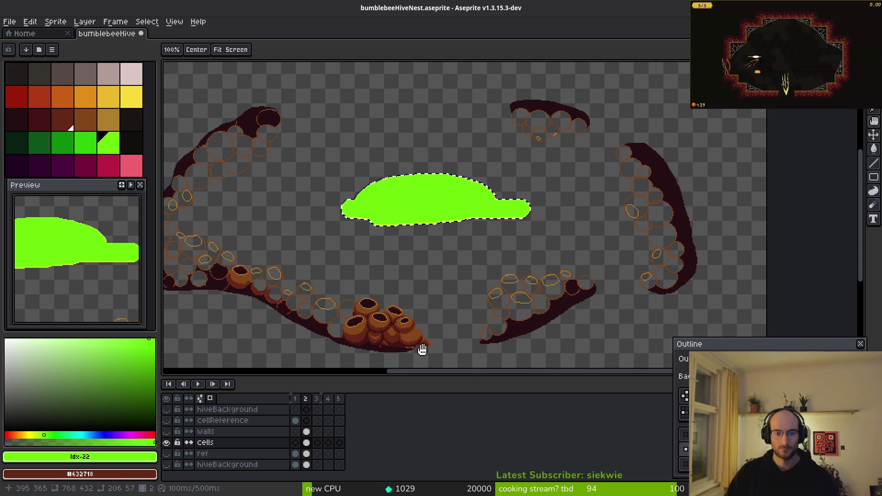
scroll(419, 350, "up", 3)
scroll(495, 209, "down", 3)
left_click_drag(488, 151, 531, 279)
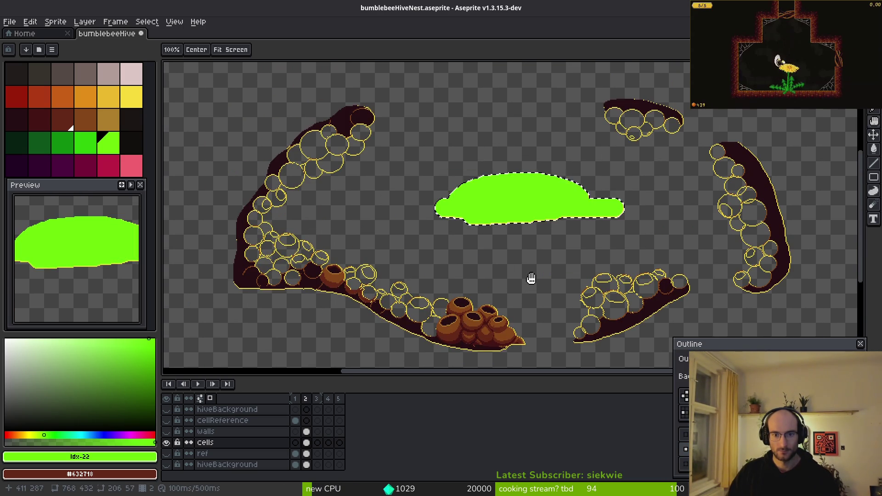
scroll(528, 230, "up", 3)
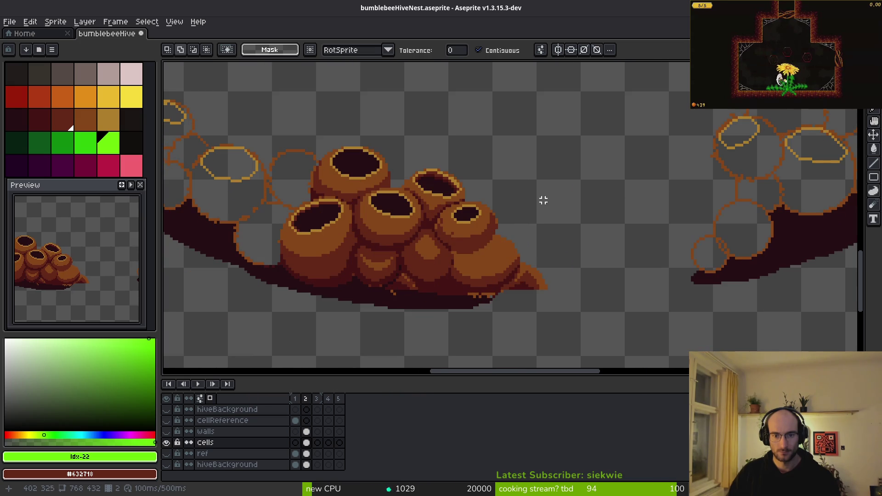
- Preview an outline around the selected pot-cluster lump, then cancel the effect
key("shift+o")
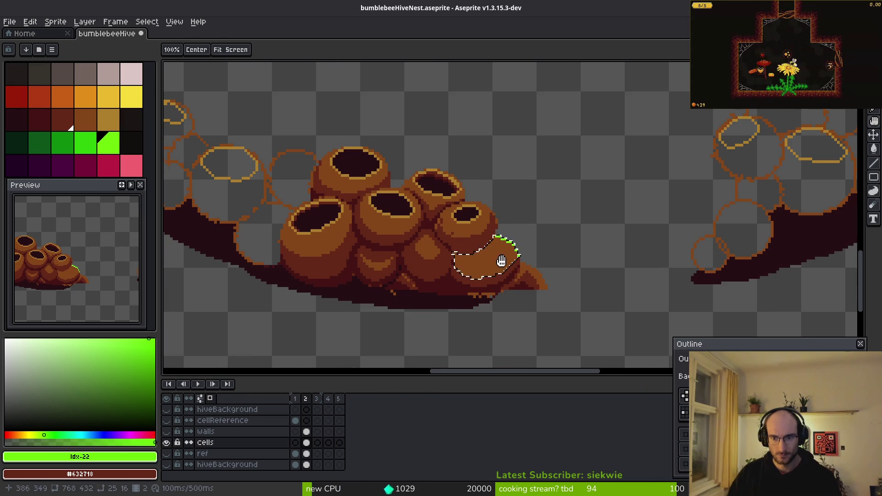
scroll(459, 226, "up", 5)
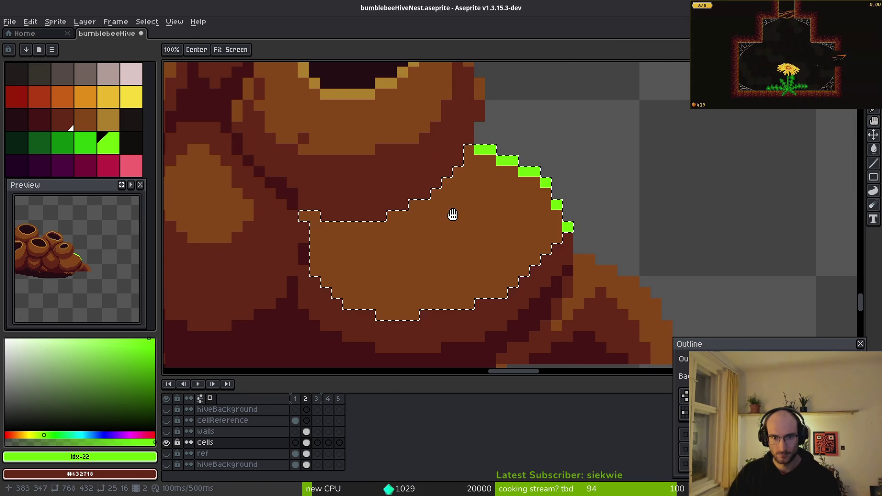
scroll(456, 207, "down", 4)
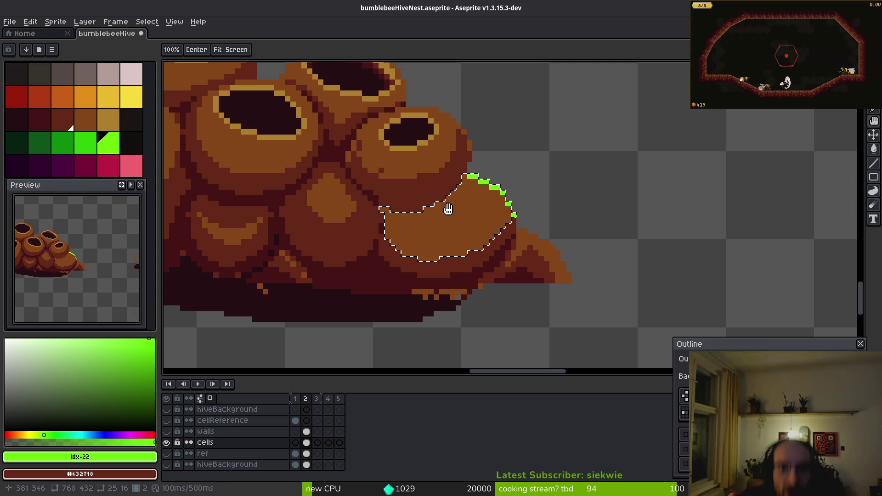
key("Escape")
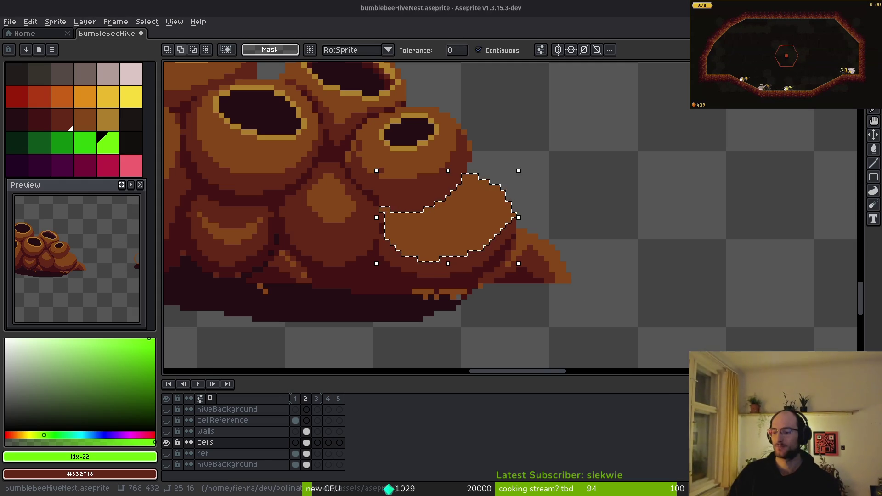
key("ctrl+z")
scroll(506, 201, "up", 4)
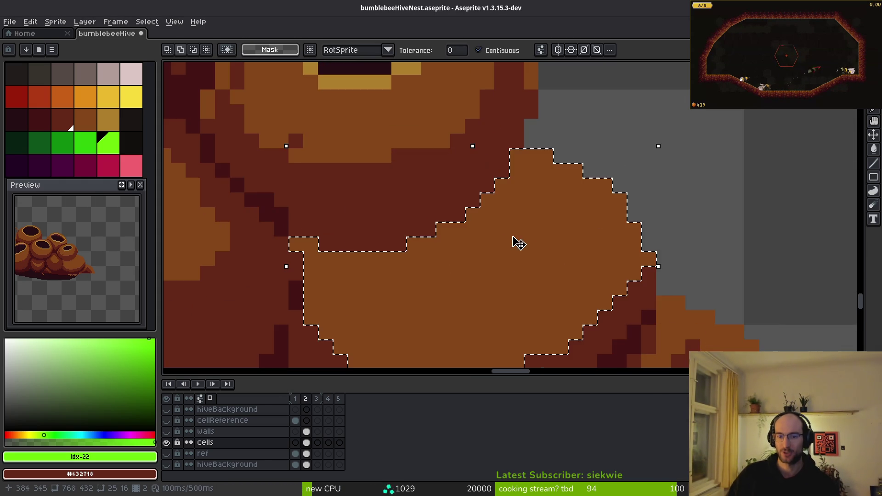
left_click_drag(586, 268, 616, 312)
left_click(559, 169)
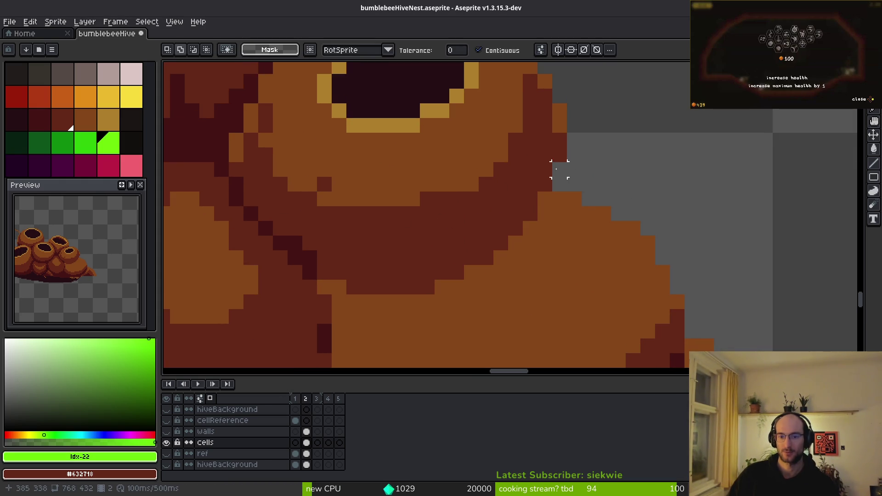
scroll(588, 183, "down", 3)
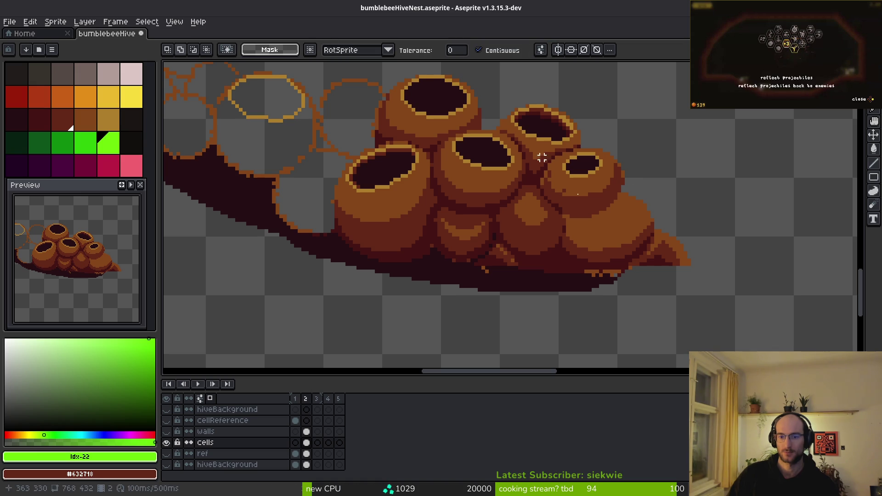
scroll(594, 244, "up", 4)
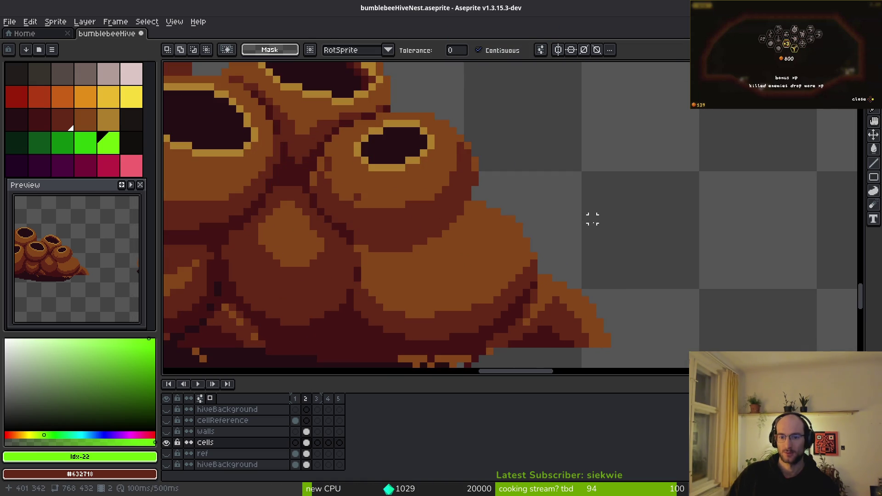
left_click_drag(285, 50, 330, 103)
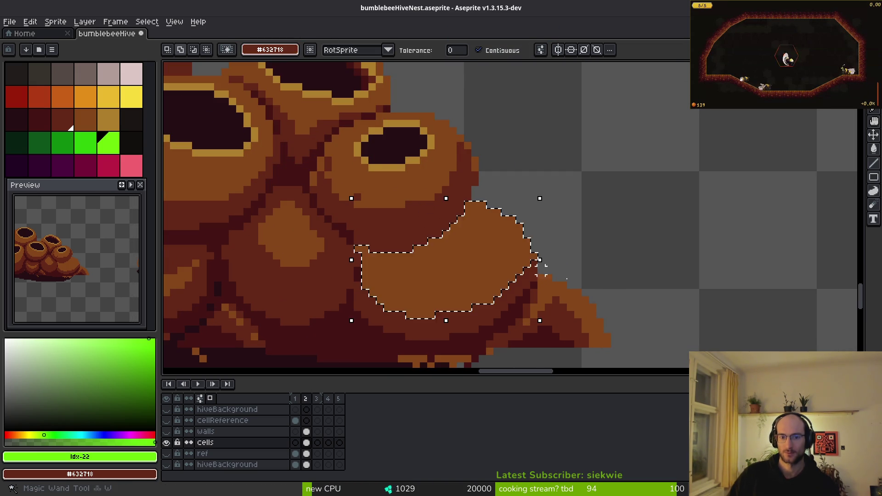
key("shift+o")
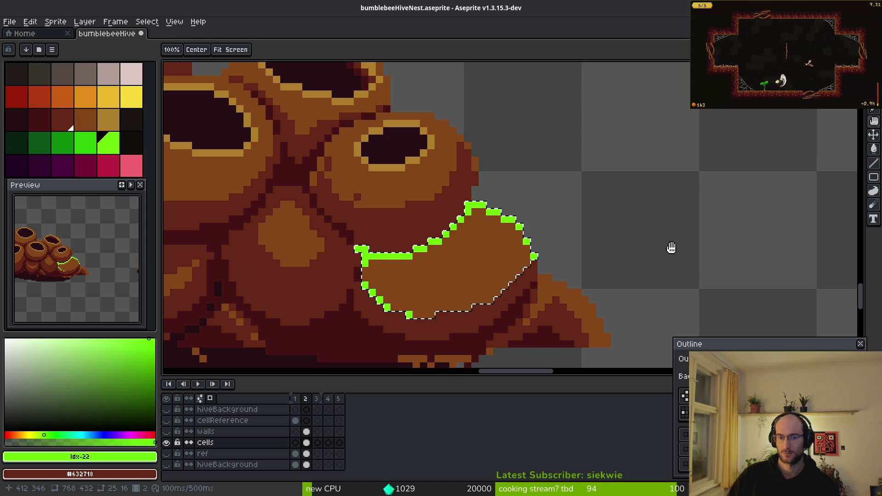
scroll(662, 244, "down", 2)
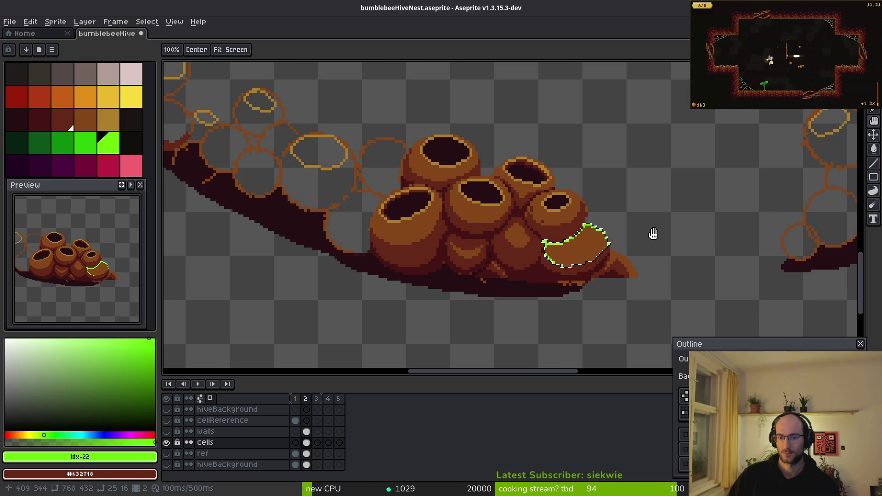
key("Escape")
key("ctrl+d")
scroll(615, 249, "up", 2)
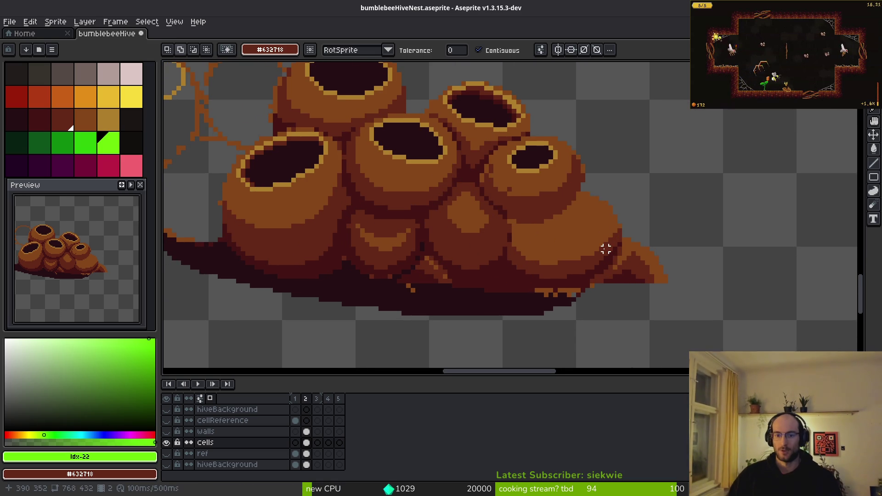
- Sample the dark red #632718 from a cell and return to a 1px pencil
scroll(592, 212, "down", 2)
scroll(586, 246, "up", 5)
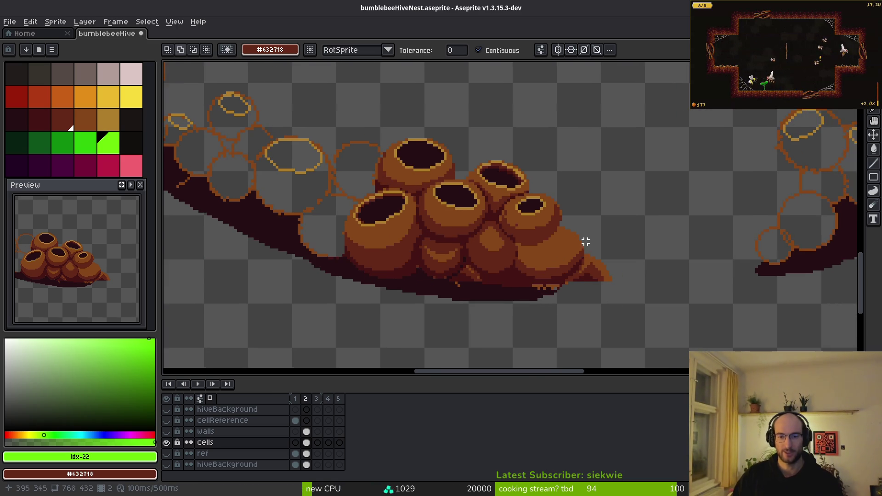
scroll(536, 199, "down", 3)
key("i")
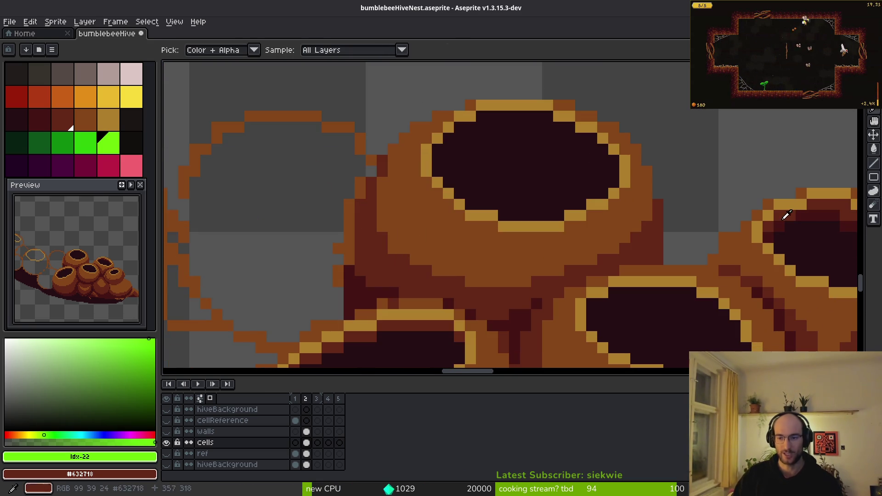
left_click(835, 202)
key("b")
scroll(451, 183, "up", 3)
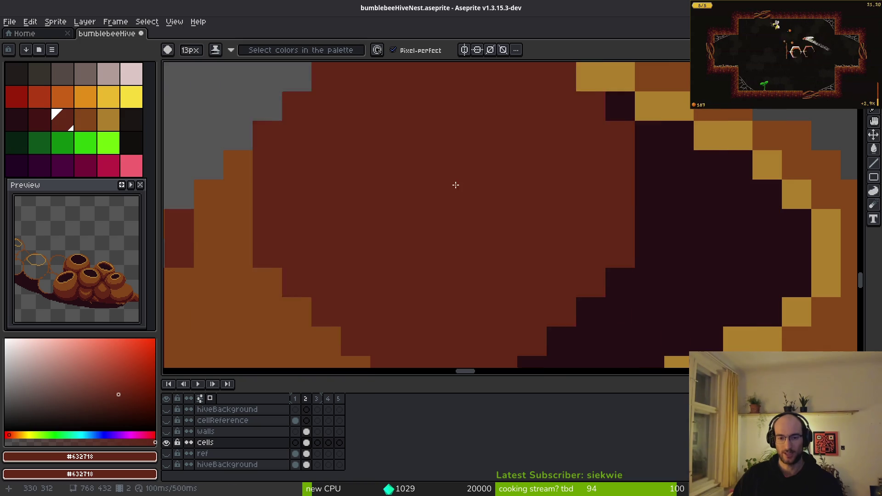
key("plus")
key("plus")
key("plus")
scroll(524, 163, "down", 5)
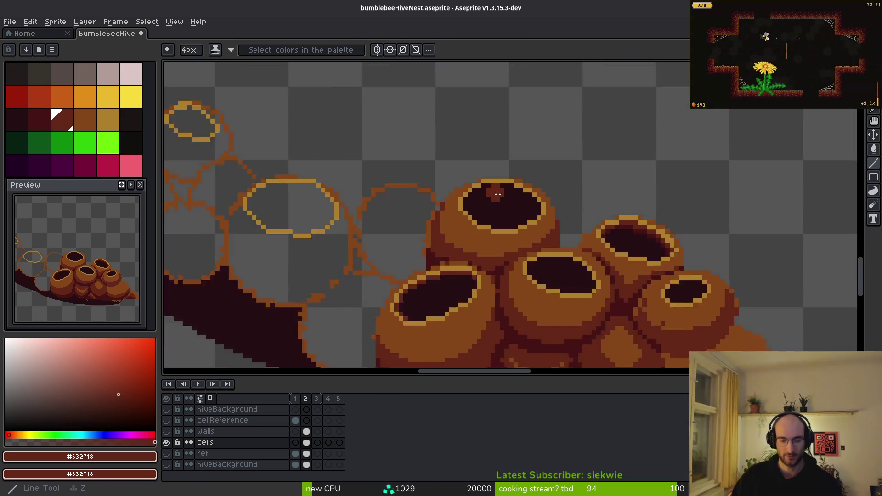
key("minus")
key("minus")
key("minus")
- Paint #632718 shading under the top gold rim and along the opening's inner edges
scroll(541, 220, "up", 5)
scroll(512, 207, "down", 2)
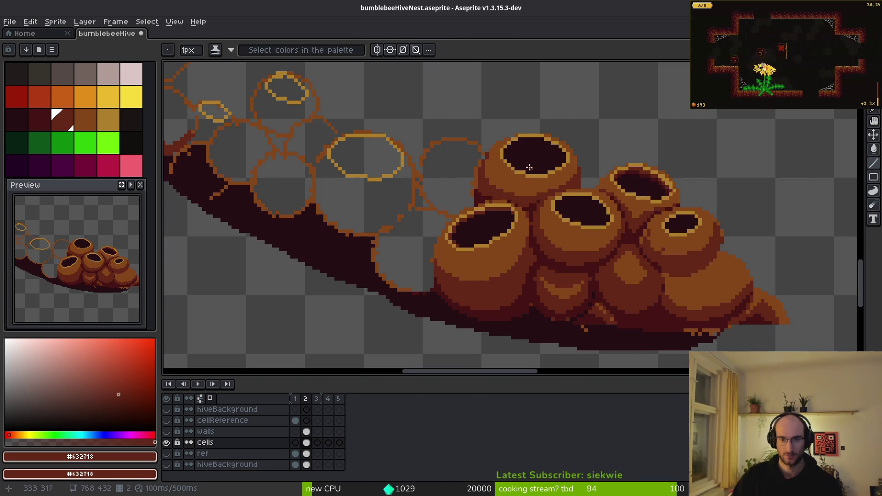
scroll(530, 185, "up", 2)
scroll(530, 186, "up", 5)
left_click_drag(357, 146, 533, 145)
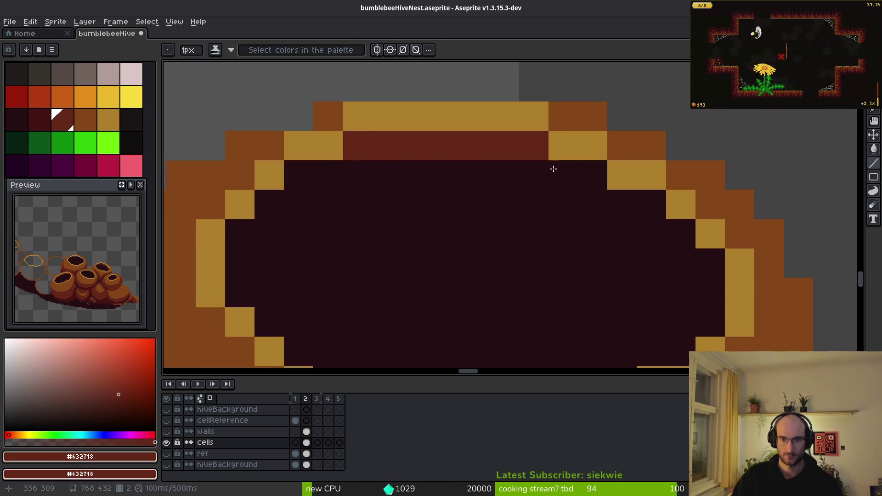
mouse_move(568, 179)
left_mouse_down()
mouse_move(630, 203)
mouse_move(703, 258)
left_mouse_up()
mouse_move(328, 175)
left_mouse_down()
mouse_move(270, 203)
mouse_move(240, 234)
left_mouse_up()
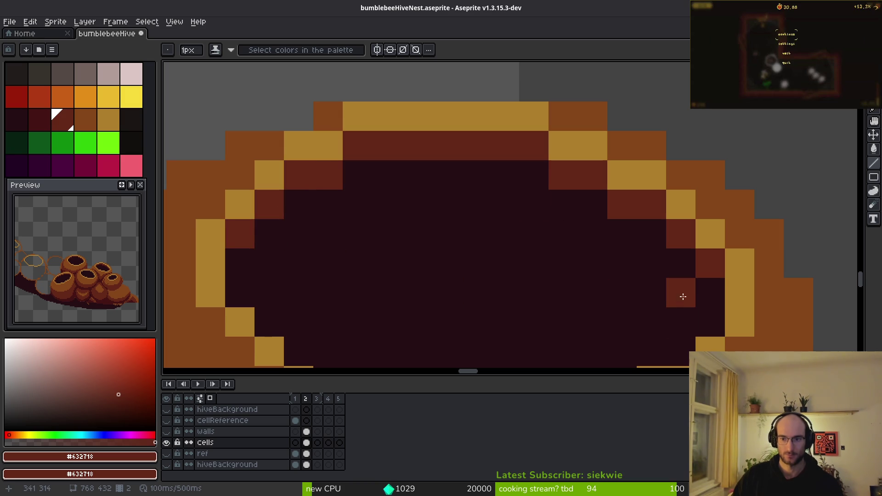
left_click_drag(681, 296, 704, 292)
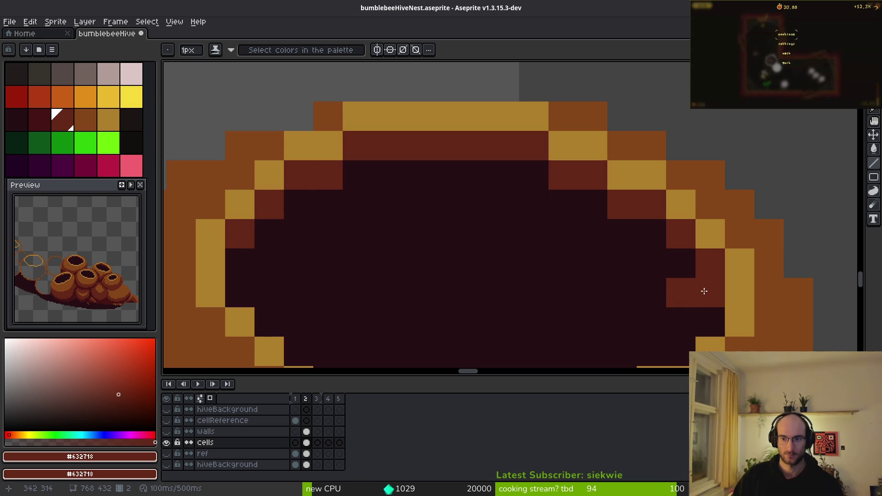
- Dab darker red inside the opening and carry the darkest red #250c13 to its right wall
right_click(50, 128)
right_click(270, 234)
right_click(301, 203)
mouse_move(243, 255)
left_mouse_down()
mouse_move(353, 181)
mouse_move(515, 181)
mouse_move(580, 207)
left_mouse_up()
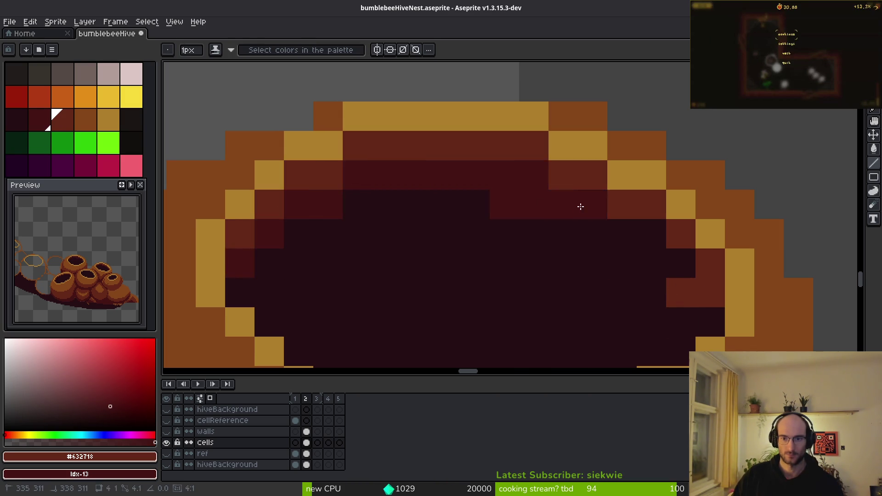
left_click(504, 263, "alt")
left_click(497, 206)
mouse_move(610, 235)
left_mouse_down()
mouse_move(650, 236)
mouse_move(681, 263)
mouse_move(703, 305)
mouse_move(704, 294)
left_mouse_up()
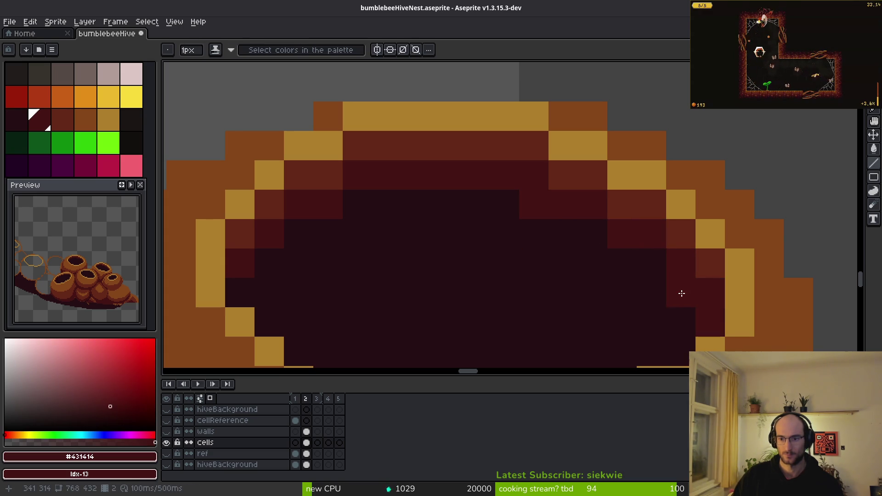
scroll(624, 320, "down", 5)
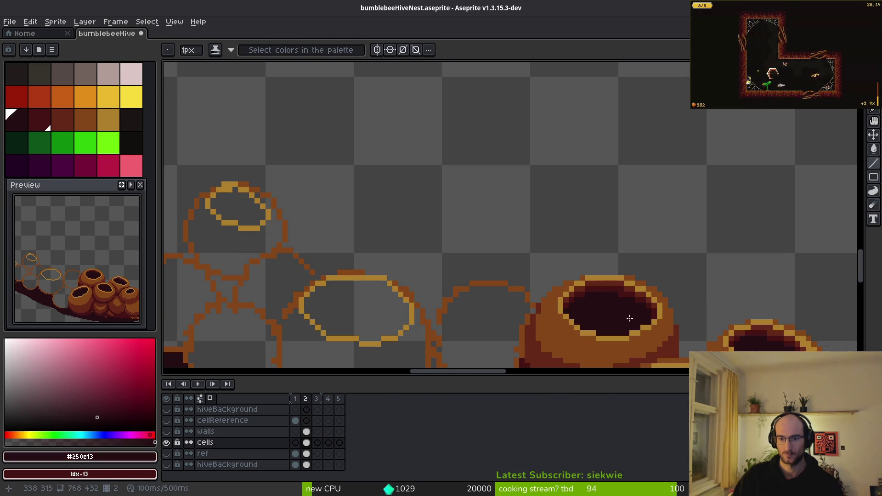
scroll(633, 317, "up", 4)
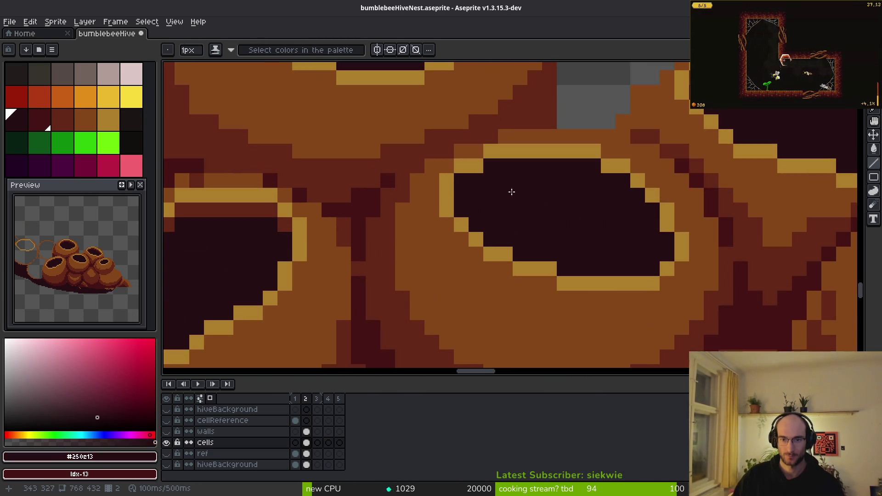
- Paint two #431414 rows across the opening's top and a stair-step down its right edge
scroll(565, 196, "up", 2)
key("alt")
left_click(692, 168, "alt")
left_click_drag(401, 171, 547, 177)
left_click_drag(399, 193, 593, 198)
left_click(379, 192)
left_click(621, 214)
left_click(601, 214)
left_click(621, 236)
left_click(644, 237)
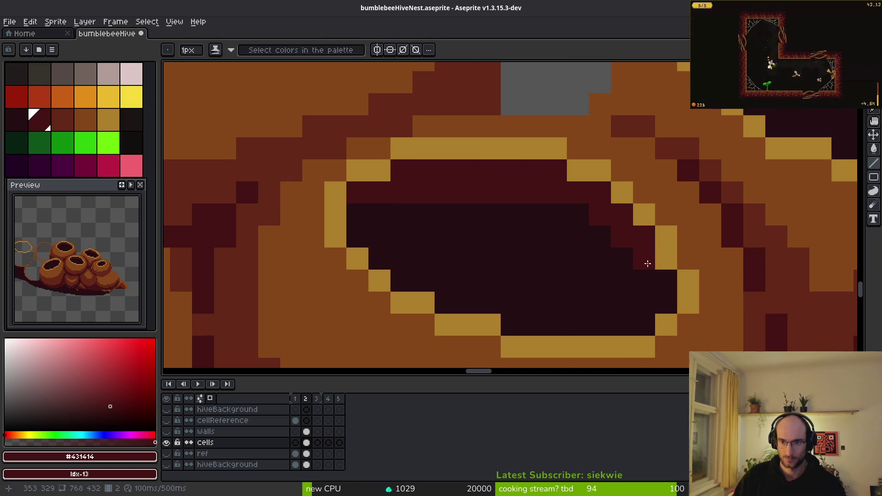
- Repaint a yellow rim pixel and the opening's top row in #632718, touching up the row below
left_click(707, 189, "alt")
left_click(674, 261)
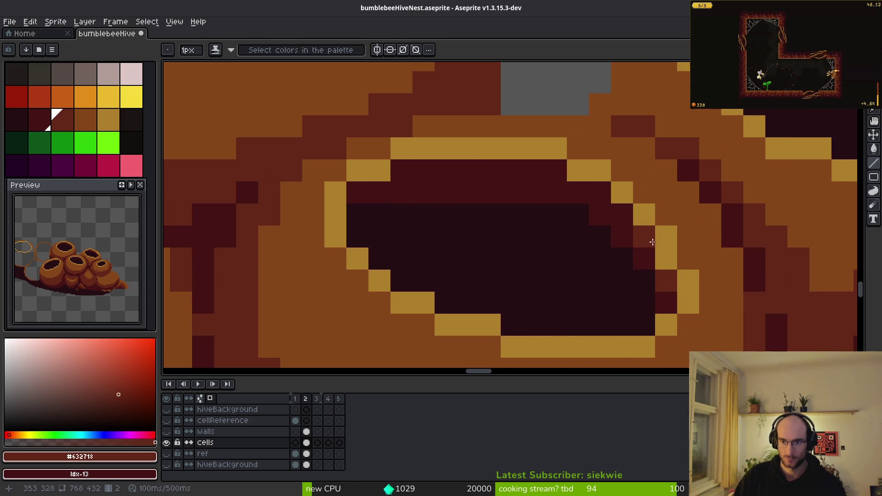
left_click_drag(555, 171, 415, 173)
left_click(356, 192)
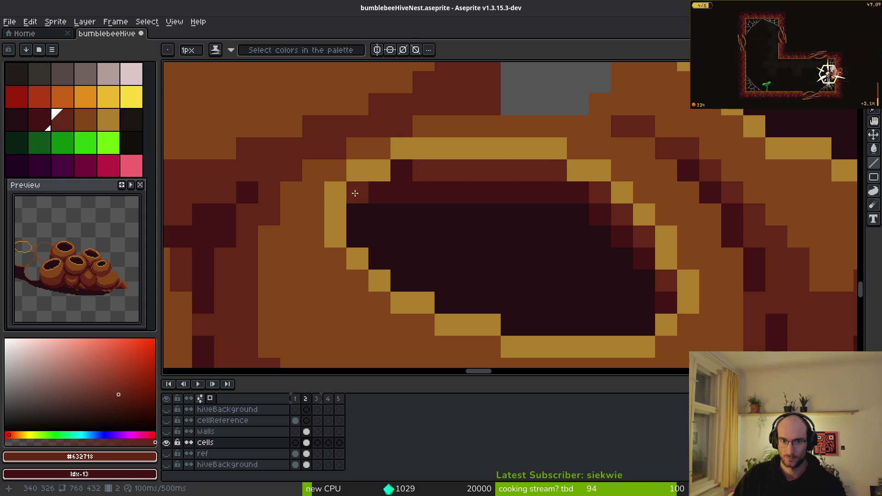
left_click(401, 171)
left_click(467, 193)
- Add a few more #431414 dark pixels inside the opening
left_click(621, 236, "alt")
left_click(643, 237)
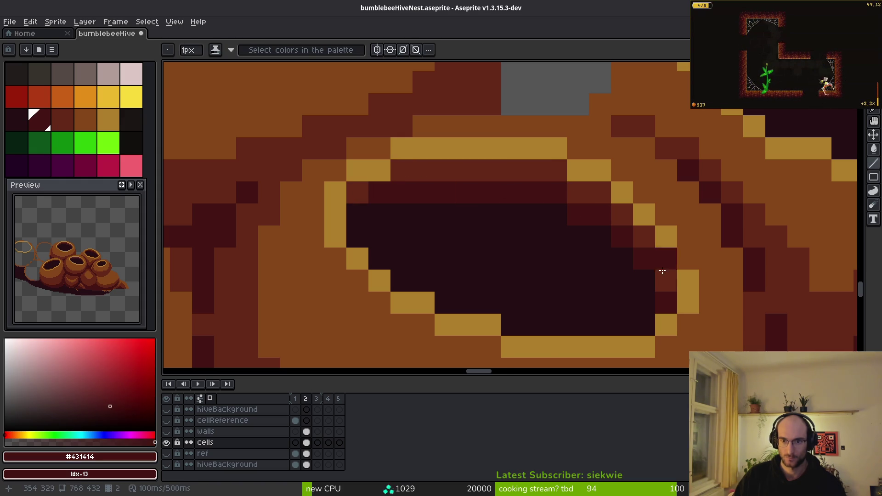
scroll(643, 243, "down", 5)
scroll(612, 226, "up", 6)
left_click(613, 236)
left_click_drag(616, 156, 585, 160)
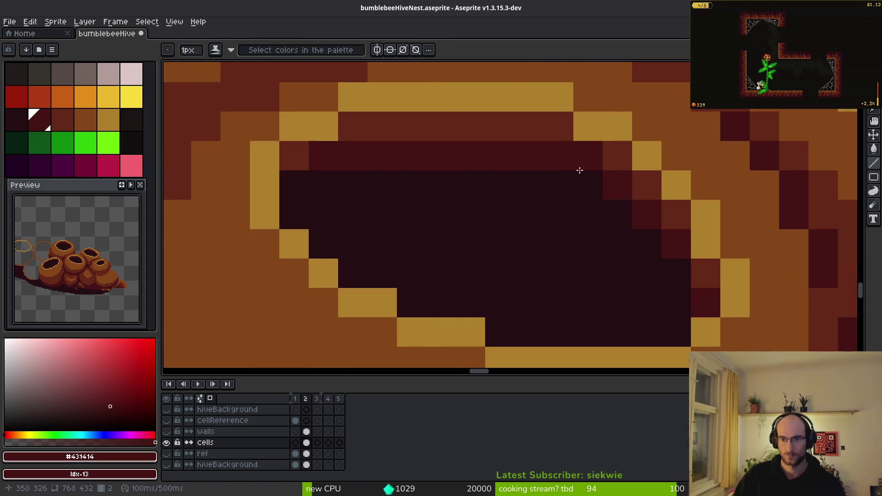
scroll(548, 251, "down", 3)
scroll(548, 255, "up", 5)
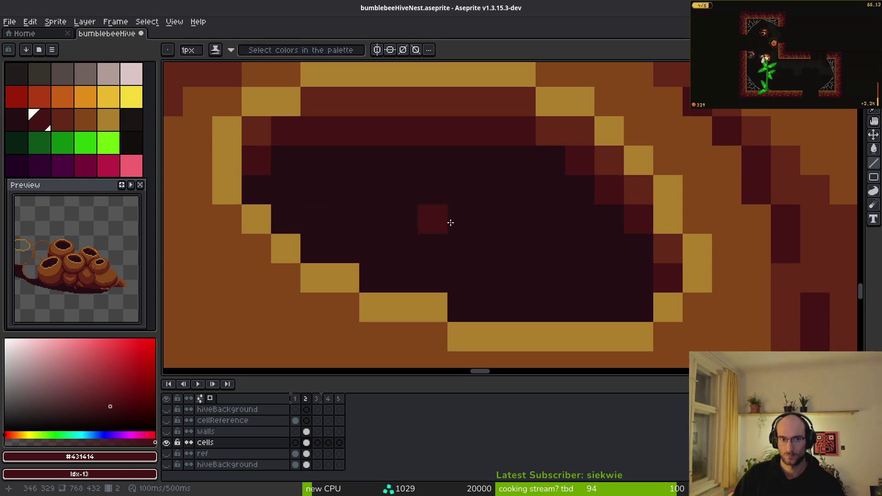
scroll(464, 238, "down", 3)
scroll(428, 217, "up", 4)
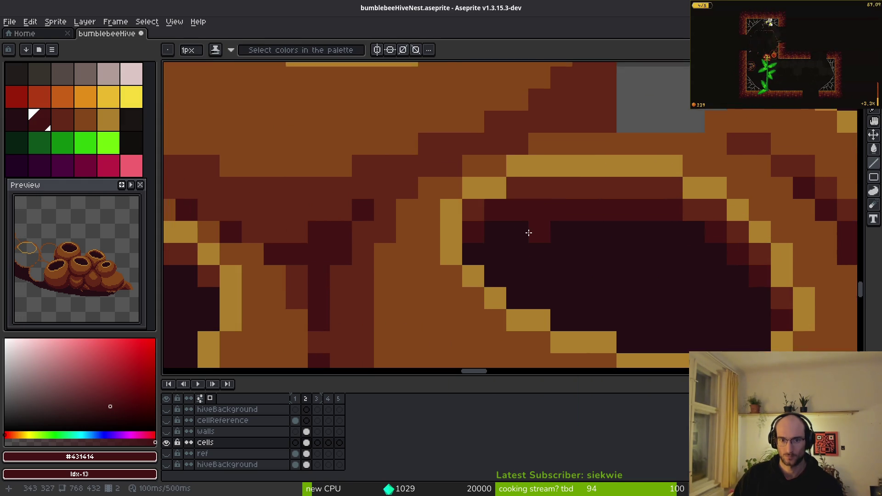
- Fill two rim shading gaps with #632718 and repaint two rim pixels brown #854619
left_click(467, 178, "alt")
left_click(419, 214)
left_click(591, 220)
scroll(598, 258, "down", 5)
scroll(592, 254, "up", 5)
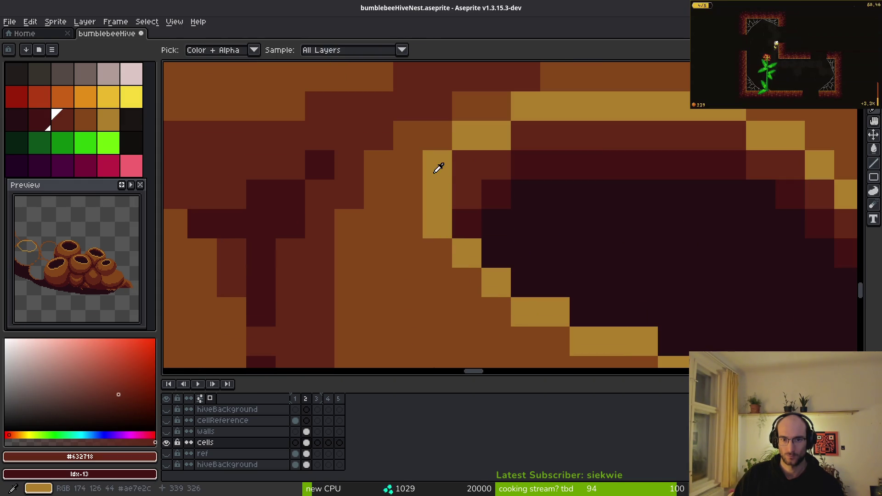
left_click(437, 171, "alt")
left_click(467, 135)
left_click(438, 160)
scroll(630, 290, "down", 4)
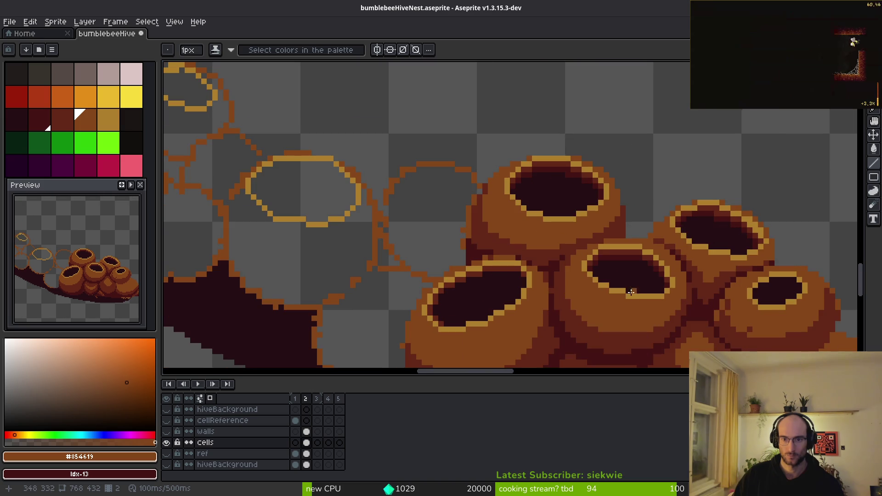
- Tidy the cell's rim, painting individual pixels yellow #ac7c2c or dark red
scroll(625, 285, "up", 4)
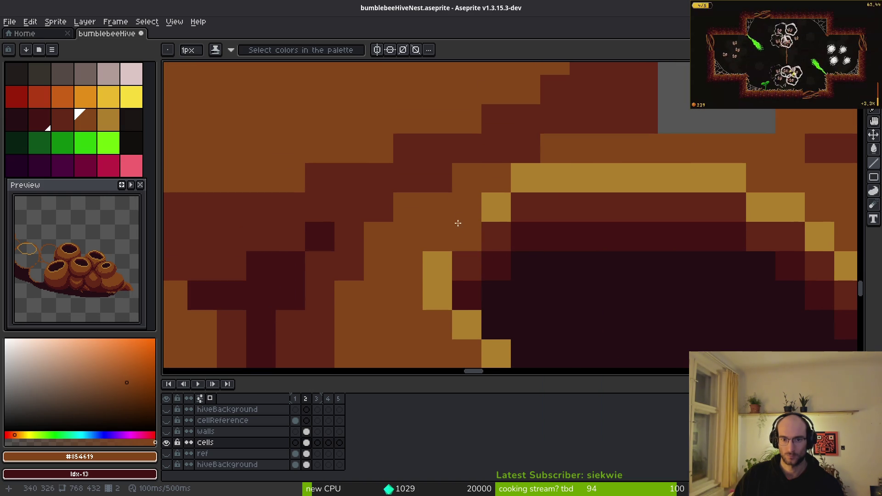
left_click(498, 197, "alt")
mouse_move(496, 178)
left_mouse_down()
mouse_move(466, 208)
mouse_move(504, 212)
mouse_move(478, 243)
left_mouse_up()
left_click(520, 205, "alt")
left_click(465, 264)
left_click(459, 219, "alt")
left_click(459, 246)
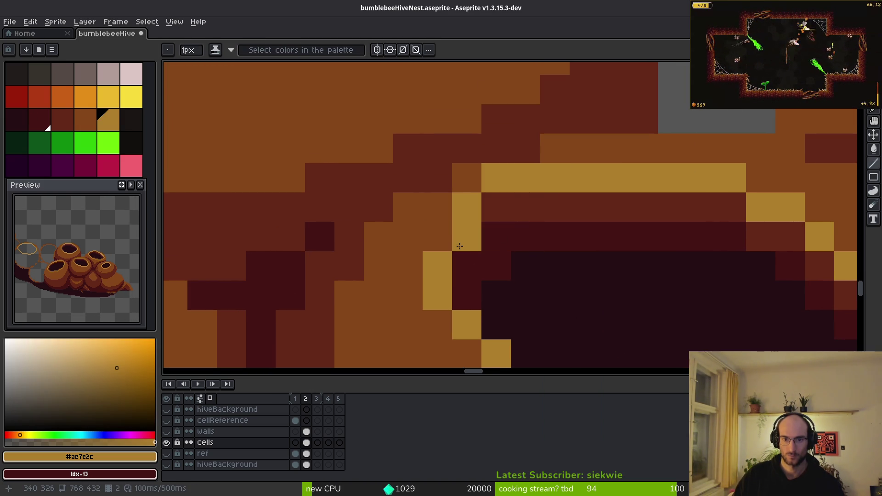
scroll(551, 282, "down", 6)
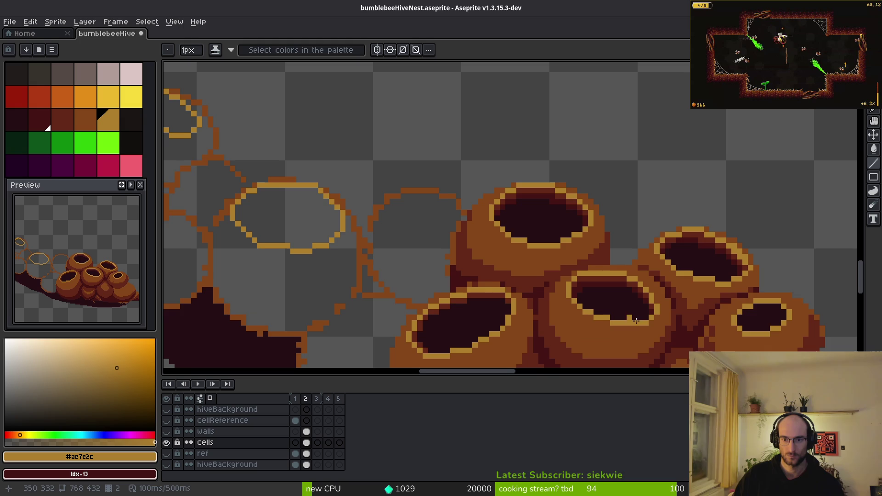
scroll(565, 291, "up", 5)
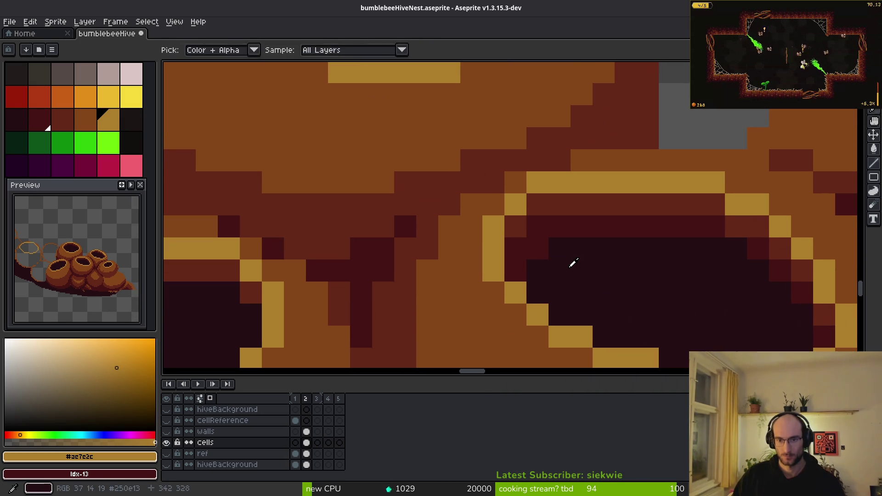
- Add a #632718 pixel inside the dark opening and a #431414 row across another opening's top
left_click(525, 259, "alt")
scroll(638, 287, "down", 4)
scroll(626, 278, "up", 3)
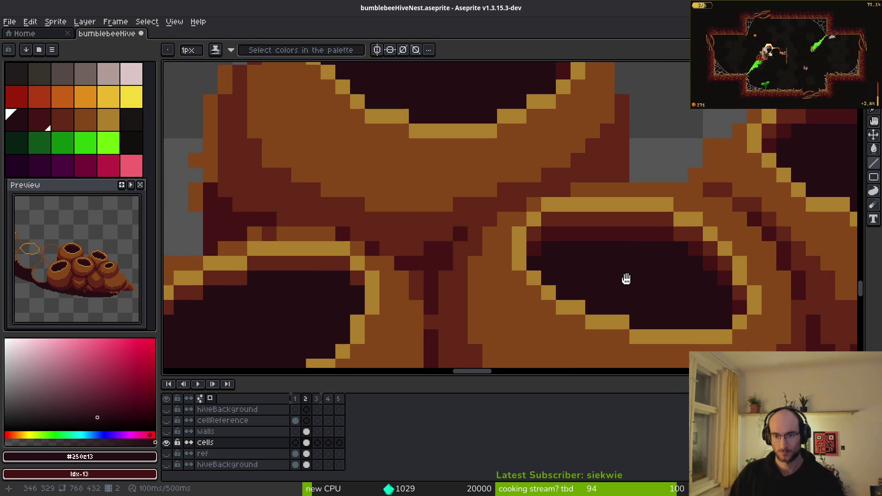
left_click(528, 216, "alt")
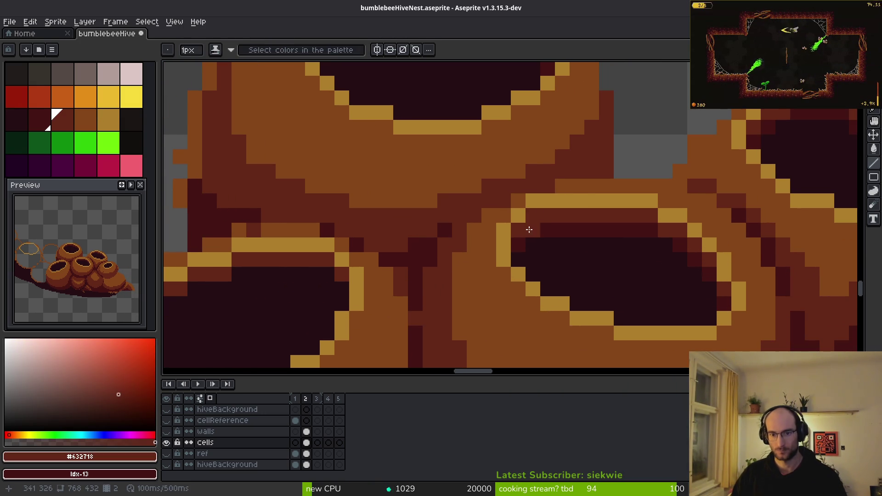
left_click(592, 245)
scroll(592, 244, "down", 3)
scroll(570, 258, "up", 3)
scroll(596, 266, "down", 2)
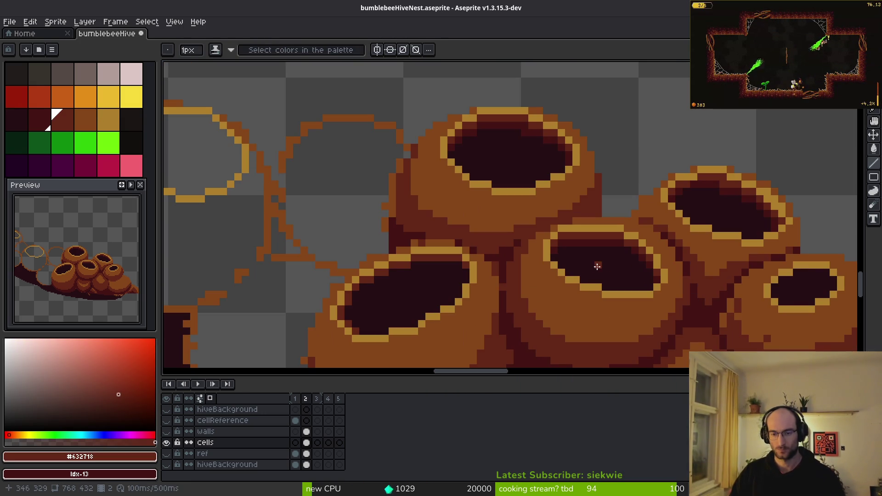
scroll(603, 274, "down", 2)
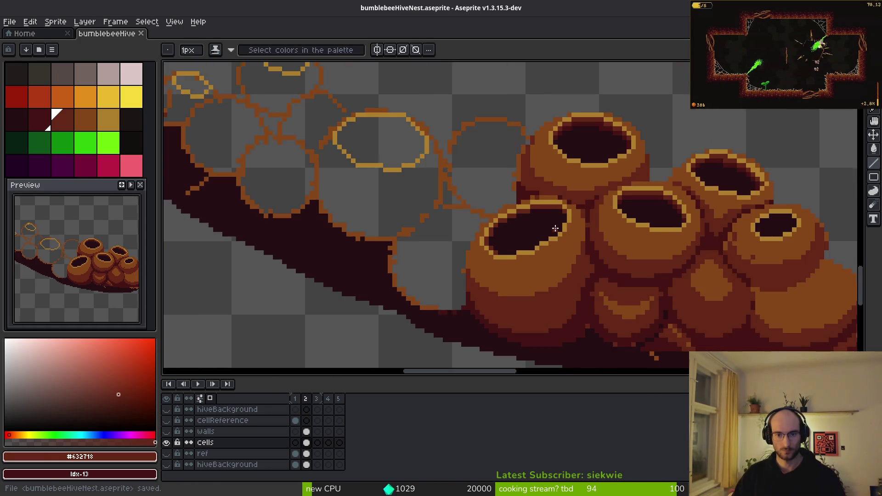
scroll(622, 220, "up", 3)
left_click(756, 169, "alt")
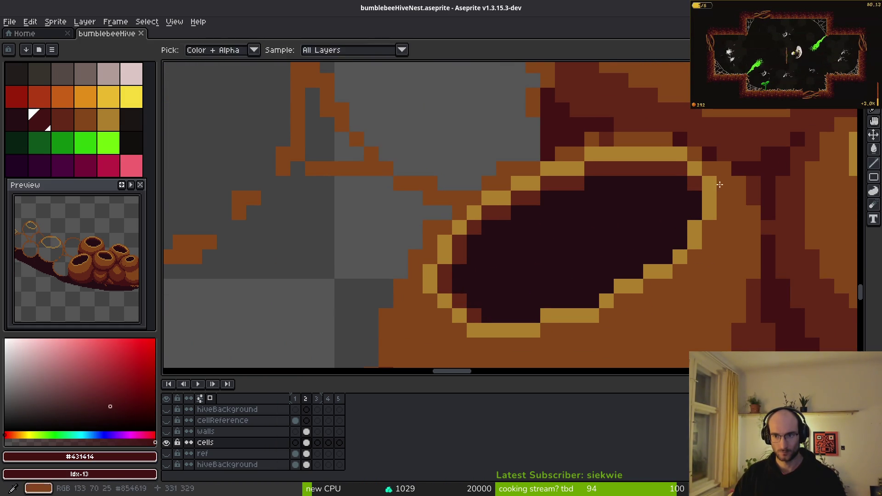
scroll(655, 196, "up", 3)
mouse_move(528, 170)
left_mouse_down()
mouse_move(677, 172)
mouse_move(734, 203)
left_mouse_up()
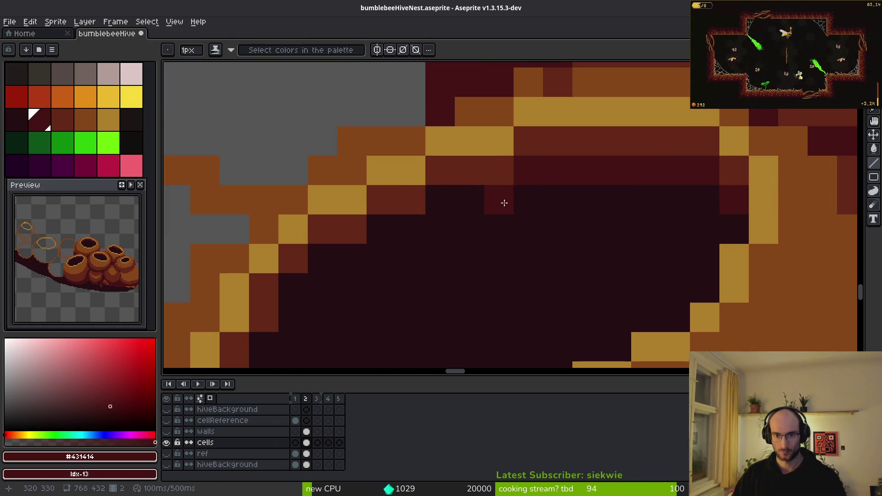
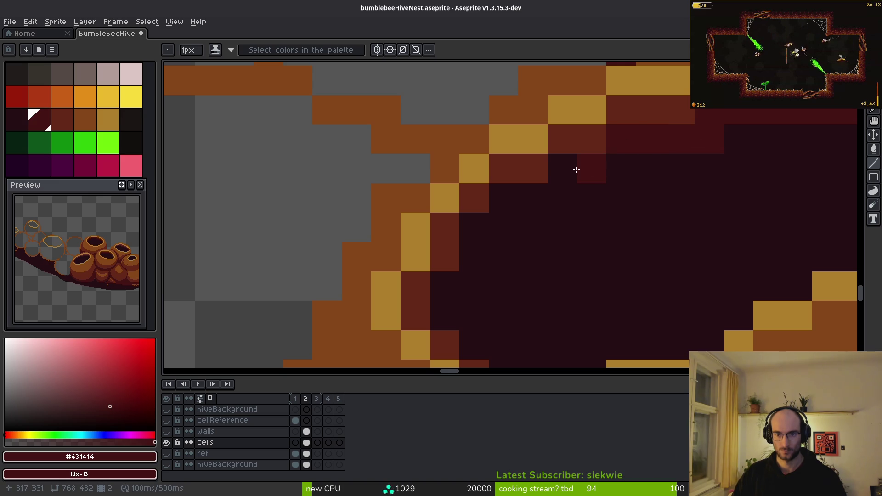
- Paint the darkest shading pixels inside the hive cell openings
left_click_drag(514, 197, 533, 198)
left_click(473, 228)
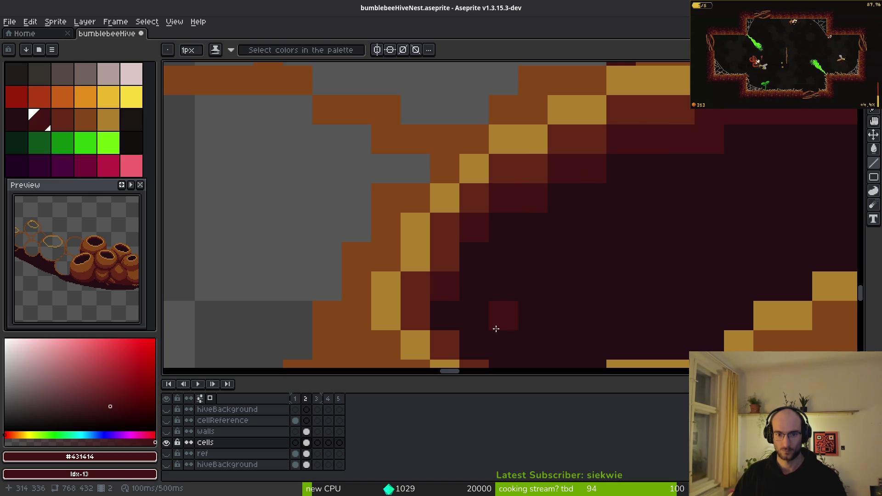
scroll(503, 319, "down", 4)
scroll(577, 319, "up", 3)
left_click(529, 208, "alt")
left_click(496, 240)
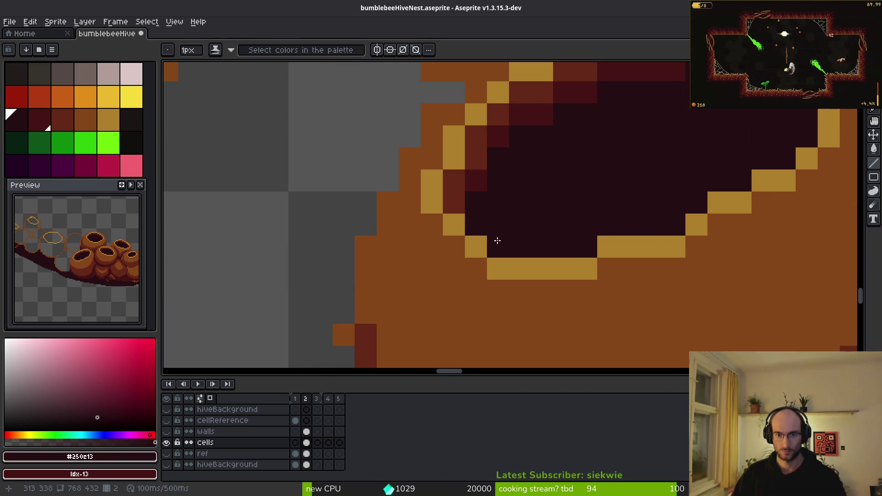
scroll(597, 234, "down", 3)
scroll(531, 240, "up", 2)
- Eyedrop the dark red shadow colour and add pixels to the rim shadows
left_click(538, 212, "alt")
left_click(520, 228)
scroll(522, 226, "down", 3)
scroll(528, 239, "up", 3)
left_click(530, 246)
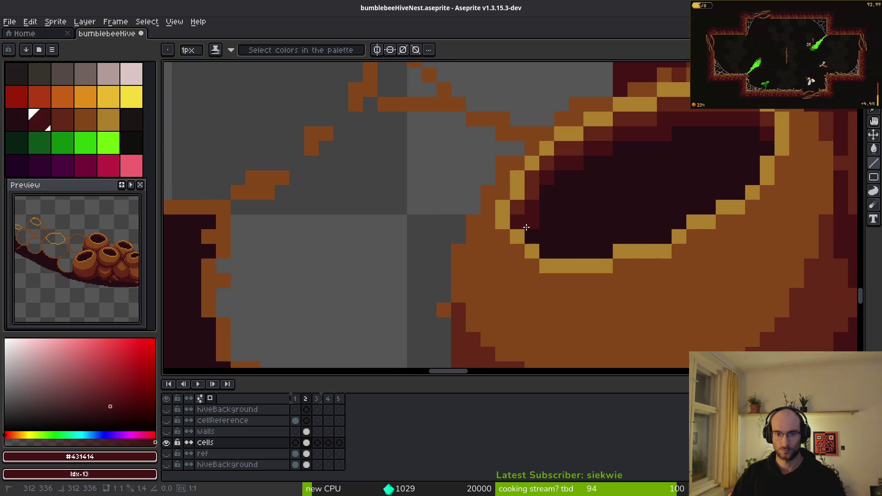
scroll(656, 221, "down", 2)
scroll(646, 224, "up", 5)
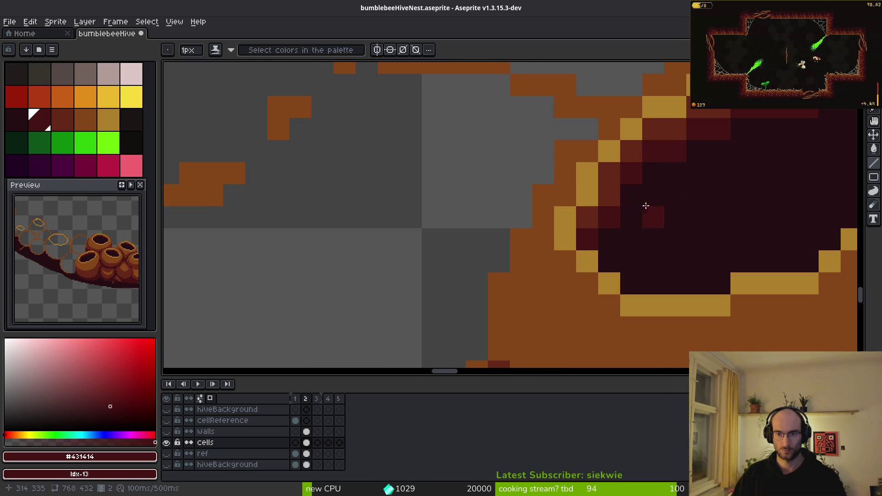
scroll(707, 159, "down", 4)
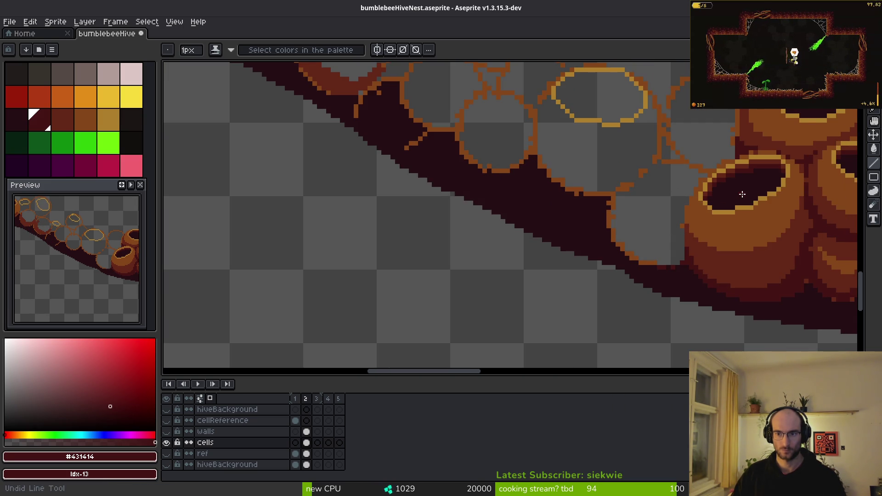
scroll(742, 194, "down", 1)
scroll(682, 226, "up", 4)
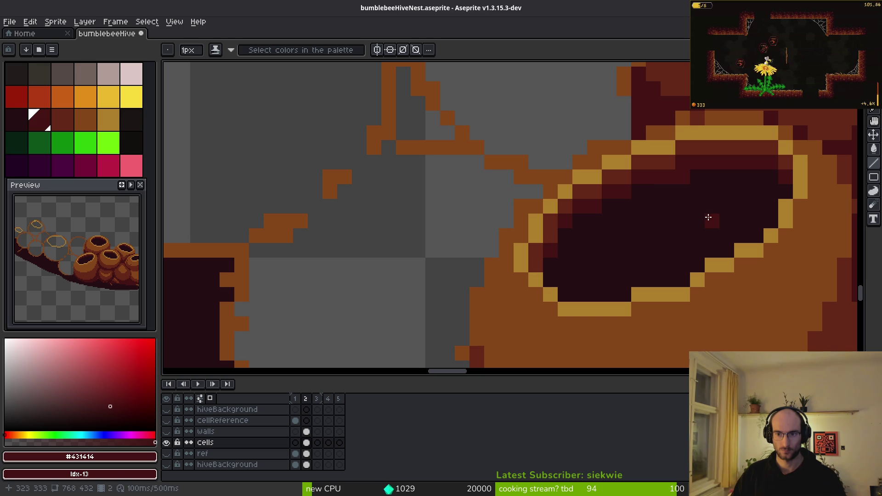
scroll(685, 239, "down", 3)
scroll(563, 250, "up", 3)
scroll(585, 228, "down", 3)
scroll(590, 231, "up", 2)
- Dab more dark red into the shadows, undoing one misplaced pixel and cleaning the cell edge
left_click(497, 211)
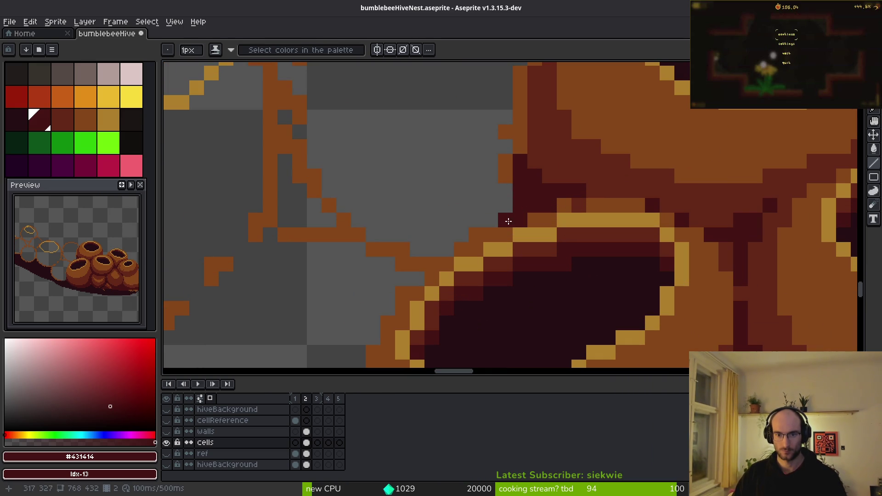
left_click(506, 232)
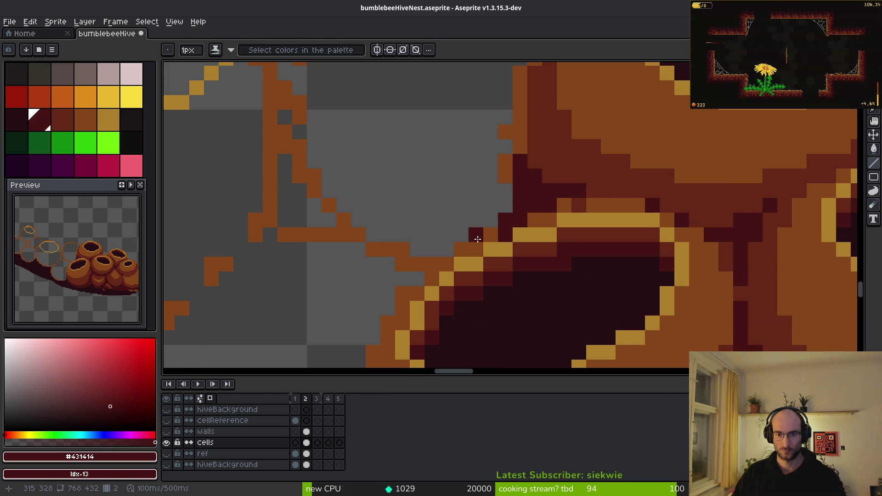
key("ctrl+z")
key("alt")
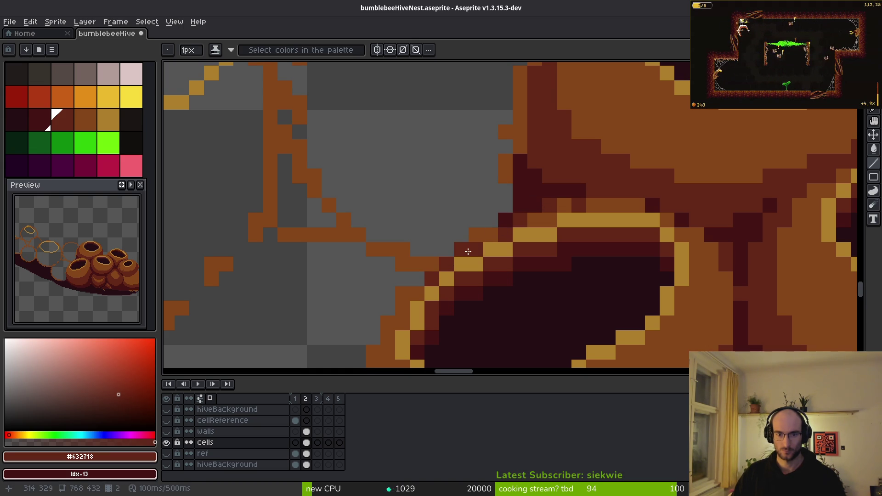
mouse_move(497, 248)
left_mouse_down()
mouse_move(609, 192)
mouse_move(544, 223)
left_mouse_up()
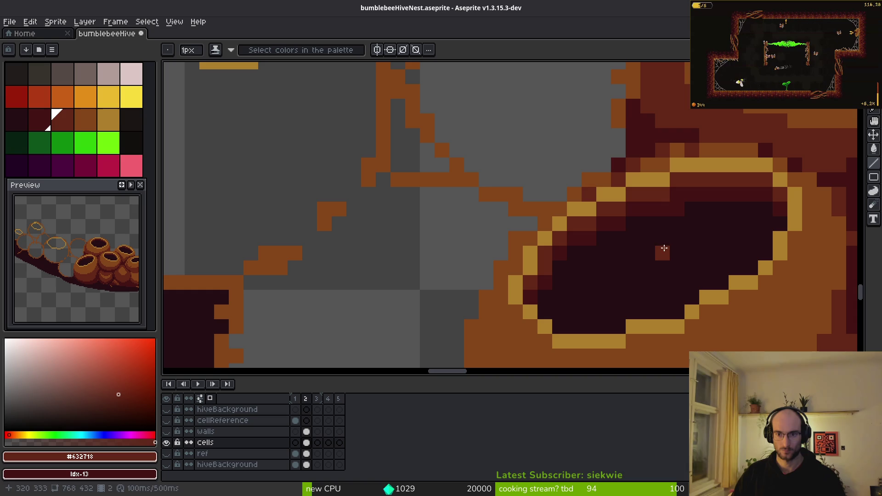
left_click(633, 223)
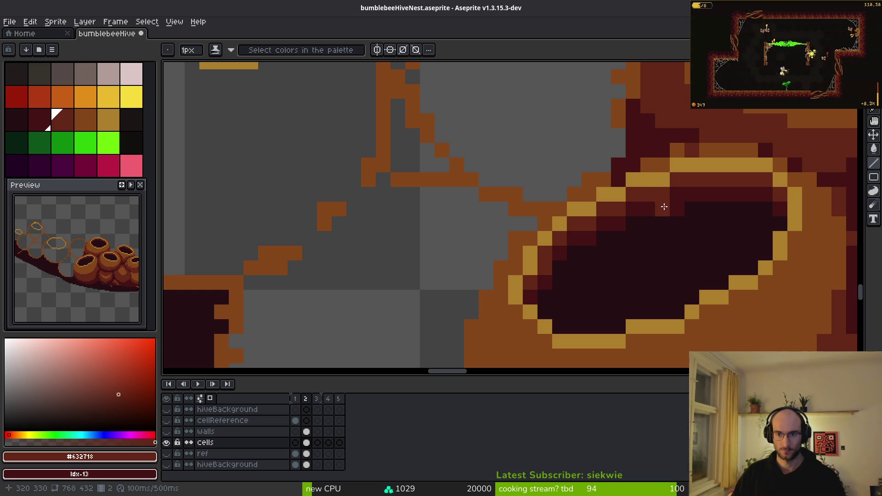
- Sample the mid dark red and draw a shadow line along the cell edge
left_click(618, 179, "alt")
scroll(675, 220, "down", 4)
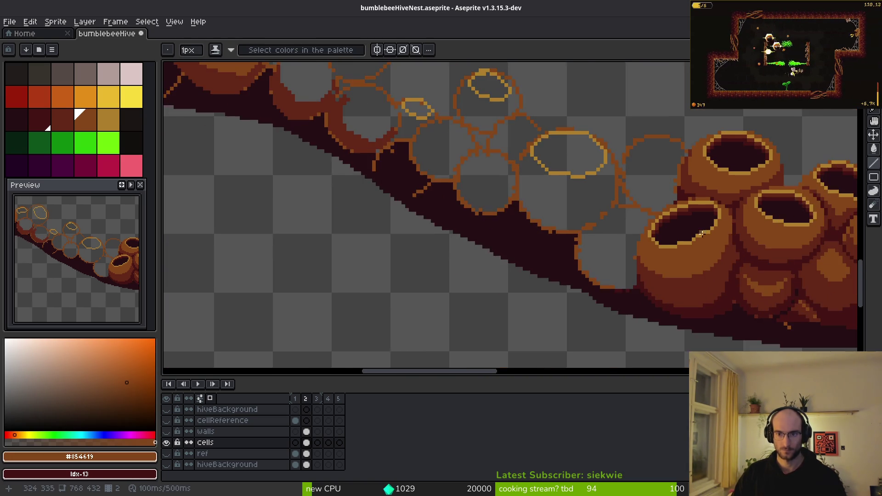
left_click_drag(687, 262, 658, 264)
scroll(652, 211, "up", 5)
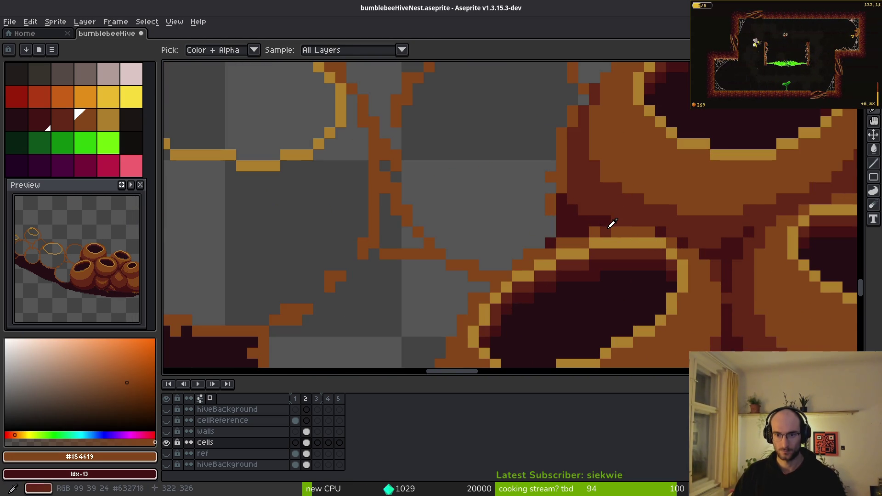
left_click(611, 223, "alt")
scroll(519, 264, "up", 2)
mouse_move(427, 333)
left_mouse_down()
mouse_move(504, 237)
mouse_move(449, 297)
left_mouse_up()
scroll(515, 203, "down", 4)
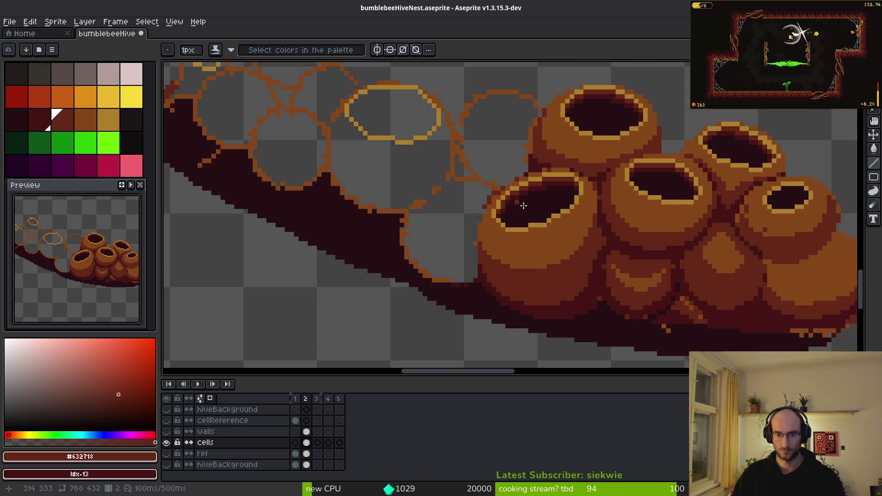
scroll(519, 227, "down", 1)
scroll(671, 252, "up", 6)
key("alt")
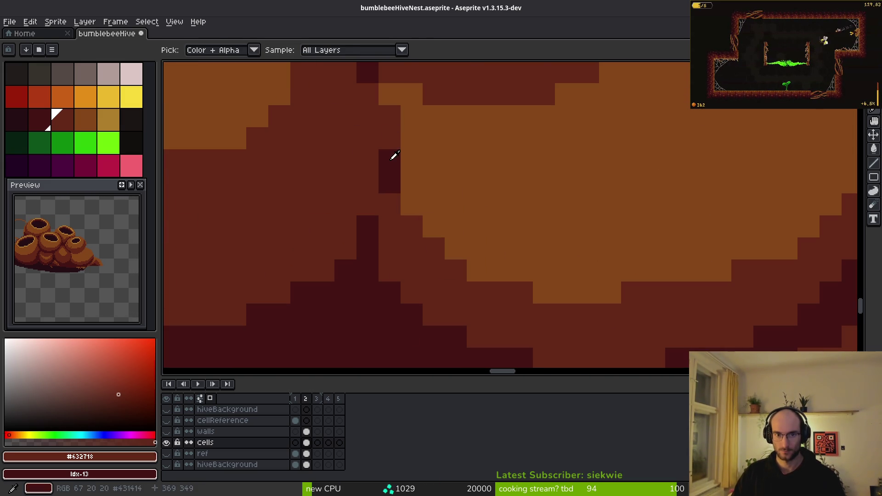
- Draw darkest-red outline lines between cells, including a filled-in diagonal outline
left_click(394, 156, "alt")
scroll(567, 166, "down", 3)
scroll(594, 181, "up", 3)
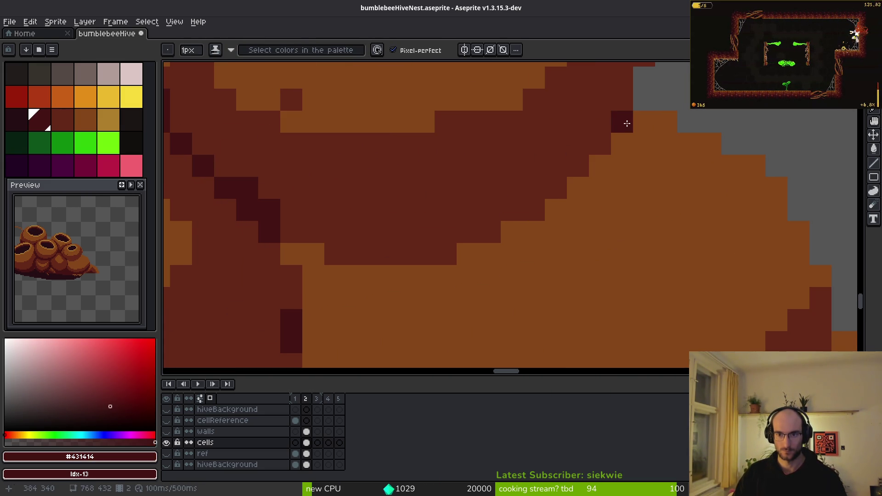
mouse_move(629, 122)
left_mouse_down()
mouse_move(600, 187)
mouse_move(557, 240)
mouse_move(457, 301)
mouse_move(332, 296)
left_mouse_up()
mouse_move(290, 258)
left_mouse_down()
mouse_move(331, 281)
mouse_move(466, 276)
left_mouse_up()
left_click_drag(362, 310, 473, 208)
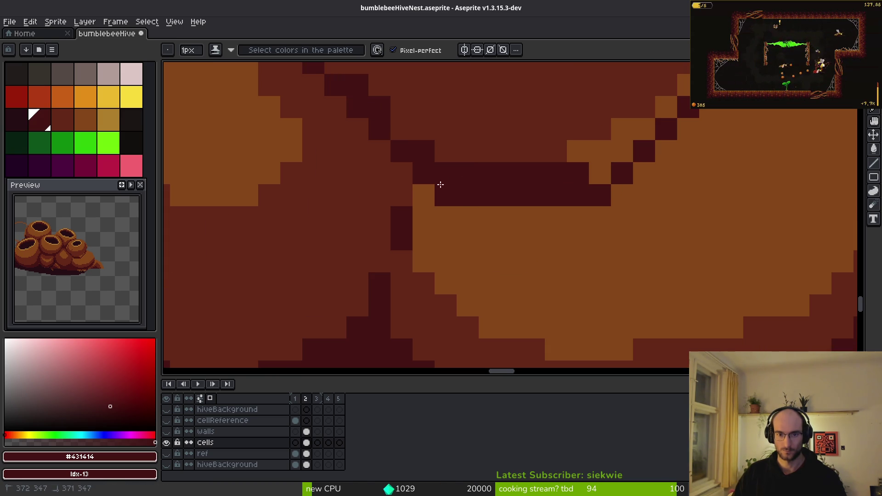
scroll(529, 216, "down", 3)
scroll(541, 225, "up", 3)
mouse_move(542, 225)
left_mouse_down()
mouse_move(529, 177)
mouse_move(596, 125)
left_mouse_up()
left_click_drag(519, 200, 550, 163)
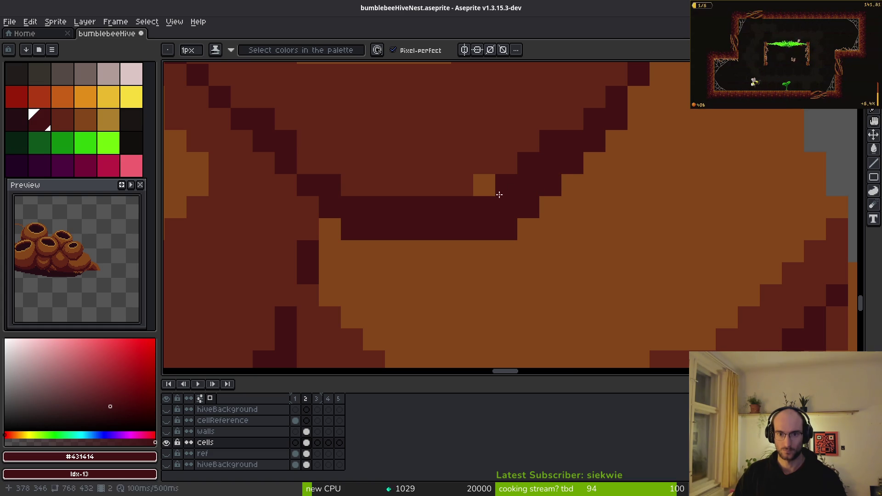
scroll(545, 196, "down", 3)
- Try a dark outline along the band's lower edge, then undo it
left_click(555, 165, "alt")
scroll(555, 166, "up", 2)
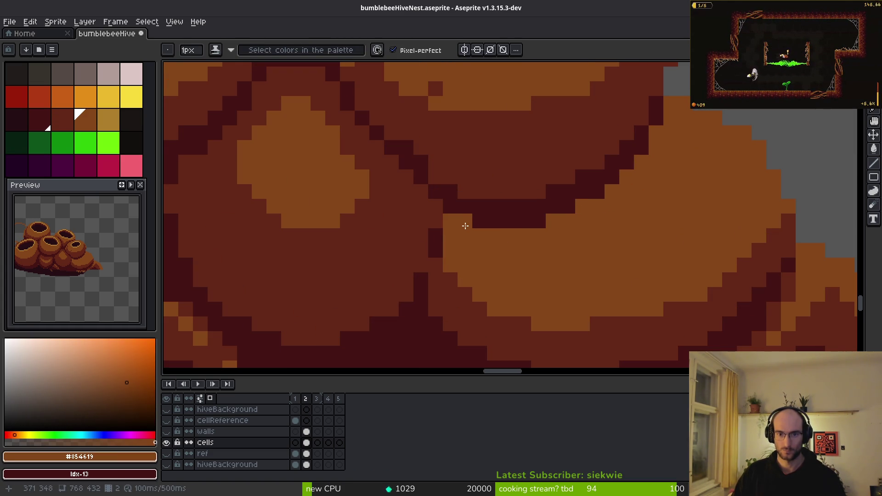
scroll(466, 225, "down", 3)
scroll(452, 297, "up", 2)
left_click(452, 297, "alt")
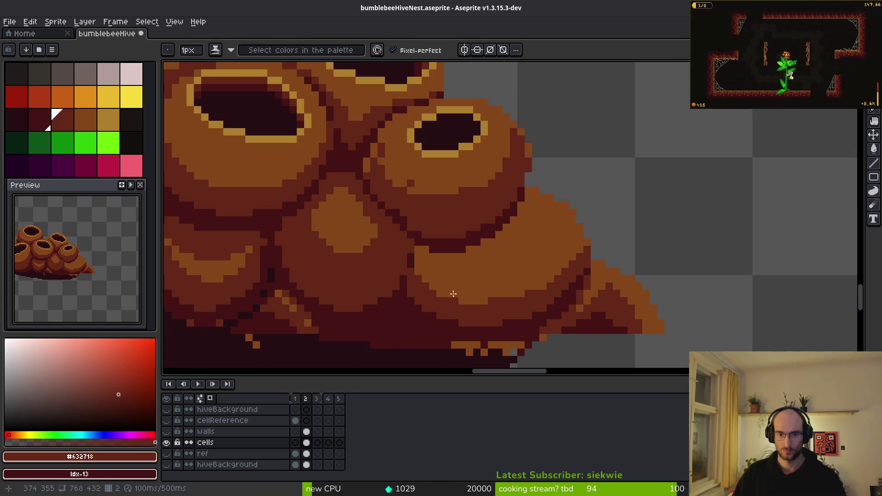
scroll(452, 297, "up", 1)
scroll(591, 214, "down", 3)
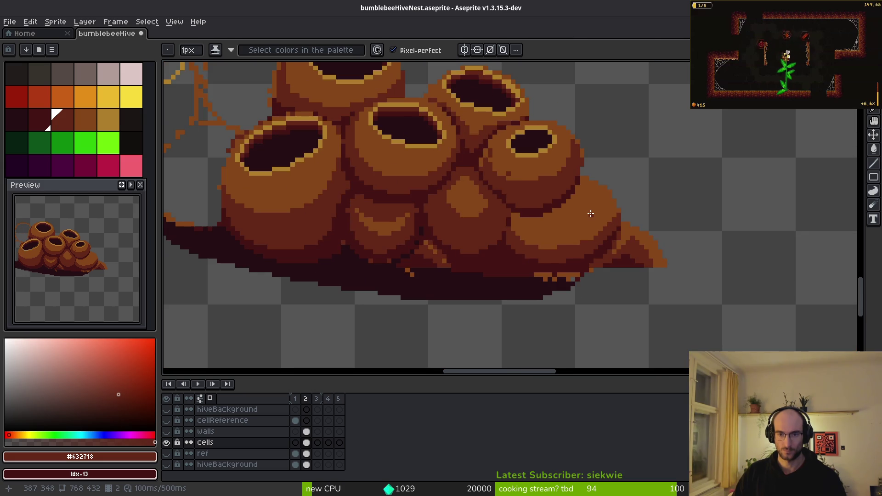
scroll(559, 212, "up", 3)
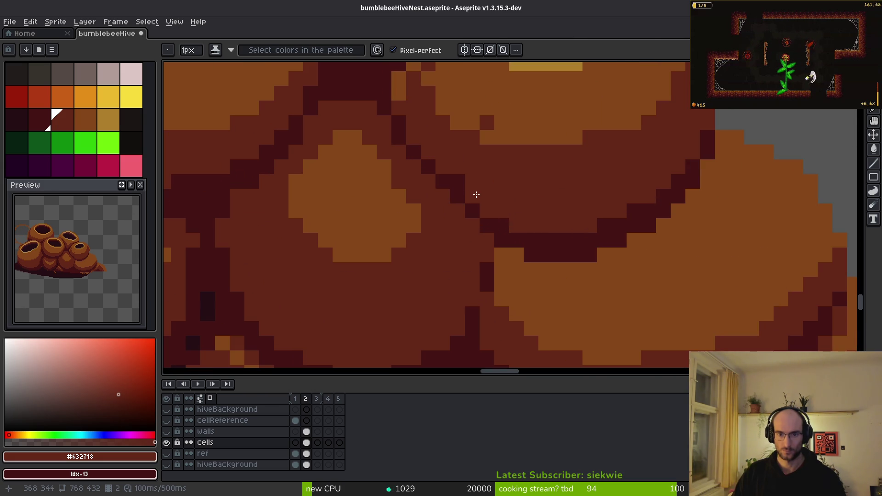
left_click_drag(516, 255, 648, 196)
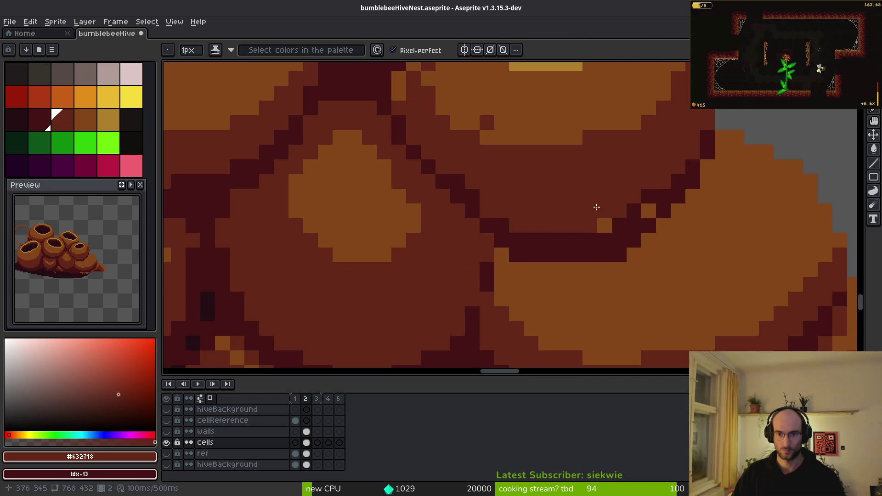
key("ctrl+z")
key("ctrl+z")
key("ctrl+z")
- Draw a dark red outline under the upper cell, extending it to the right
scroll(723, 256, "down", 4)
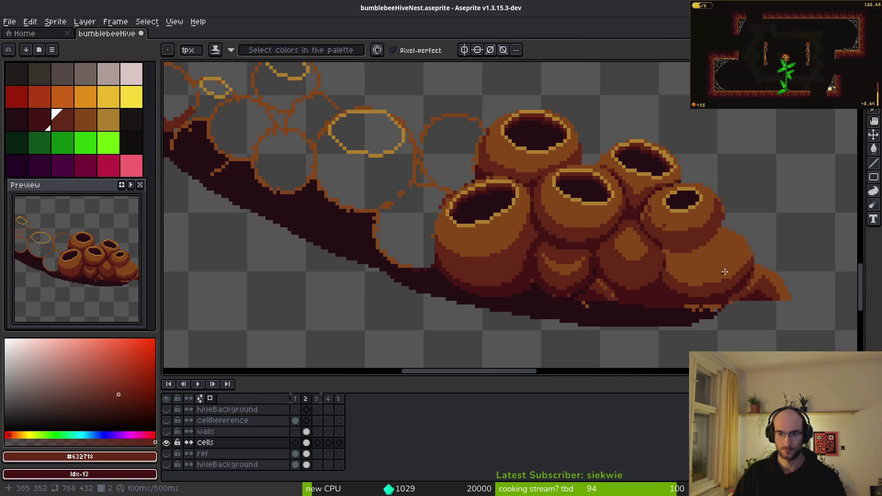
scroll(717, 271, "up", 2)
scroll(557, 191, "up", 2)
left_click(568, 203, "alt")
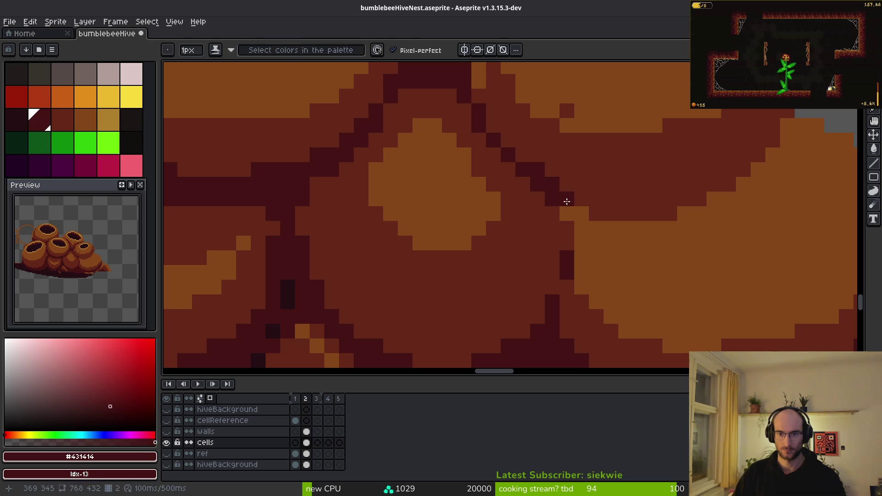
left_click(577, 210, "alt")
left_click(596, 228)
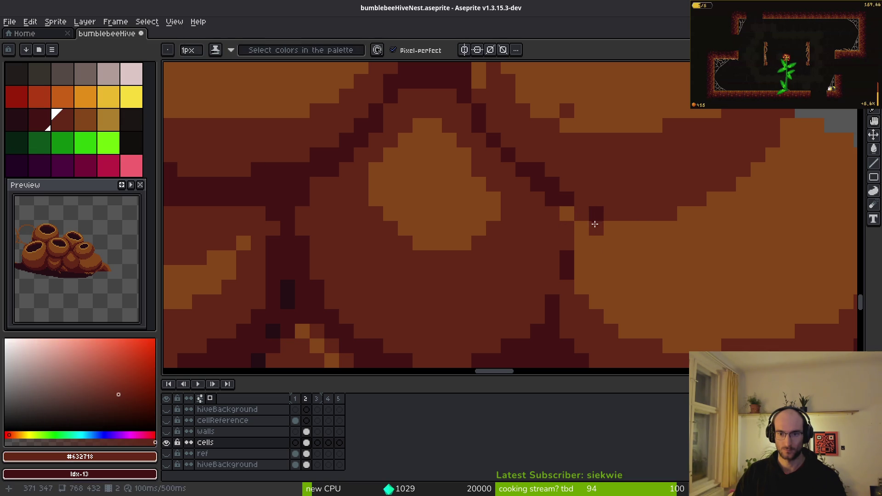
left_click_drag(653, 231, 565, 237)
left_click(509, 220, "alt")
mouse_move(521, 220)
left_mouse_down()
mouse_move(596, 220)
mouse_move(657, 191)
left_mouse_up()
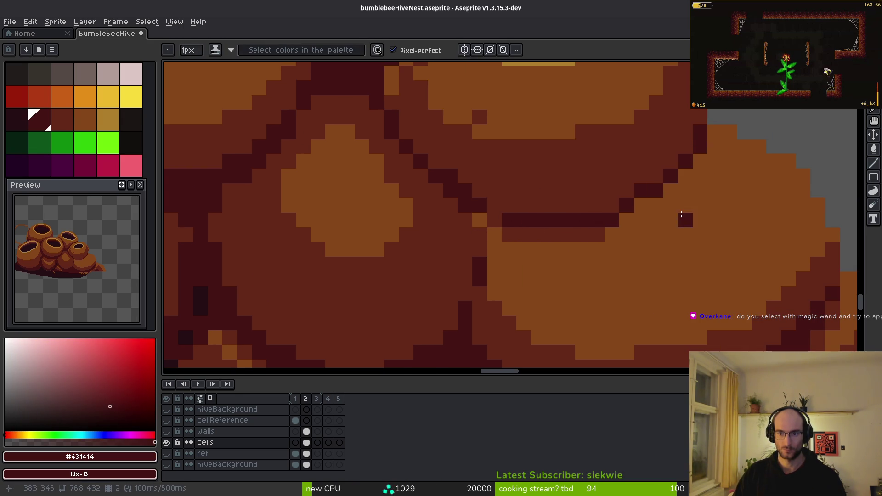
- Add dark-red shadow pixels along the crease, then Magic Wand-select the lower-right cell's lit face
left_click(634, 144, "alt")
left_click(652, 194, "alt")
left_click(599, 228, "alt")
mouse_move(607, 235)
left_mouse_down()
mouse_move(622, 233)
mouse_move(700, 161)
mouse_move(711, 132)
left_mouse_up()
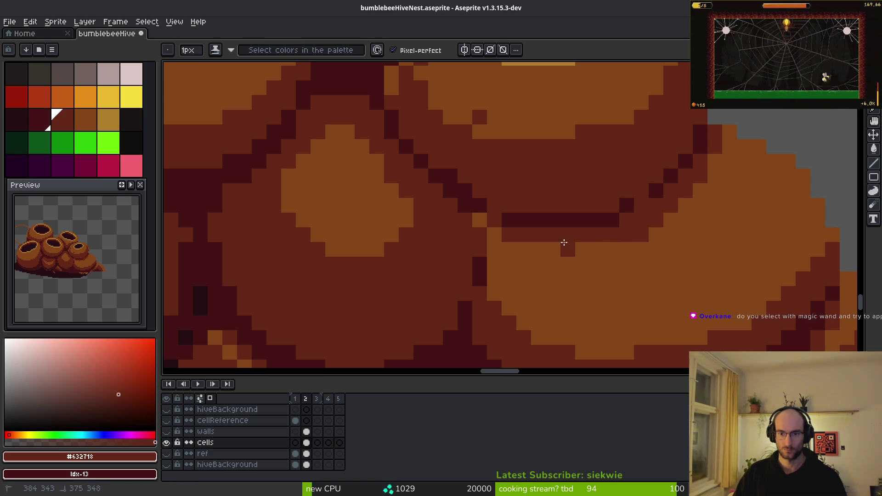
left_click_drag(594, 248, 608, 245)
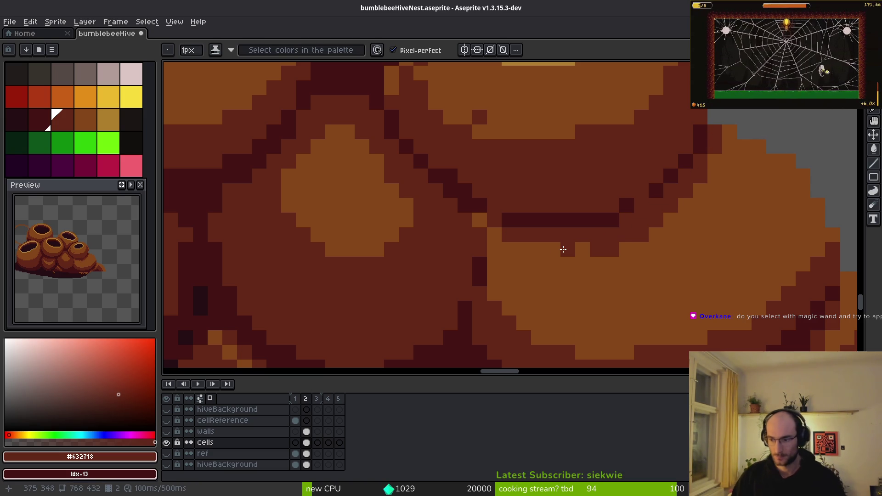
left_click(563, 249)
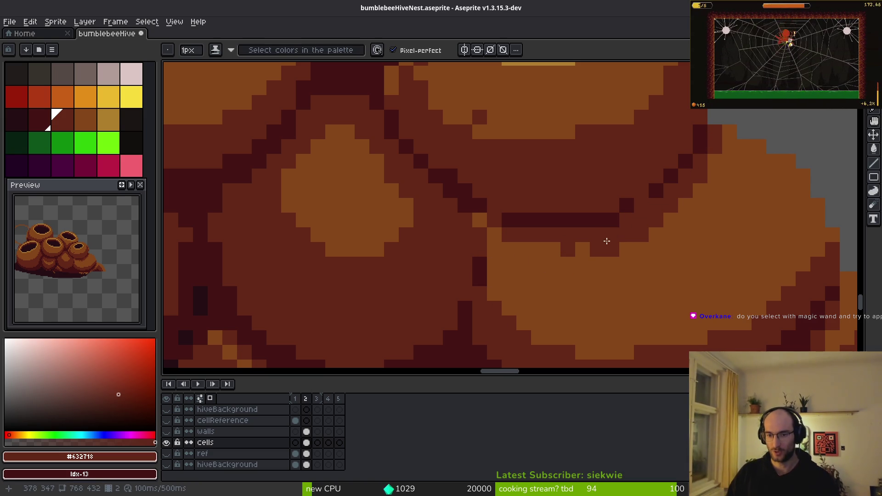
scroll(511, 245, "down", 3)
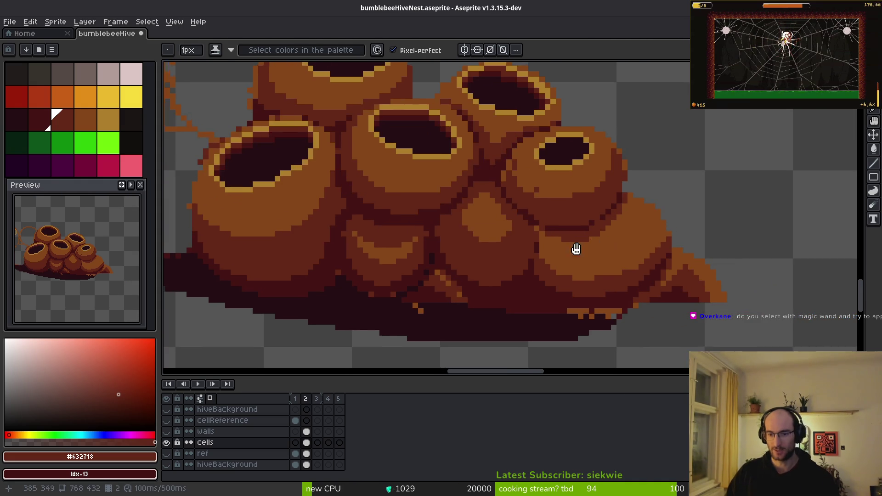
key("w")
left_click(538, 247)
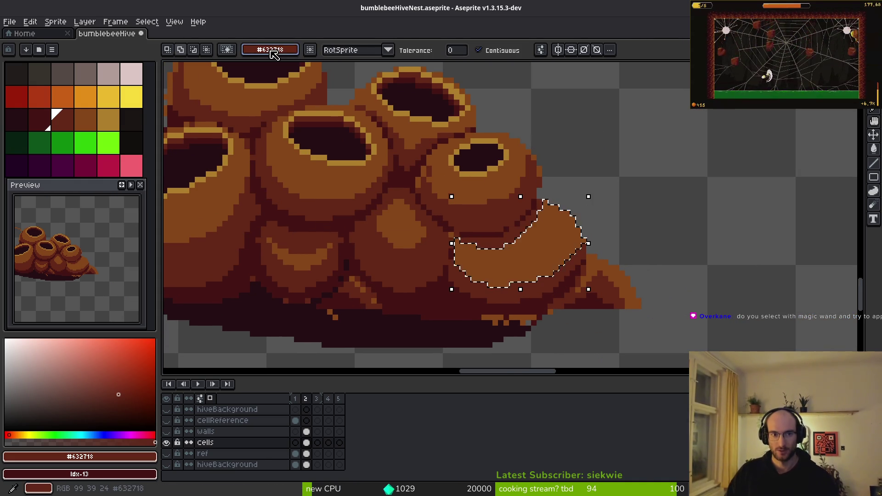
- Set the transparent colour option to Mask, then deselect the cell face
key("4")
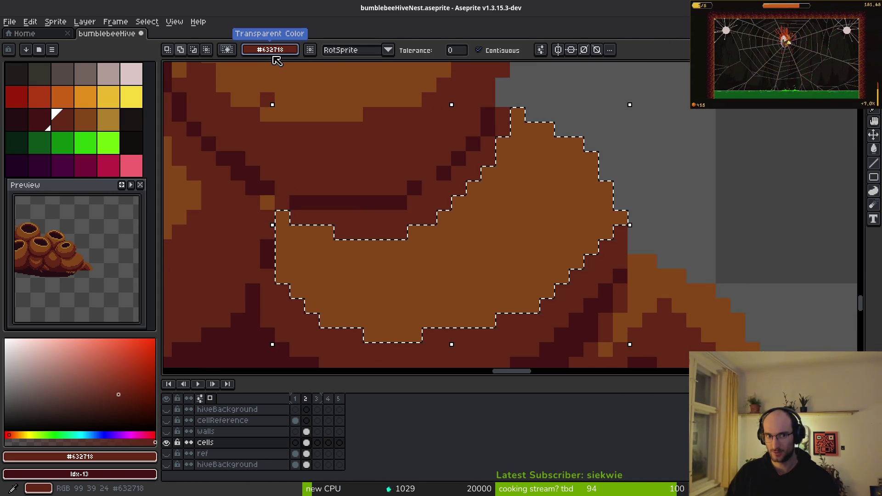
left_click(286, 52)
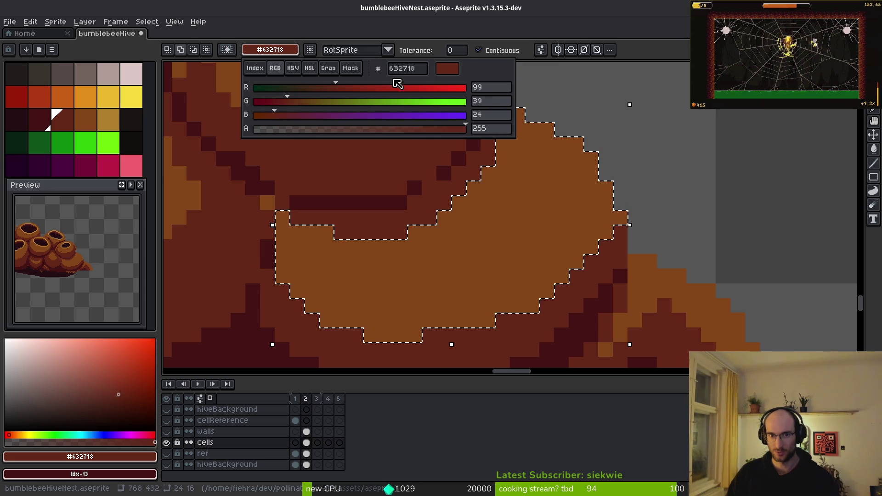
left_click(350, 68)
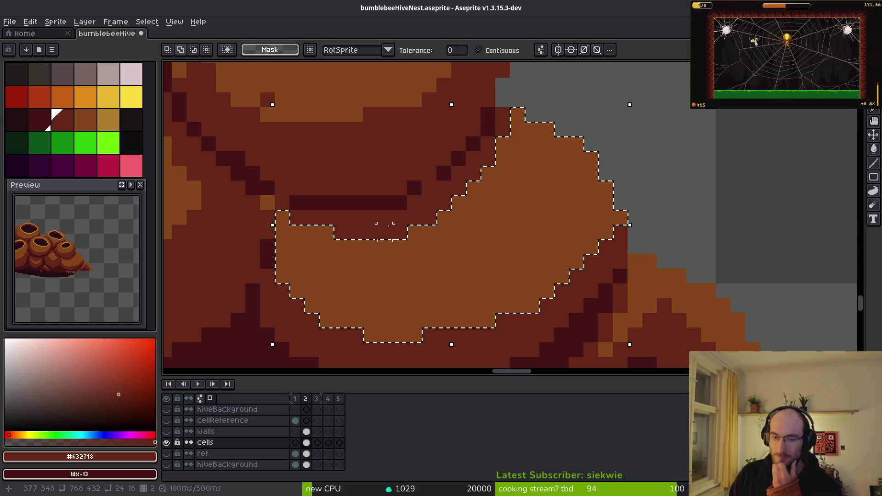
left_click(258, 51)
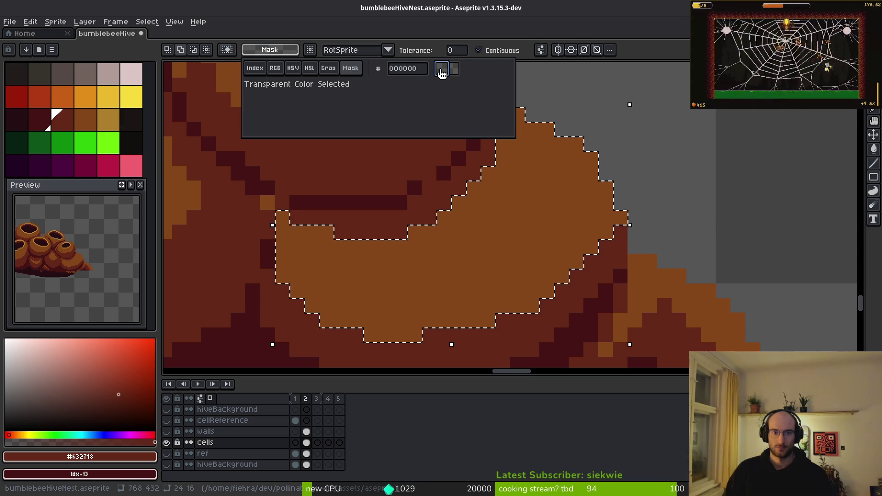
key("Escape")
key("Escape")
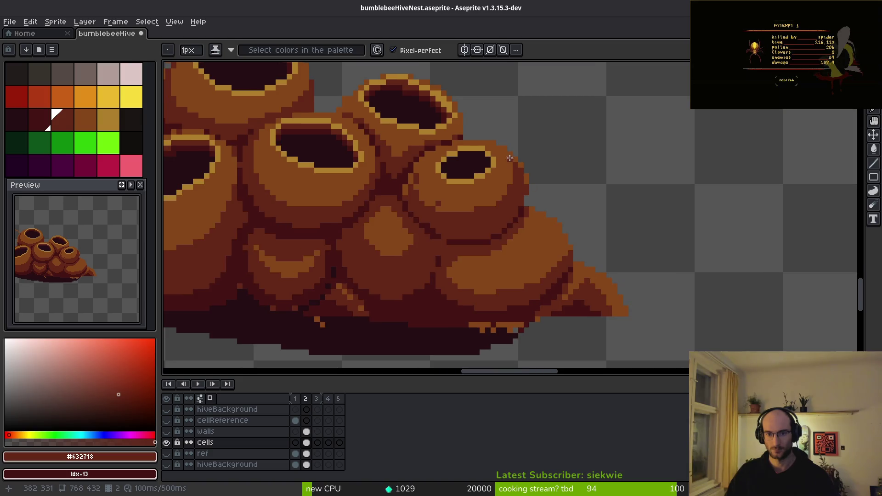
- Lighten the dark pixel on the lower-right cell's edge and eyedrop mid-brown #854619
scroll(509, 158, "up", 2)
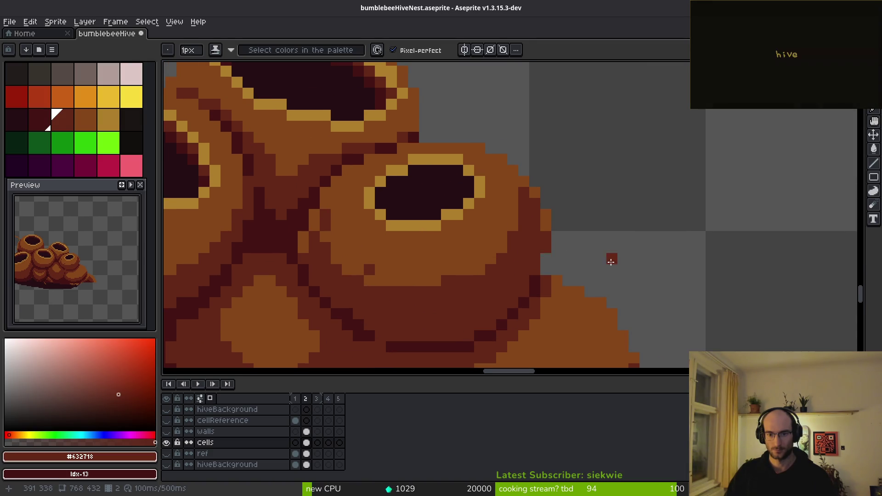
scroll(601, 256, "down", 2)
scroll(603, 308, "down", 2)
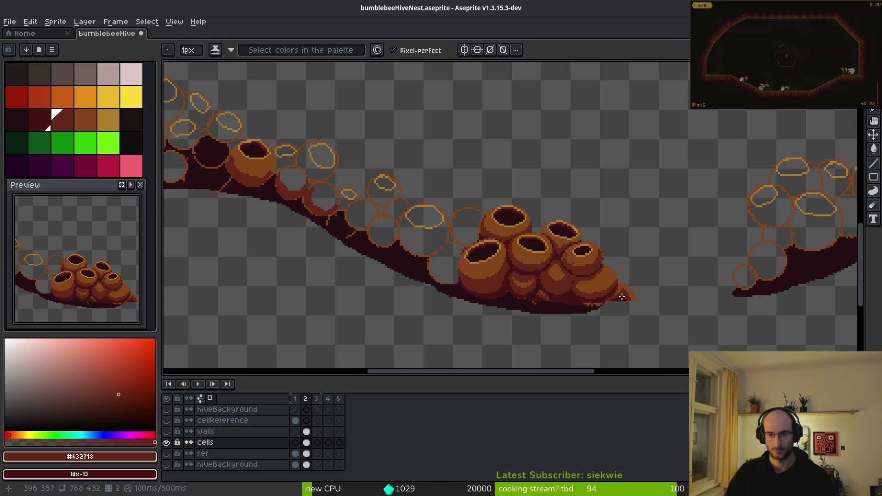
scroll(630, 306, "up", 4)
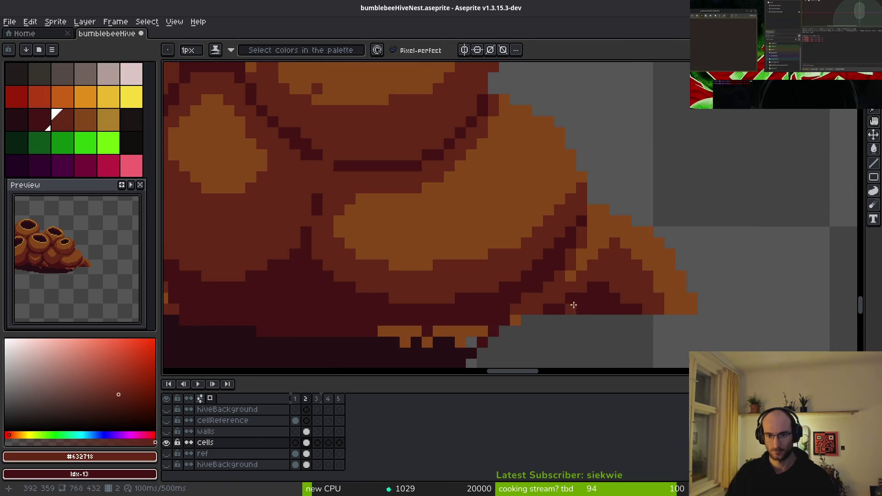
left_click(522, 287)
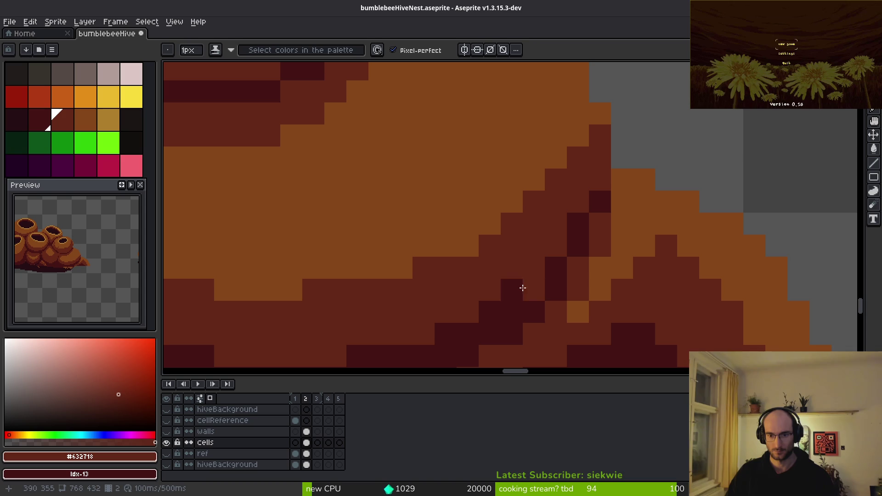
scroll(453, 329, "down", 4)
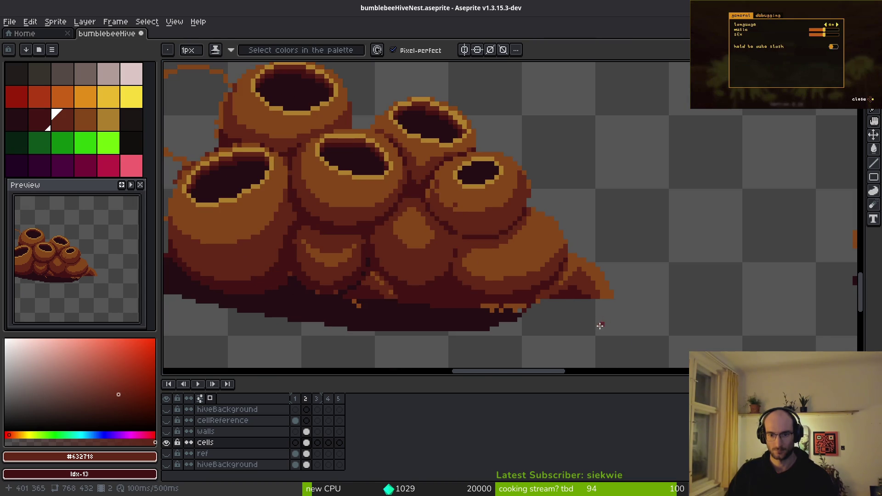
scroll(578, 290, "up", 2)
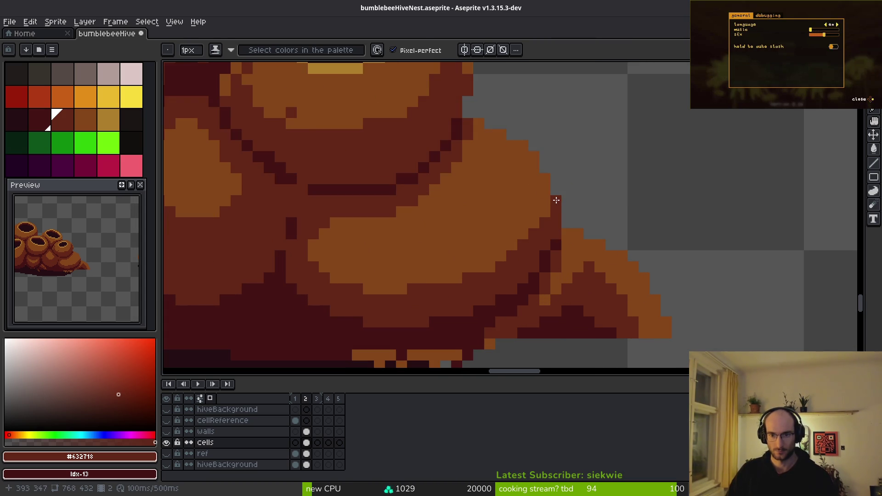
left_click(540, 230, "alt")
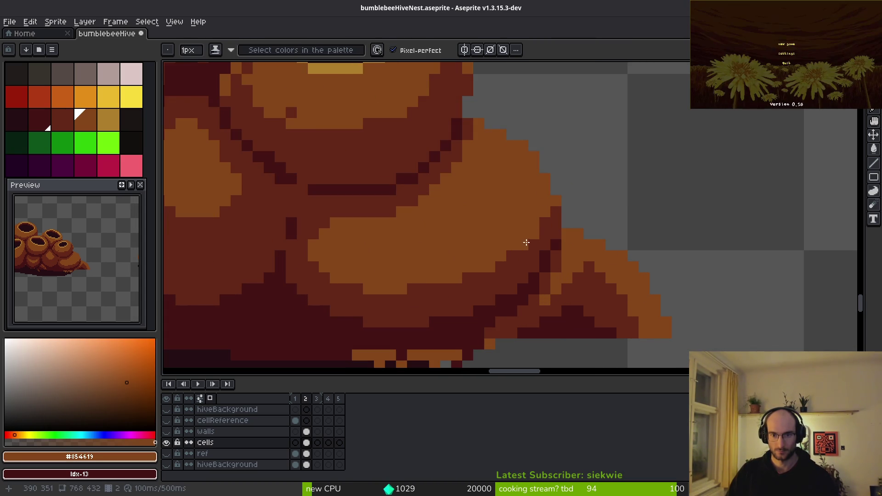
- Zoom and pan over to the empty outline rings on the branch
scroll(477, 196, "down", 2)
scroll(660, 220, "up", 2)
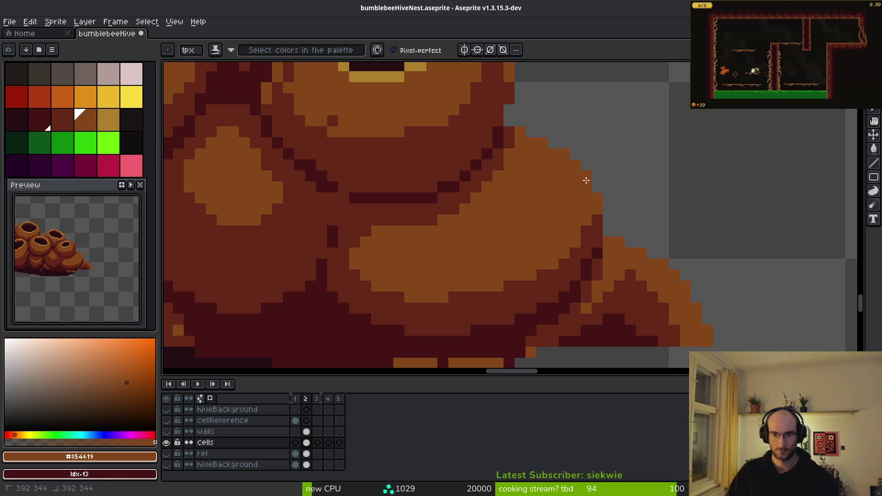
scroll(643, 190, "down", 2)
scroll(618, 202, "up", 2)
scroll(692, 208, "down", 2)
scroll(661, 230, "right", 2)
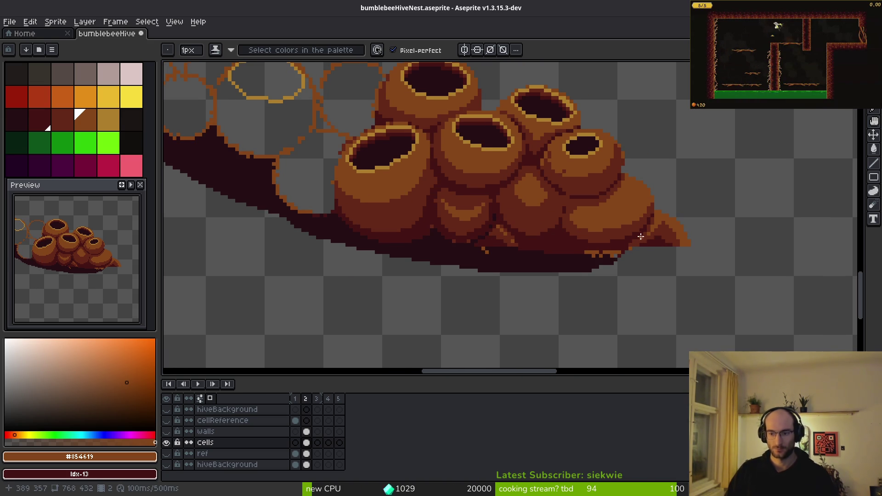
scroll(589, 236, "left", 8)
scroll(674, 285, "up", 3)
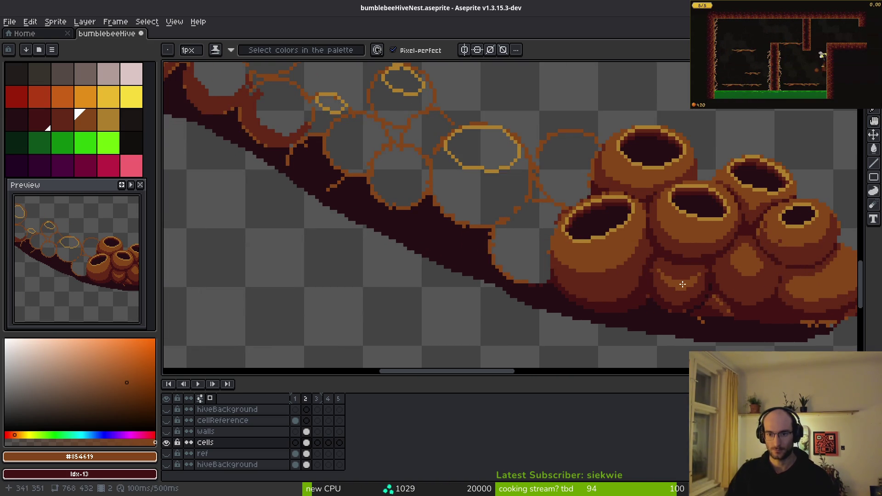
scroll(627, 273, "down", 4)
scroll(628, 272, "up", 3)
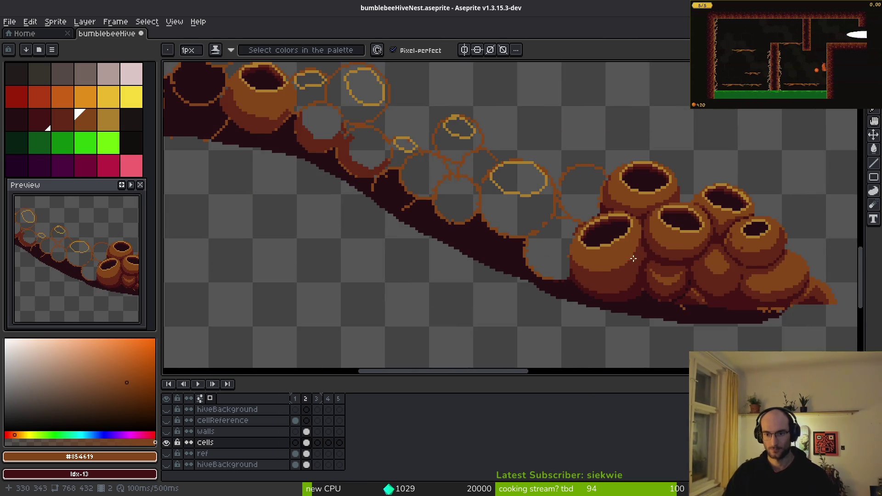
scroll(698, 179, "left", 2)
scroll(672, 211, "up", 3)
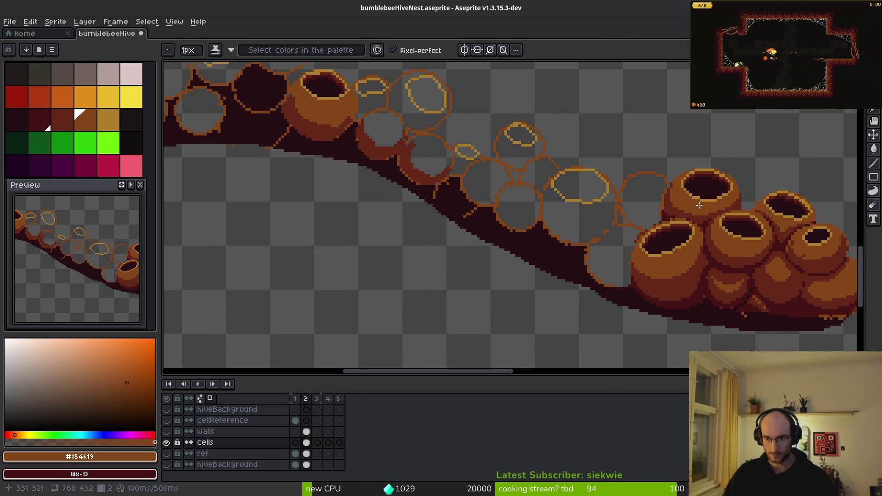
scroll(631, 214, "left", 2)
scroll(631, 214, "up", 1)
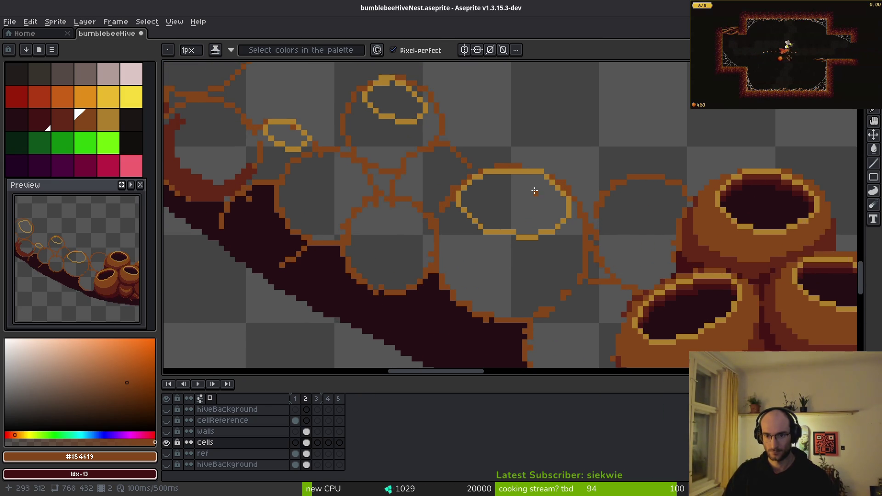
scroll(563, 194, "up", 1)
scroll(570, 212, "right", 2)
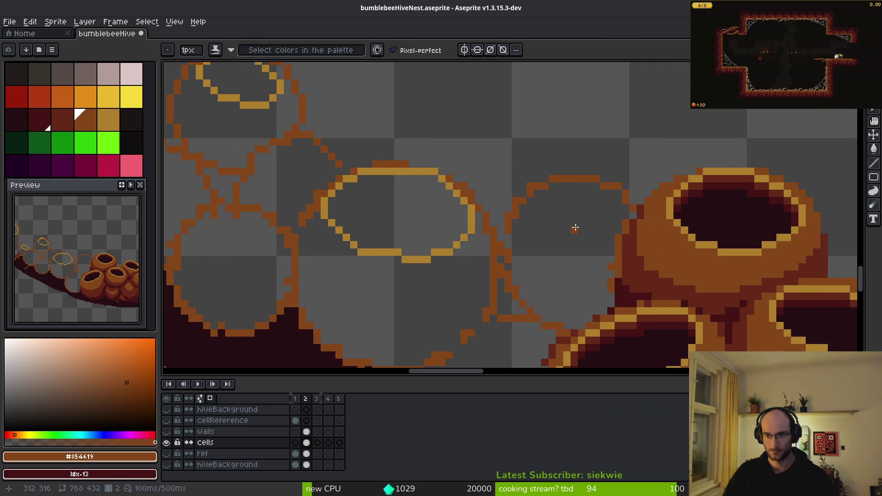
scroll(576, 227, "down", 1)
- Test Paint Bucket fills inside the ring, undo them, and eyedrop dark maroon #431414
key("g")
left_click(565, 236)
key("ctrl+z")
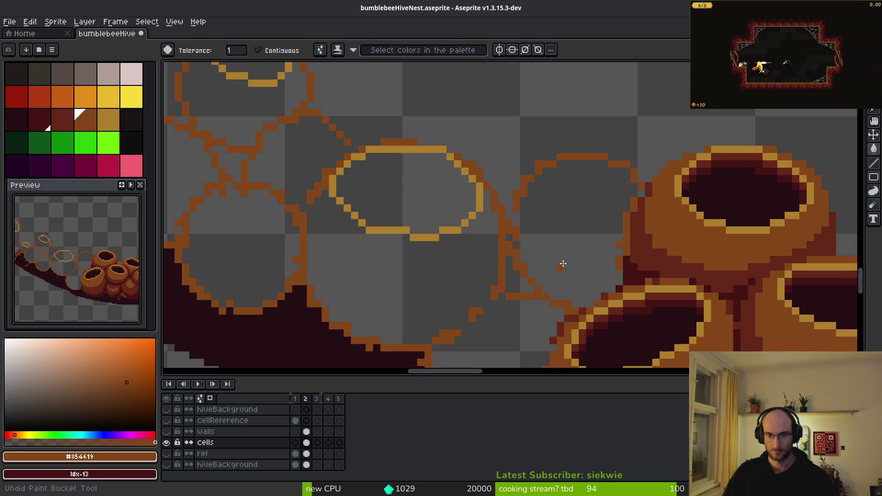
left_click(580, 232)
key("ctrl+z")
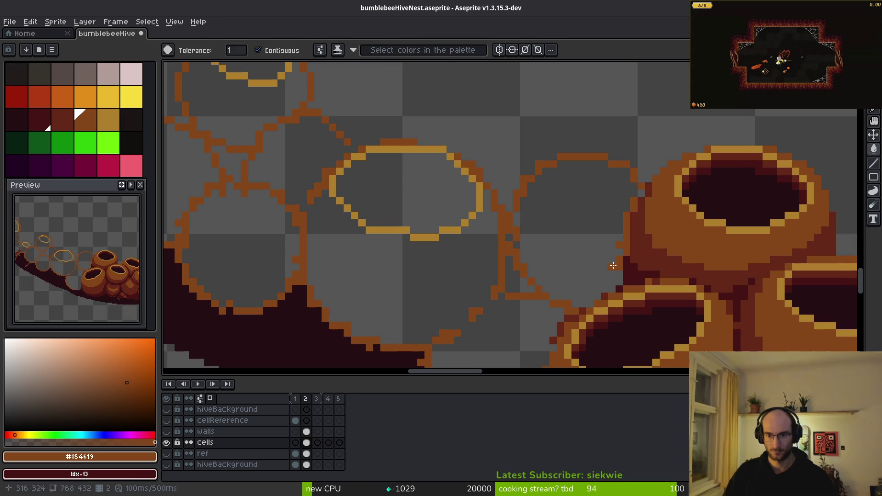
left_click(642, 260, "alt")
scroll(623, 254, "up", 2)
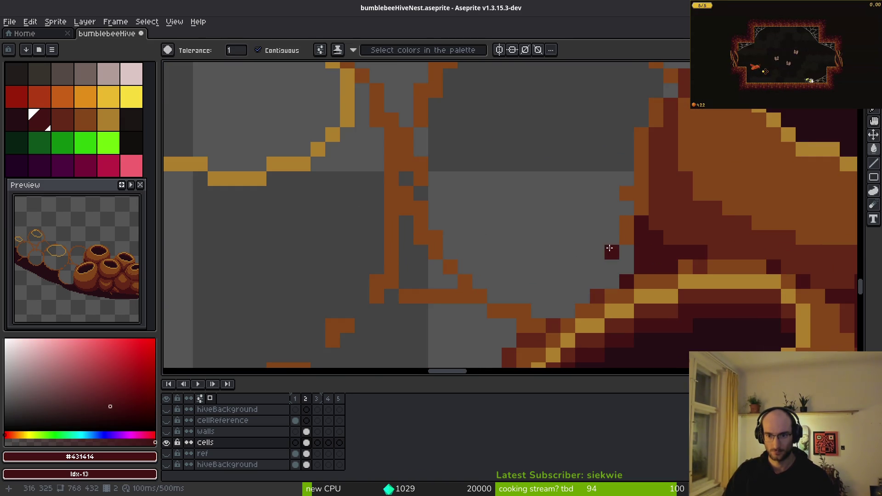
left_click_drag(605, 235, 624, 200)
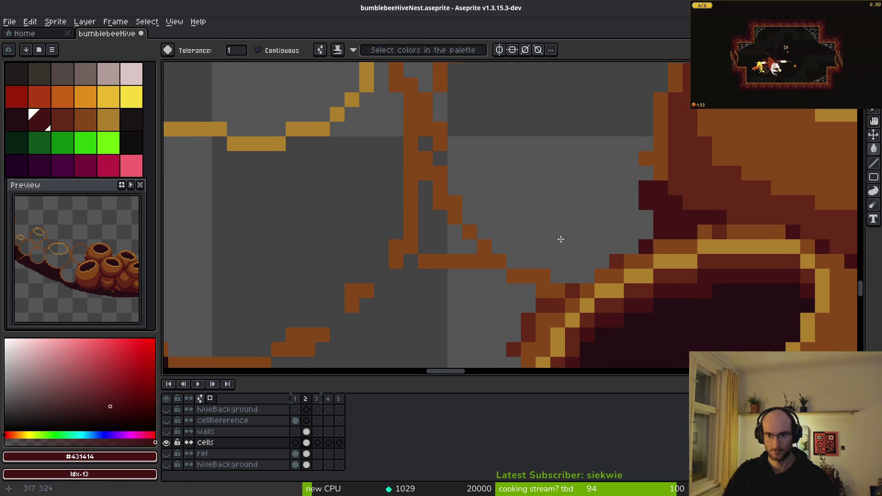
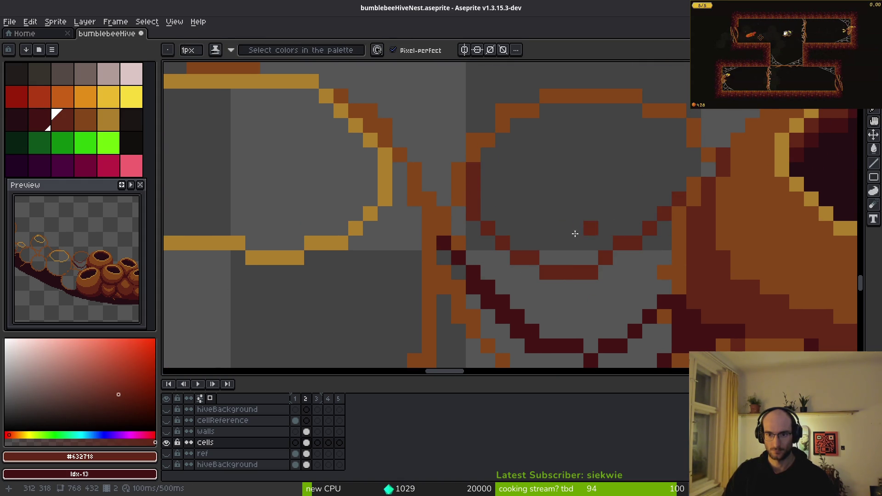
- Outline the grey gap beside the cluster in brown and bucket-fill the new cell brown
left_click(468, 158)
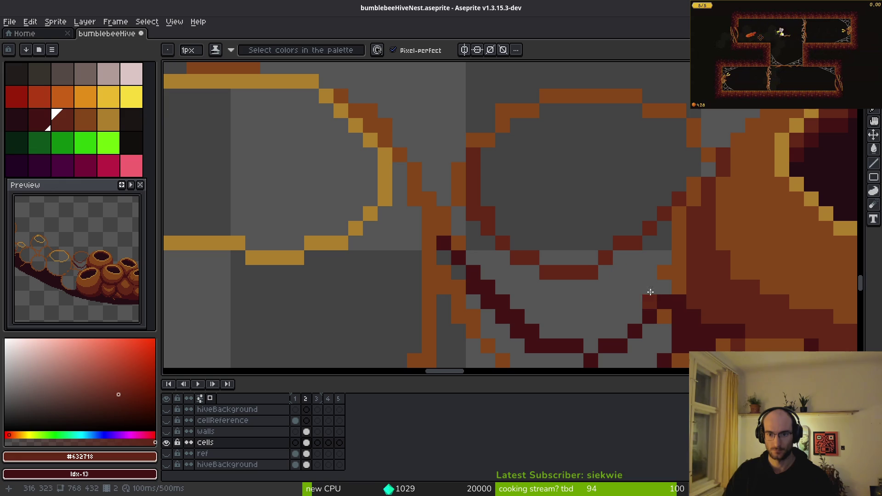
left_click(681, 148, "alt")
mouse_move(681, 147)
left_mouse_down()
mouse_move(655, 213)
mouse_move(585, 254)
mouse_move(517, 211)
left_mouse_up()
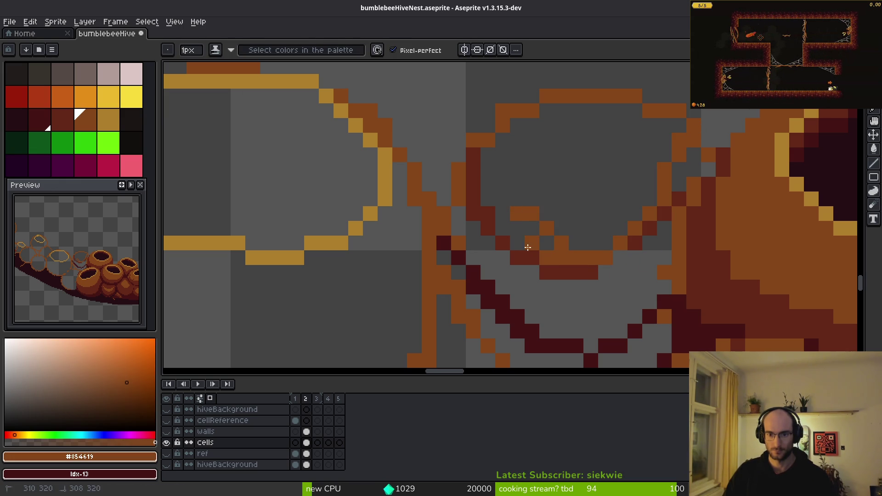
key("g")
left_click(575, 169)
- Bucket-fill the new cell's lower area maroon with a darkest-maroon band below
left_click(580, 275, "alt")
left_click(598, 282)
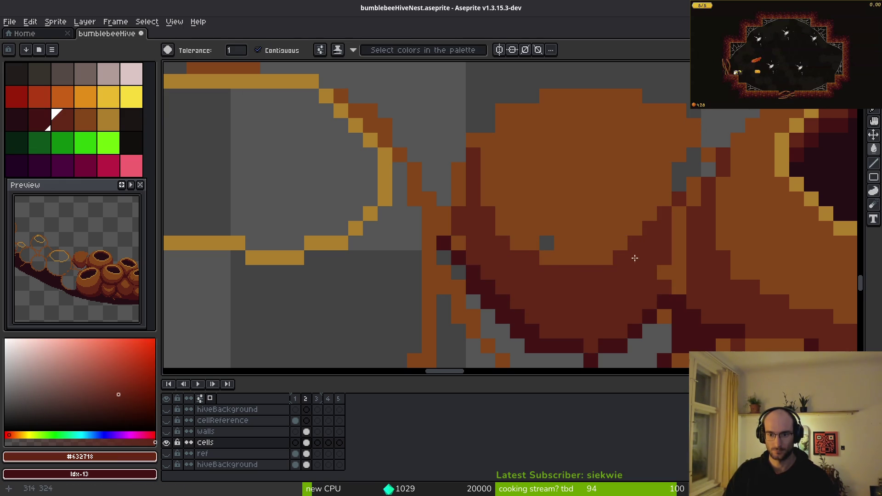
scroll(598, 282, "down", 2)
left_click(598, 282, "alt")
left_click(641, 299)
scroll(641, 300, "down", 2)
scroll(640, 300, "up", 2)
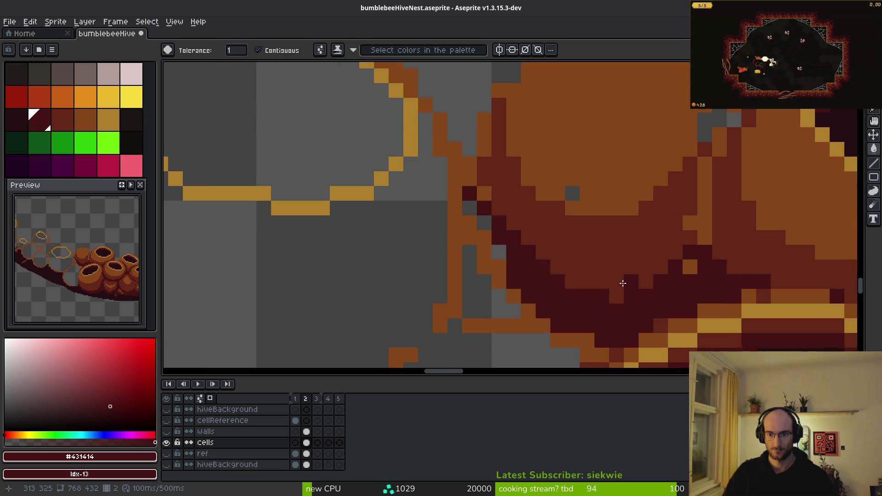
- Pencil dark maroon shading pixels and orange pixels along the cell's left edge
key("b")
mouse_move(524, 236)
left_mouse_down()
mouse_move(531, 255)
mouse_move(484, 237)
left_mouse_up()
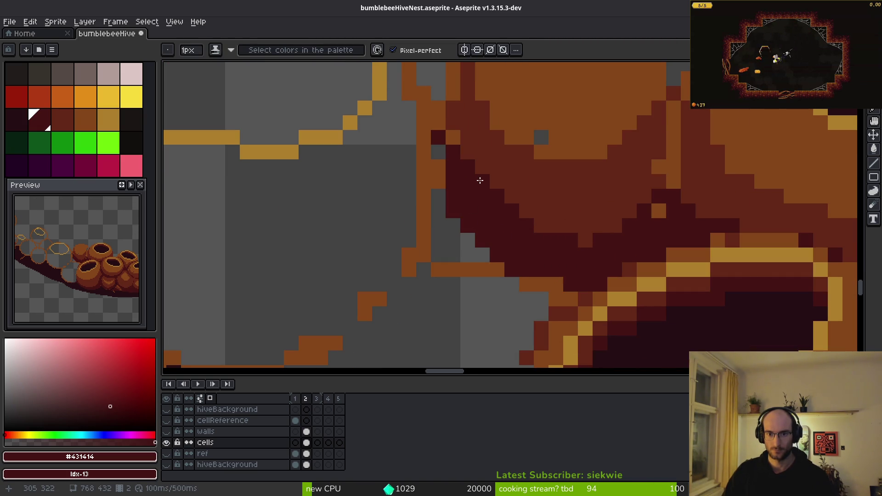
left_click_drag(480, 182, 543, 300)
left_click(601, 250, "alt")
mouse_move(736, 211)
left_mouse_down()
mouse_move(744, 176)
mouse_move(570, 166)
left_mouse_up()
left_click(598, 206, "alt")
left_click(610, 164)
left_click(637, 150)
scroll(617, 249, "down", 4)
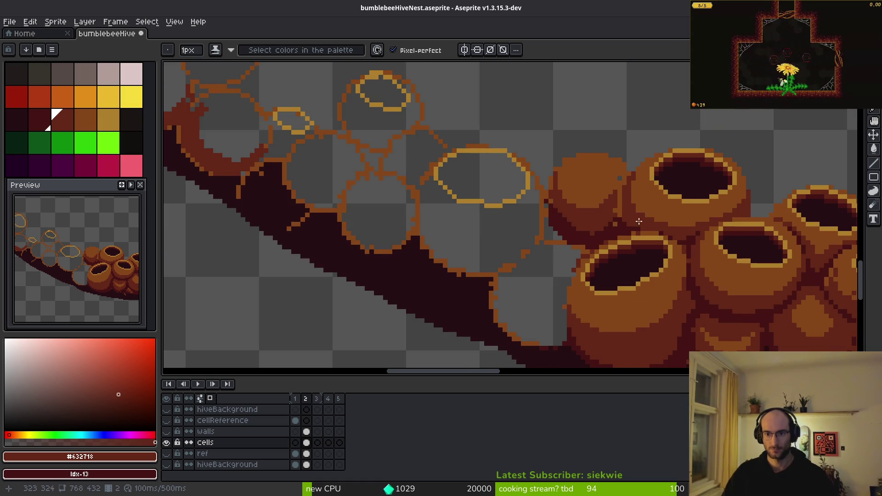
- Paint maroon and darkest-maroon pixel columns to form the crease under the new cell
scroll(617, 248, "up", 5)
mouse_move(617, 249)
left_mouse_down()
mouse_move(606, 164)
mouse_move(612, 128)
mouse_move(619, 186)
left_mouse_up()
left_click(621, 305, "alt")
left_click_drag(620, 280, 620, 236)
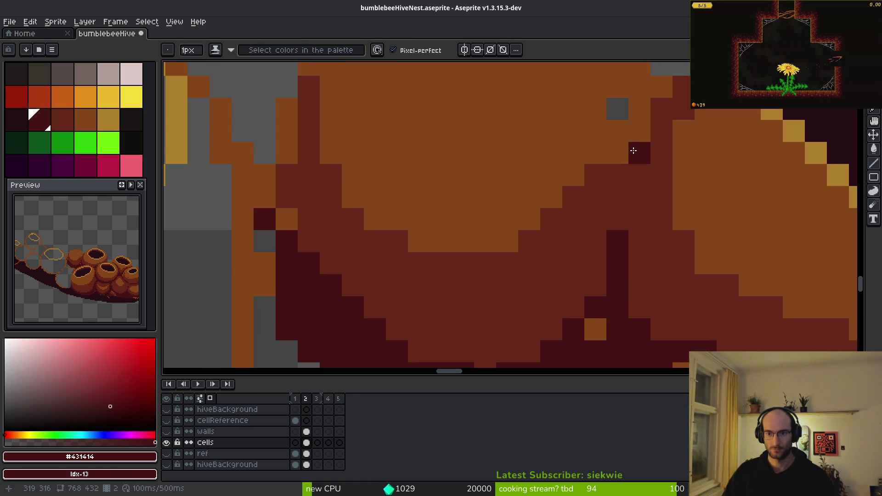
left_click(640, 130)
left_click(617, 175)
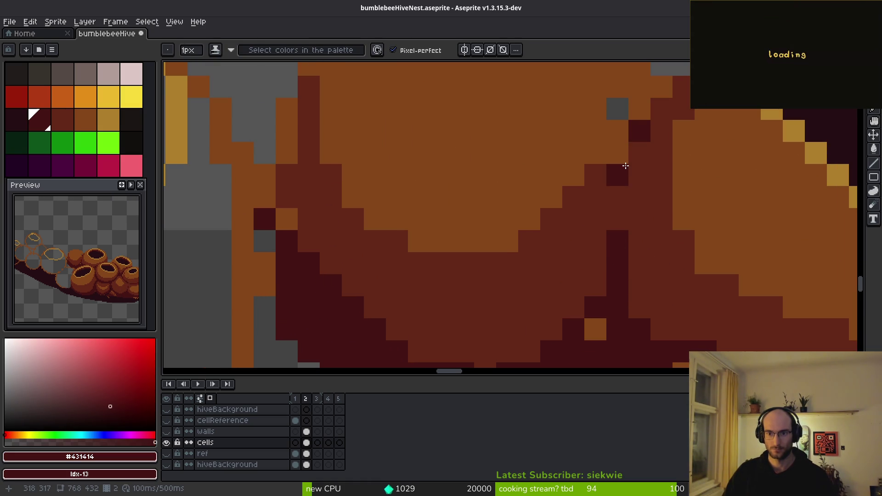
left_click_drag(619, 205, 628, 216)
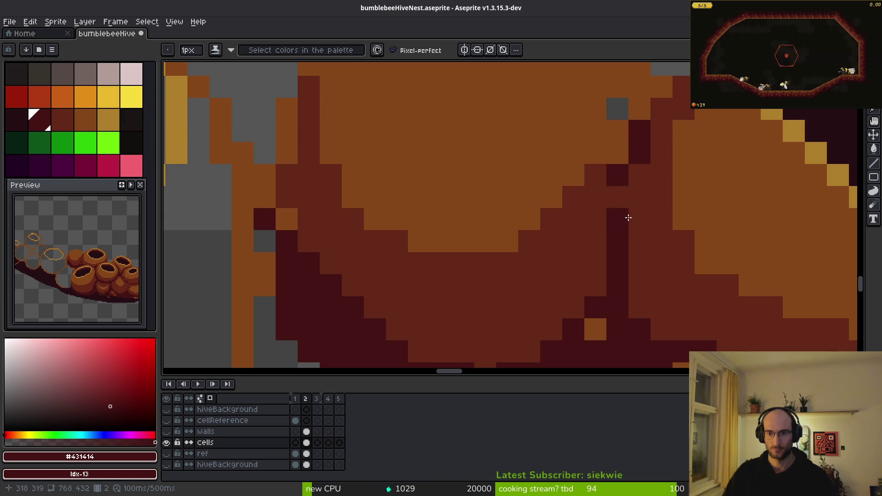
left_click(659, 131)
left_click(661, 108)
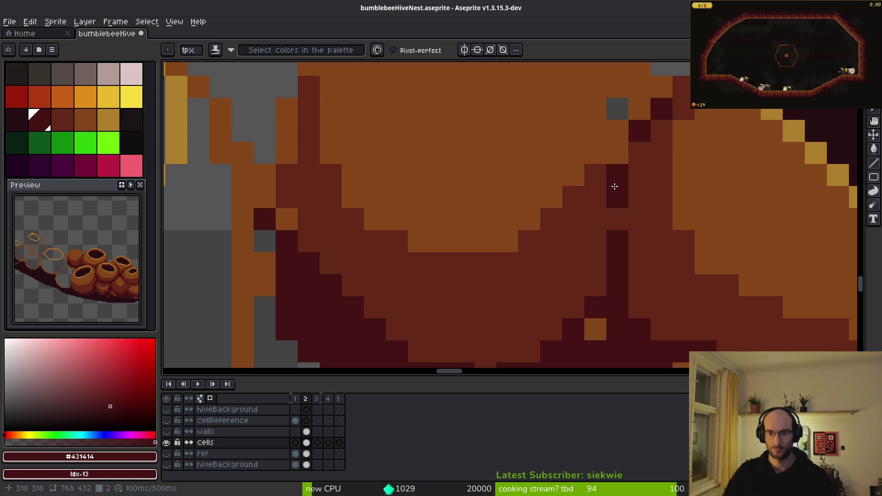
- Undo the last crease edits and switch between the lighter and darkest maroon
scroll(652, 230, "down", 6)
scroll(660, 262, "up", 6)
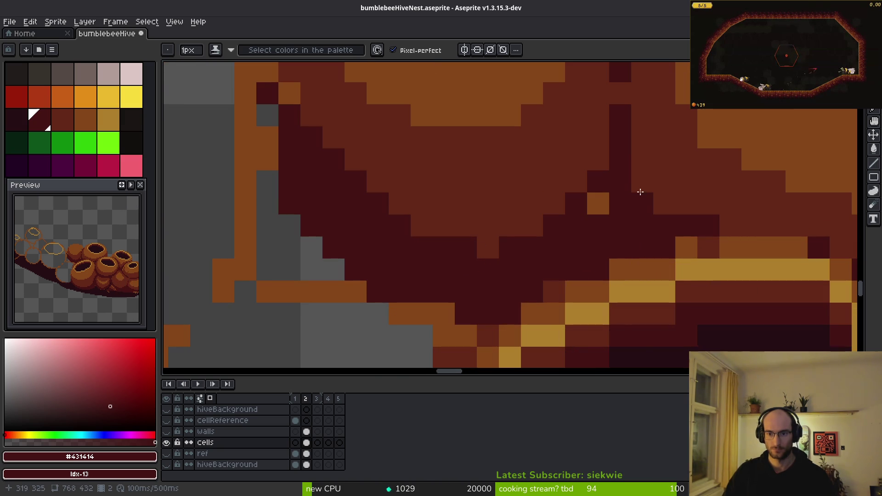
scroll(670, 220, "down", 6)
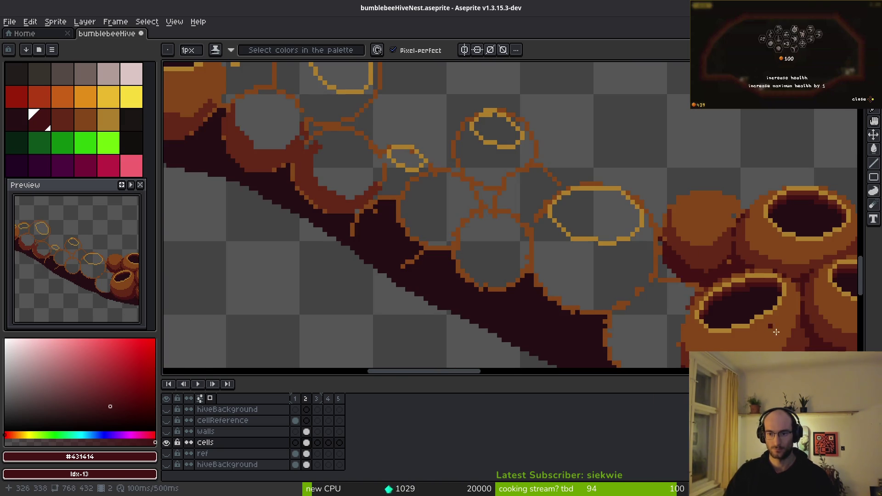
scroll(666, 281, "up", 6)
left_click(473, 236, "alt")
key("ctrl+z")
left_click(476, 234, "alt")
scroll(511, 260, "up", 2)
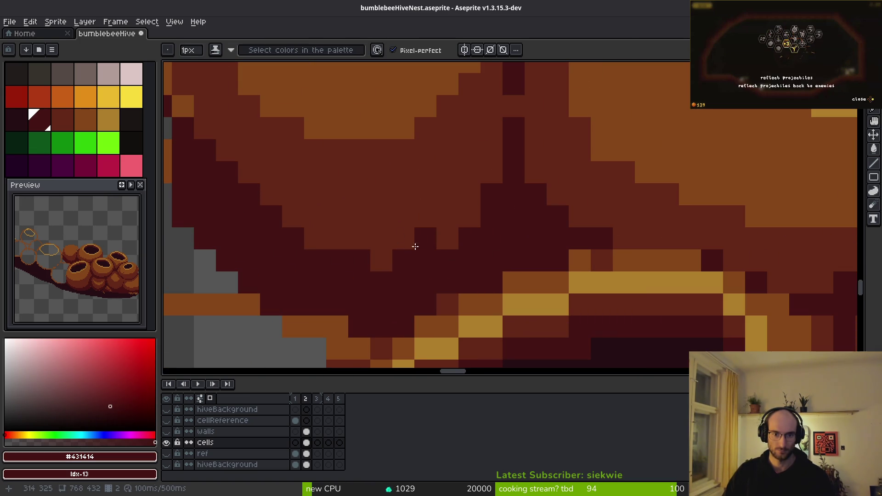
scroll(369, 264, "down", 3)
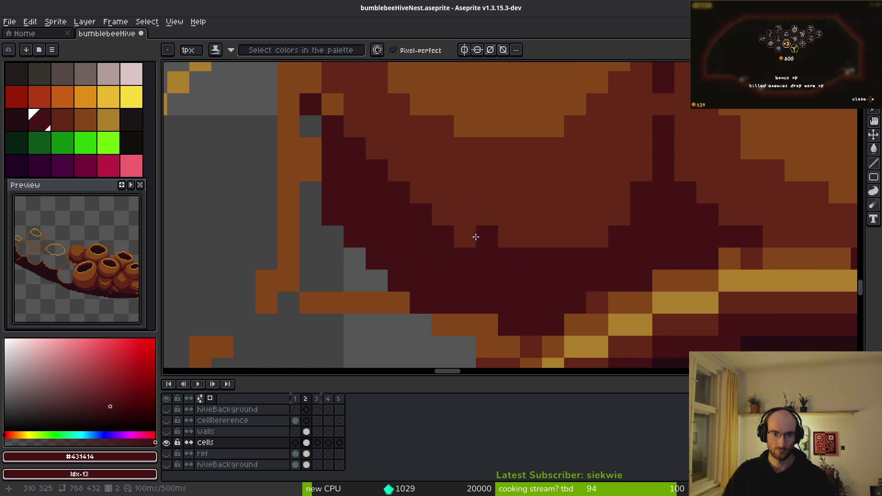
left_click(420, 203, "alt")
scroll(467, 187, "up", 1)
scroll(441, 195, "down", 2)
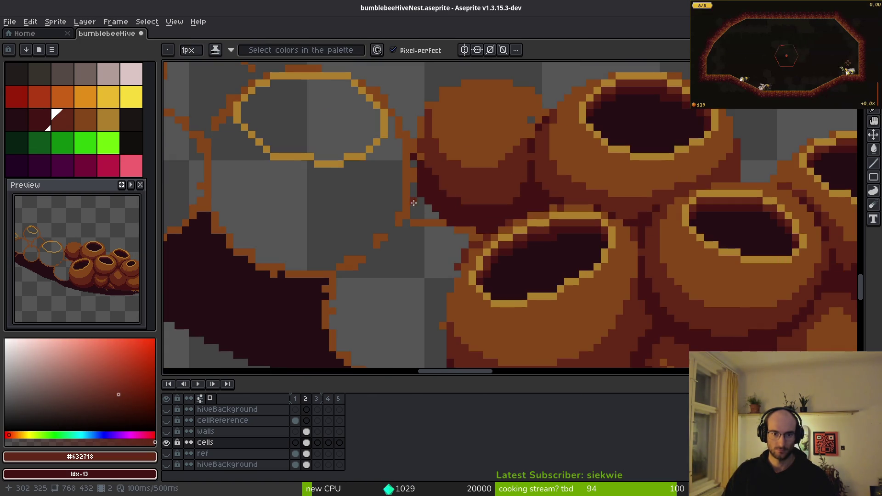
scroll(429, 173, "up", 2)
scroll(510, 236, "down", 2)
scroll(487, 209, "up", 2)
scroll(486, 210, "down", 1)
scroll(597, 239, "up", 1)
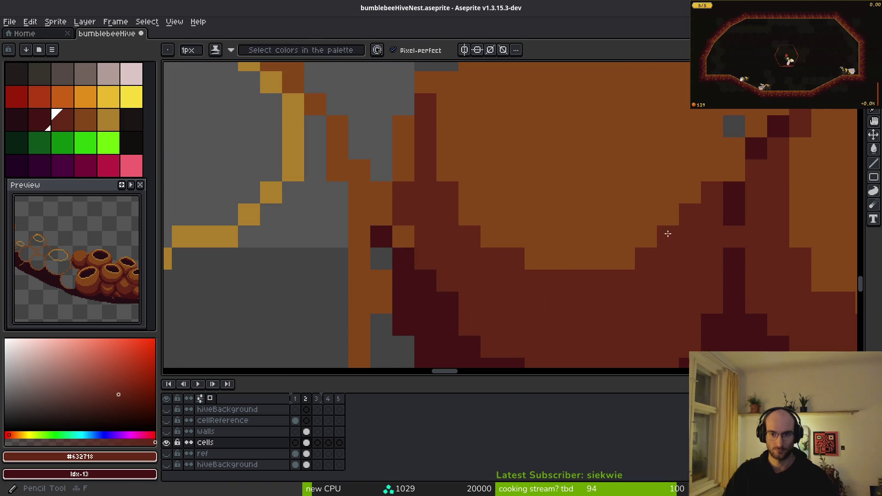
- Paint orange-brown pixels along the new cell's upper-left edge
left_click(677, 184, "alt")
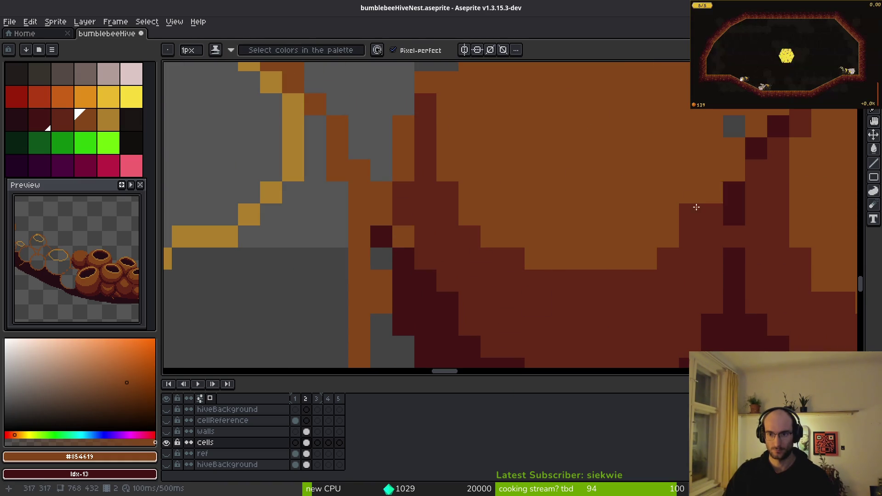
scroll(700, 200, "down", 5)
scroll(674, 215, "up", 4)
scroll(547, 239, "down", 1)
scroll(552, 197, "up", 1)
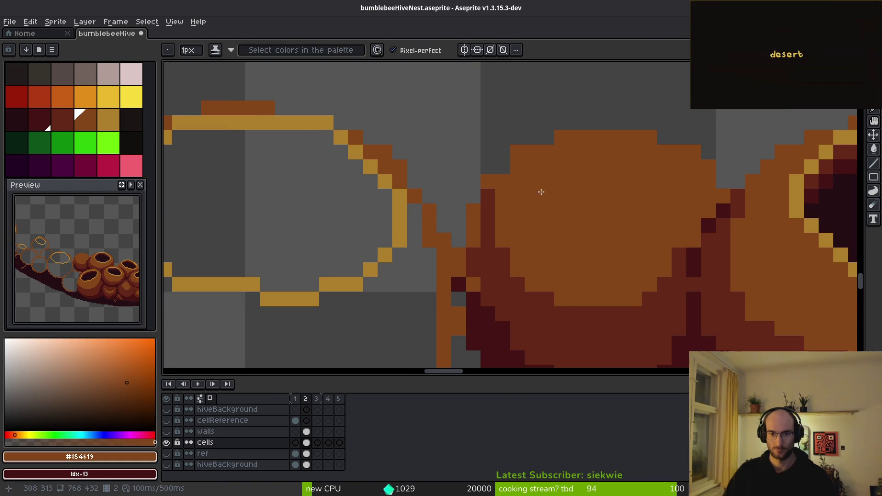
left_click_drag(497, 168, 550, 141)
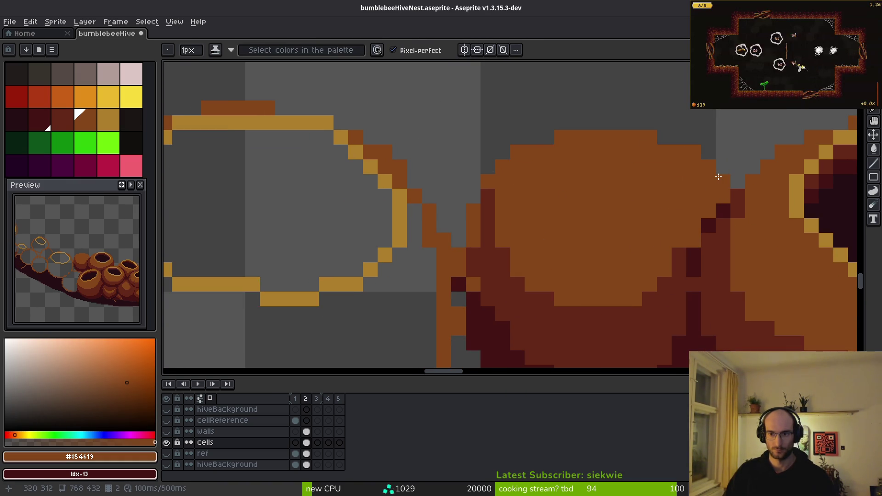
scroll(718, 177, "down", 4)
scroll(708, 217, "up", 2)
left_click(708, 217, "alt")
left_click(686, 213, "alt")
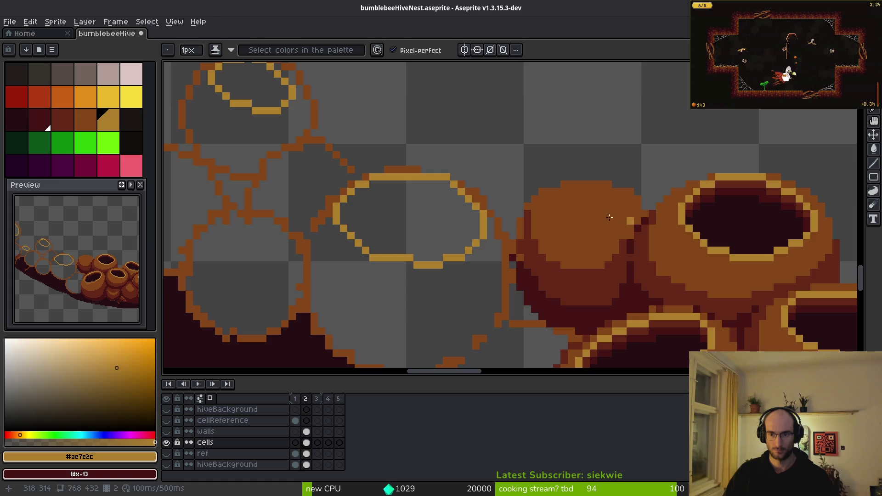
- Paint gold pixels and a gold rim line across the top of the new cell
scroll(600, 187, "up", 3)
left_click(600, 188)
scroll(606, 191, "up", 4)
left_click(606, 192)
scroll(718, 184, "down", 3)
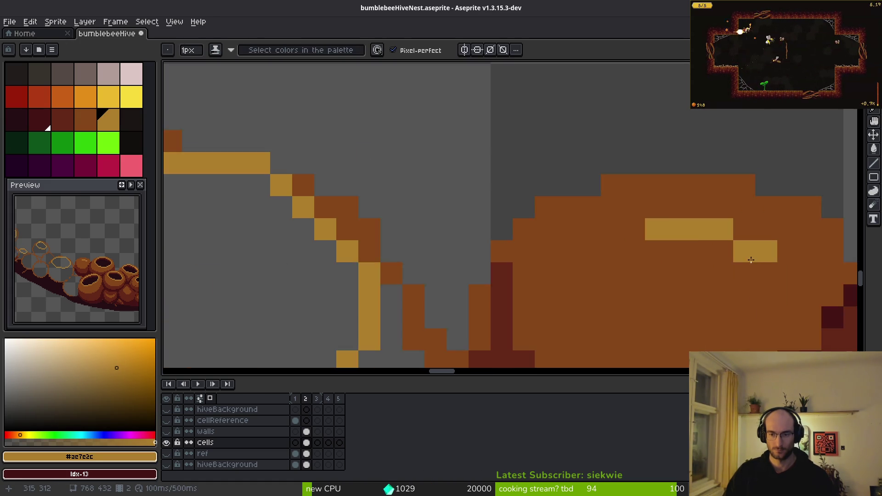
scroll(551, 153, "up", 1)
mouse_move(459, 151)
left_mouse_down()
mouse_move(563, 166)
mouse_move(617, 219)
mouse_move(528, 252)
mouse_move(401, 204)
mouse_move(450, 157)
mouse_move(529, 229)
mouse_move(488, 237)
mouse_move(483, 184)
left_mouse_up()
- Cover a stray gold pixel with brown using the pencil
key("b")
scroll(528, 228, "down", 3)
scroll(499, 245, "up", 2)
scroll(536, 243, "up", 1)
left_click(536, 243, "alt")
scroll(549, 271, "down", 1)
scroll(486, 241, "up", 1)
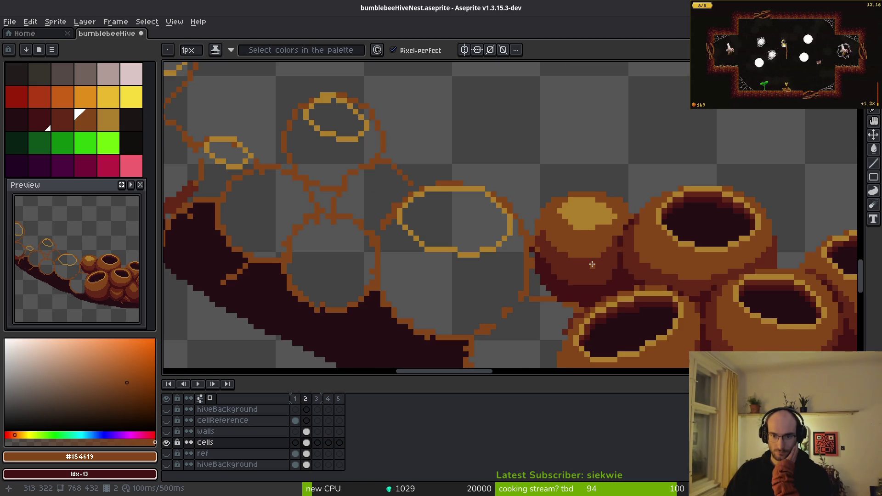
scroll(592, 264, "up", 3)
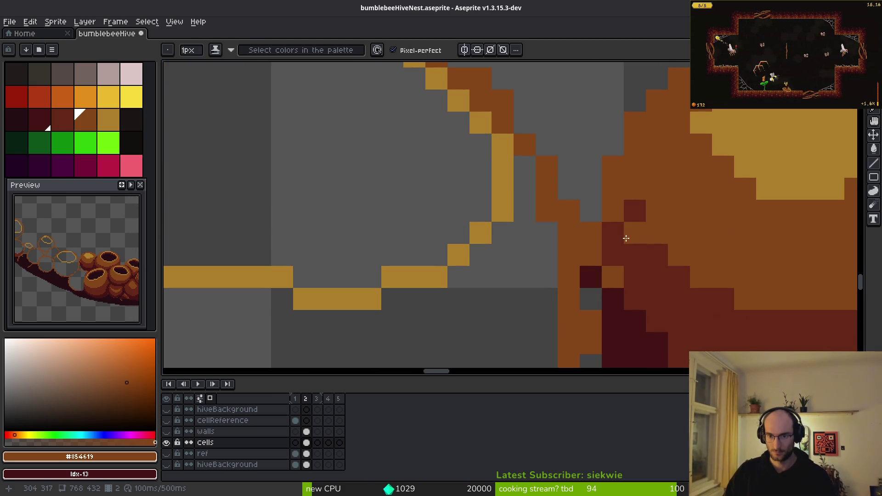
- Repaint the stray pixels along the pot and wall edge in the pot's dark red
left_click(627, 238, "alt")
scroll(699, 260, "down", 3)
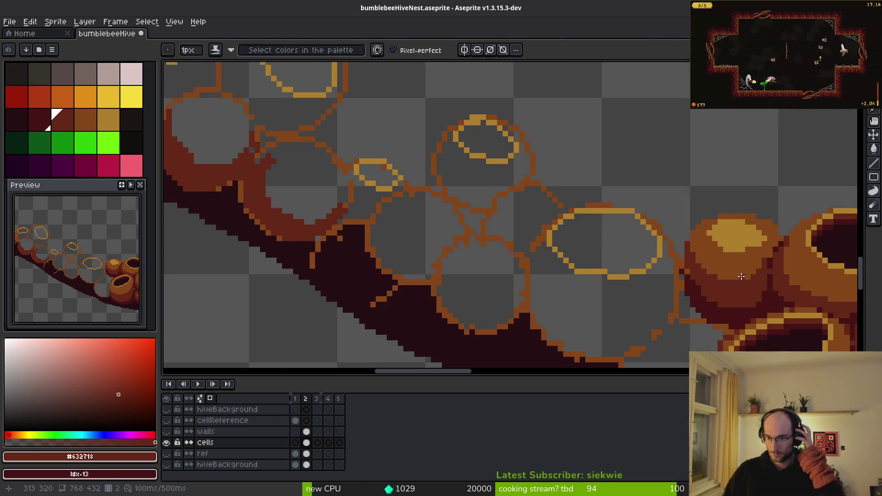
scroll(742, 276, "up", 3)
left_click(662, 210, "alt")
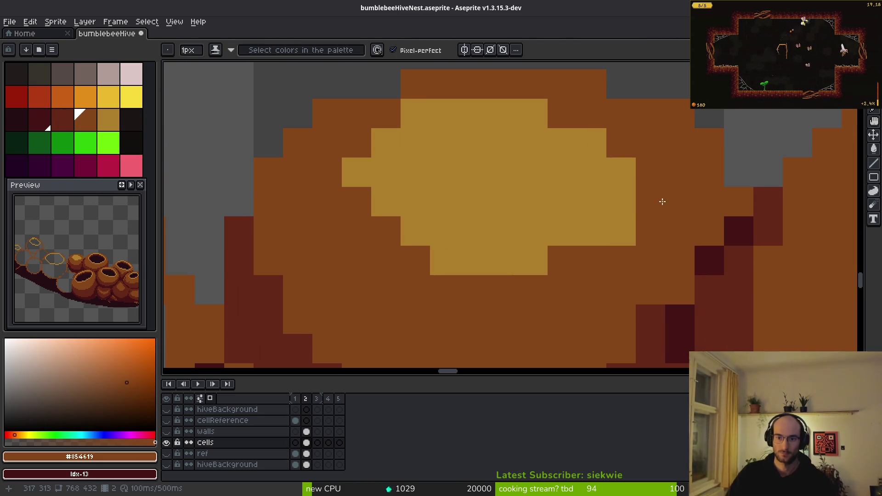
scroll(578, 216, "down", 3)
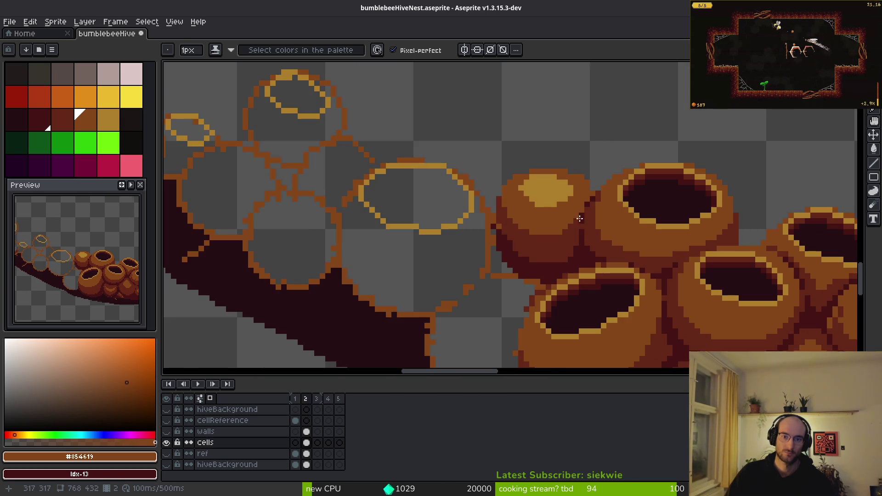
scroll(554, 246, "up", 2)
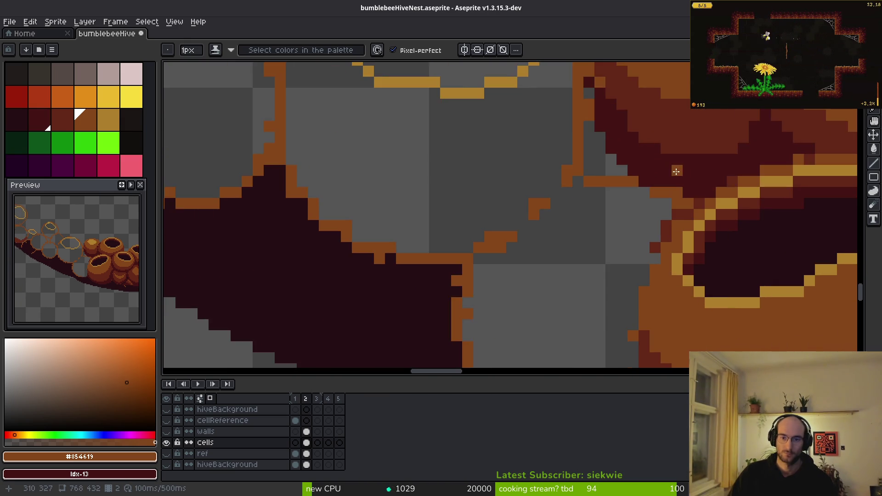
scroll(597, 207, "down", 2)
scroll(655, 181, "up", 2)
left_click(670, 170, "alt")
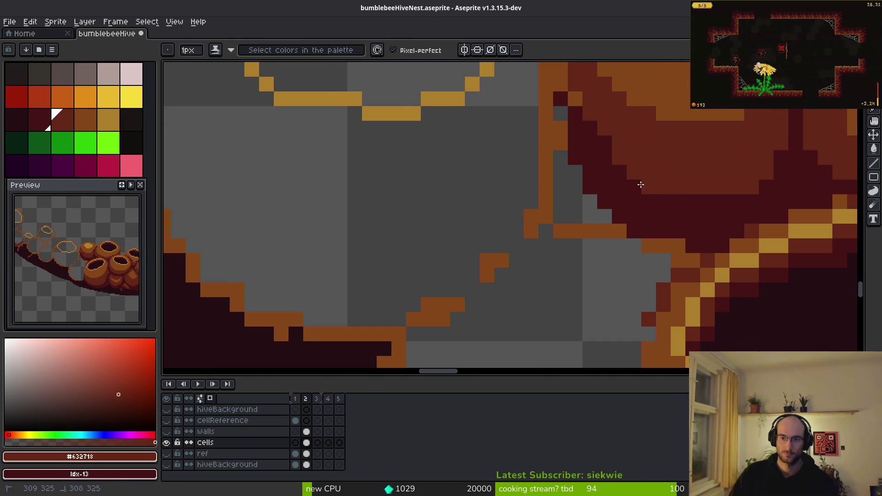
mouse_move(575, 98)
left_mouse_down()
mouse_move(575, 112)
mouse_move(604, 142)
mouse_move(581, 255)
mouse_move(575, 239)
left_mouse_up()
left_click(599, 178, "alt")
scroll(572, 133, "down", 1)
scroll(648, 212, "up", 1)
- Paint over the grey gap along the wall edge
left_click_drag(573, 184, 571, 254)
scroll(570, 254, "down", 2)
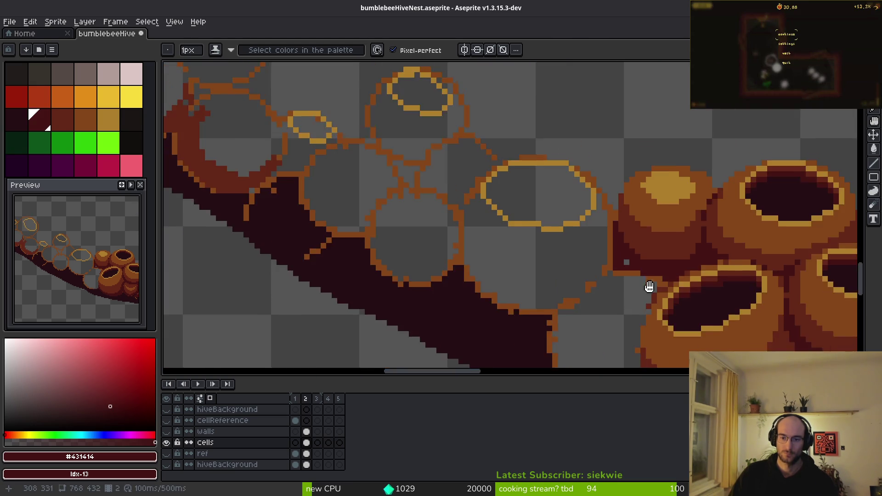
scroll(604, 188, "down", 1)
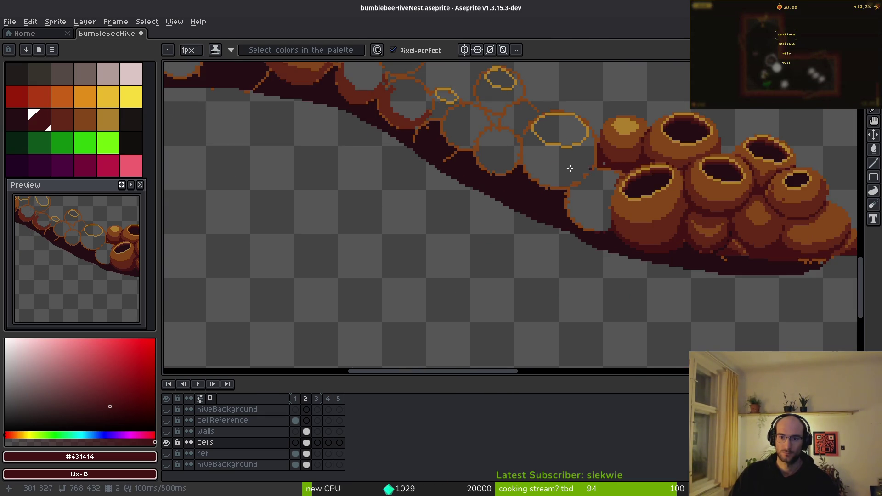
scroll(587, 168, "up", 3)
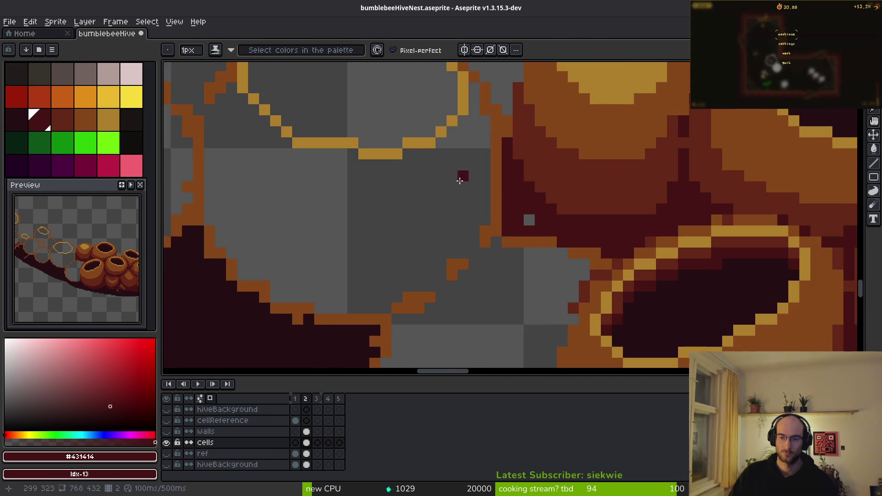
- Sample near-black #250e13 and bucket-fill nine comb cells along the wall
left_click(805, 164, "alt")
scroll(576, 251, "down", 3)
left_click(480, 127)
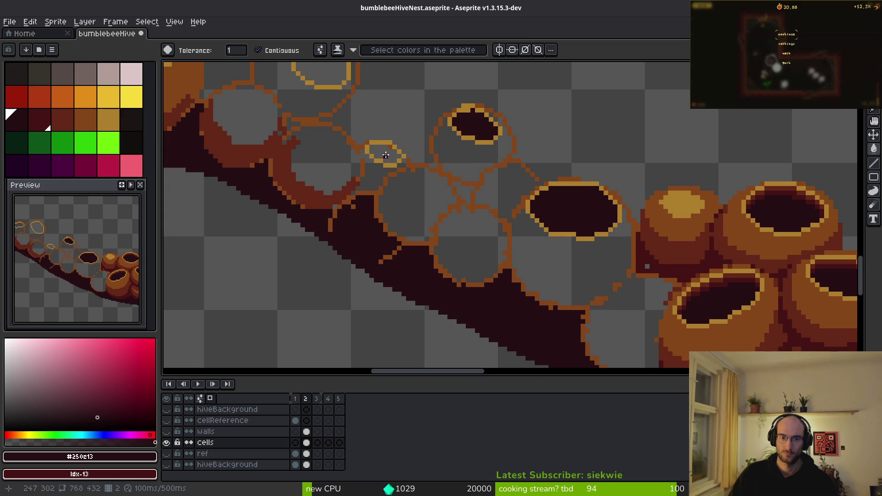
left_click(385, 153)
left_click_drag(370, 101, 549, 251)
left_click(496, 207)
left_click(406, 195)
left_click_drag(432, 223, 646, 302)
left_click(460, 201)
left_click(362, 215)
left_click(402, 156)
left_click(304, 126)
left_click(243, 97)
left_click_drag(243, 98, 468, 242)
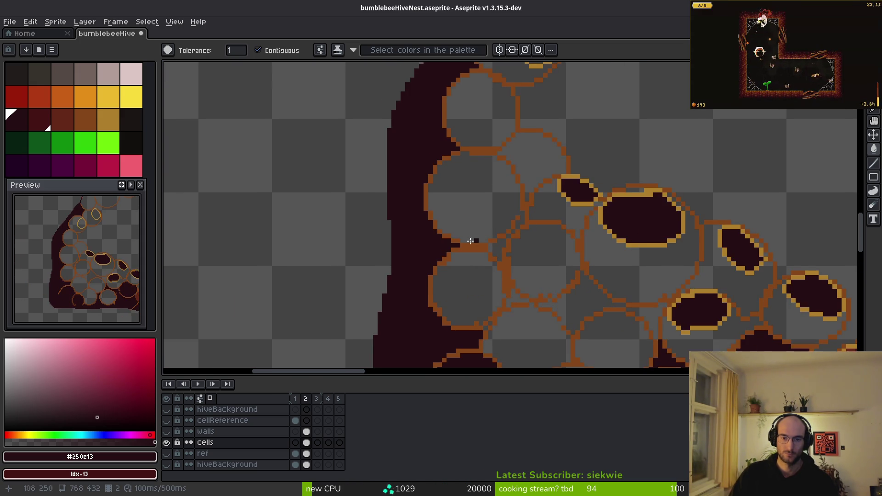
left_click_drag(550, 252, 627, 362)
- Bucket-fill seven more honeycomb cells near the upper-left wall with near-black
left_click(500, 200)
left_click(561, 159)
left_click_drag(560, 158, 500, 337)
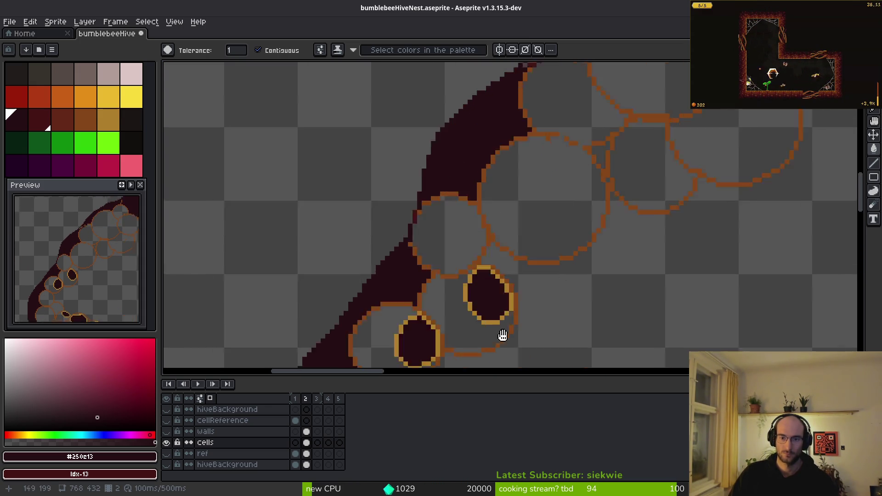
scroll(535, 236, "down", 5)
scroll(508, 247, "up", 5)
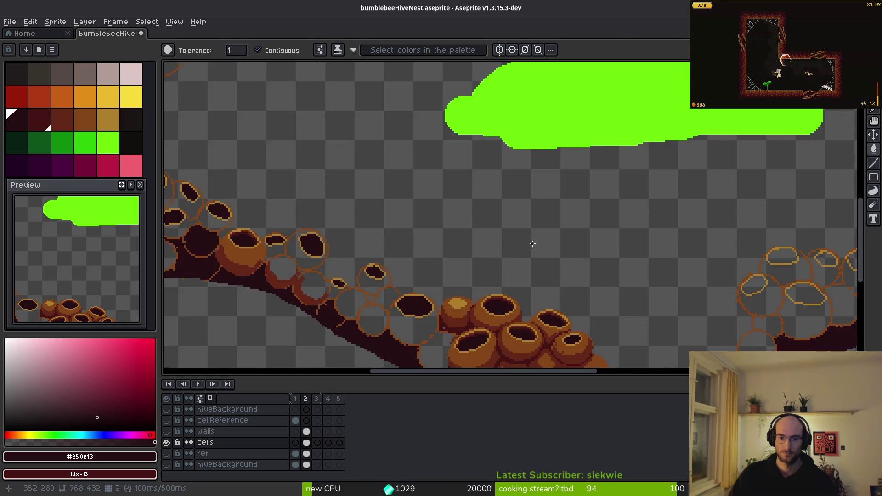
left_click(487, 173)
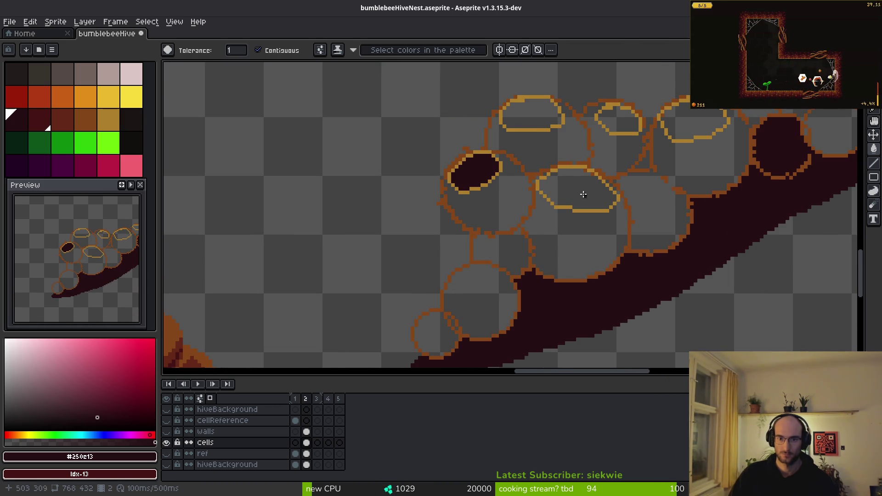
left_click(580, 193)
left_click(531, 115)
left_click(619, 120)
left_click(695, 117)
scroll(656, 181, "down", 4)
scroll(473, 296, "up", 4)
- Fill the lower-right wall cells dark, undo the bad oval-cell fill, then fill the small cell
left_click(506, 223)
left_click(464, 312)
scroll(486, 183, "down", 1)
left_click(480, 180)
scroll(500, 200, "down", 2)
scroll(500, 199, "up", 2)
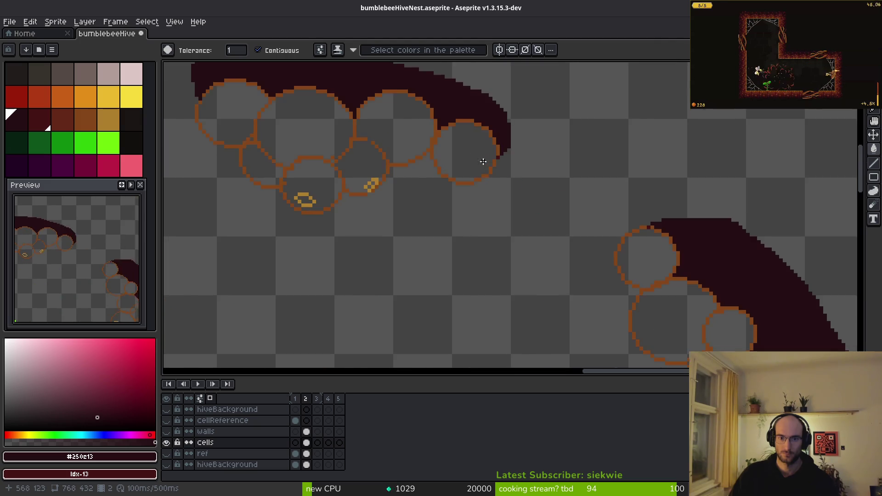
scroll(551, 230, "up", 1)
scroll(538, 230, "up", 1)
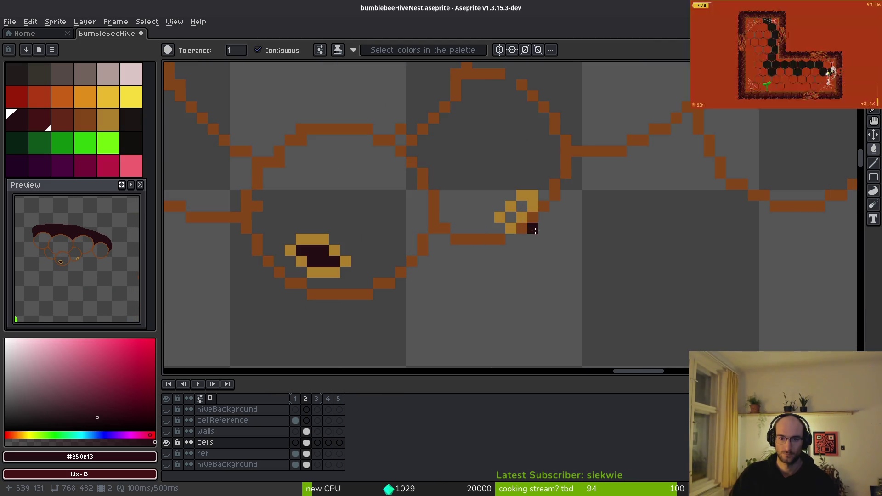
key("ctrl+z")
scroll(515, 229, "down", 3)
scroll(499, 209, "up", 1)
scroll(500, 208, "up", 1)
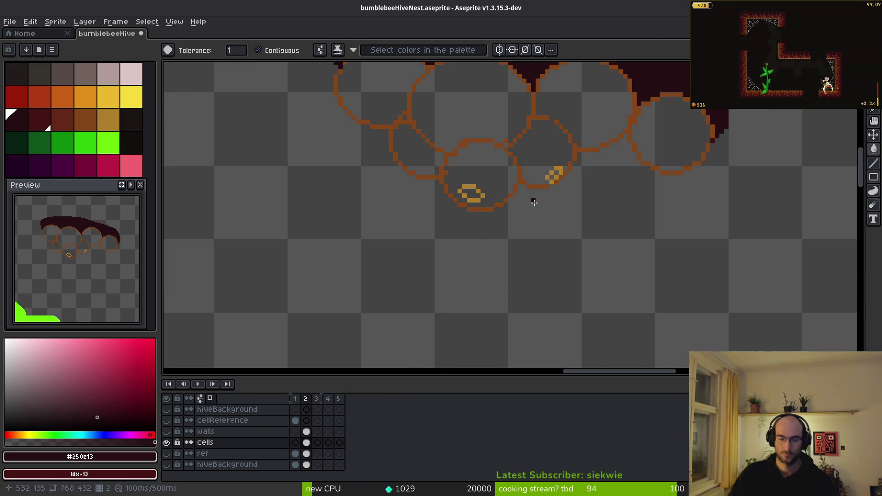
scroll(544, 204, "up", 2)
left_click(560, 142)
scroll(606, 248, "down", 8)
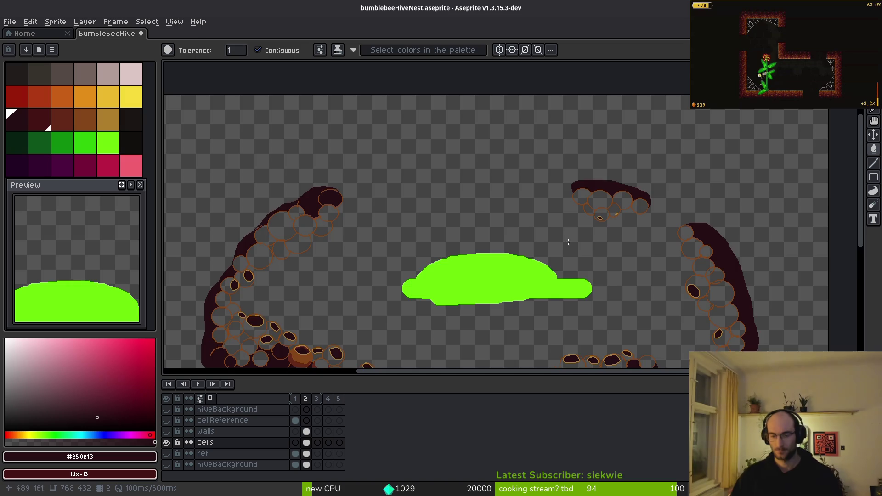
scroll(607, 238, "down", 3)
scroll(575, 299, "up", 3)
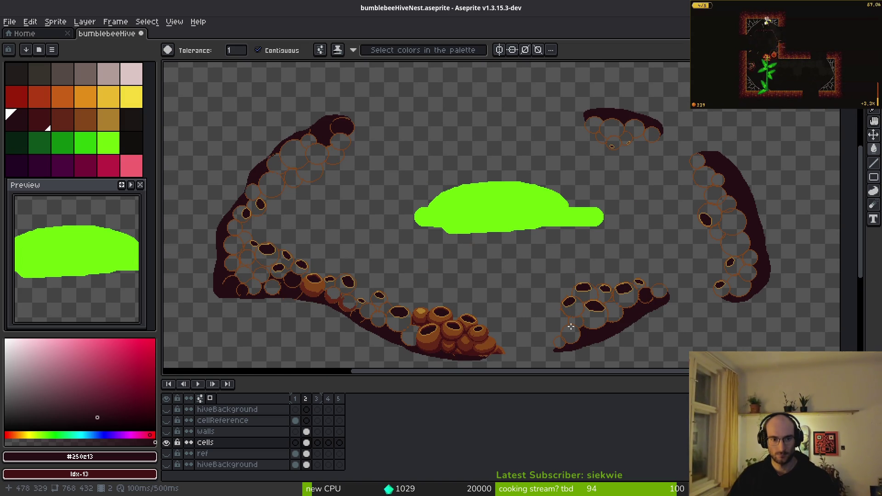
scroll(534, 228, "up", 5)
key("alt")
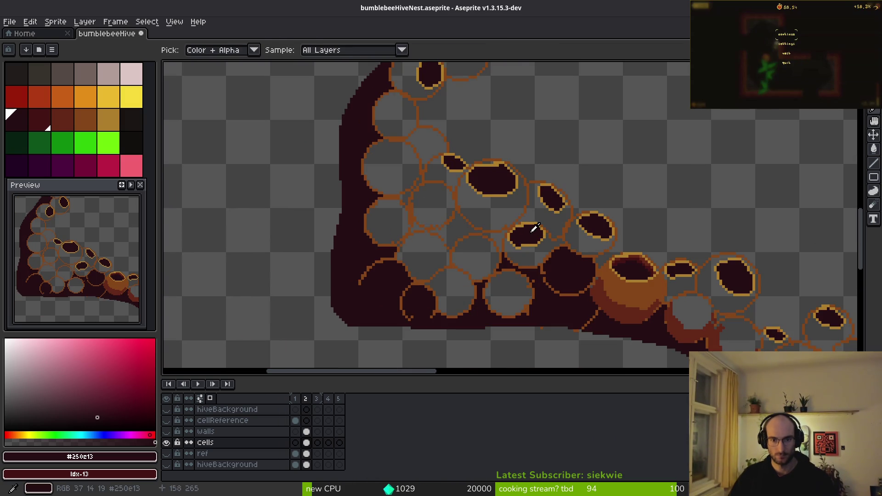
- Pick the gold rim colour from the canvas and draw a gold rim around a cell outline
scroll(534, 228, "up", 1)
left_click(532, 222, "alt")
scroll(515, 217, "up", 3)
mouse_move(533, 160)
left_mouse_down()
mouse_move(570, 211)
mouse_move(596, 171)
mouse_move(557, 166)
left_mouse_up()
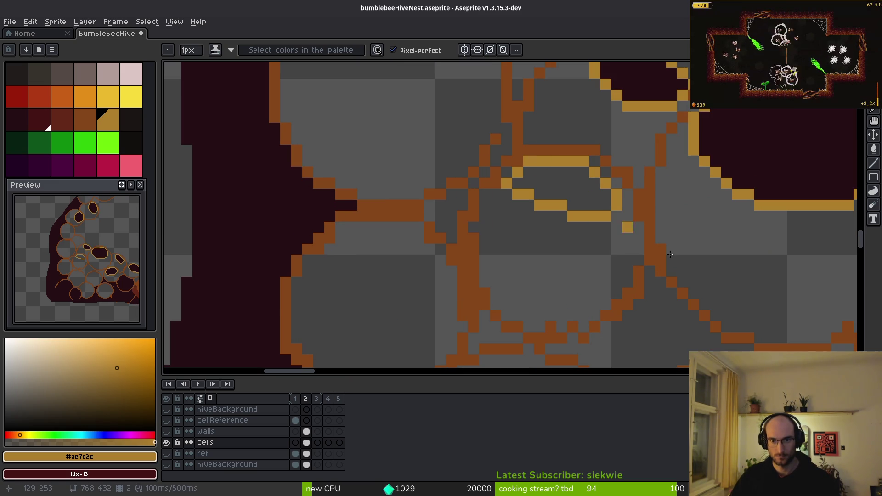
scroll(603, 210, "down", 3)
scroll(610, 216, "up", 3)
scroll(643, 218, "down", 3)
scroll(528, 237, "up", 3)
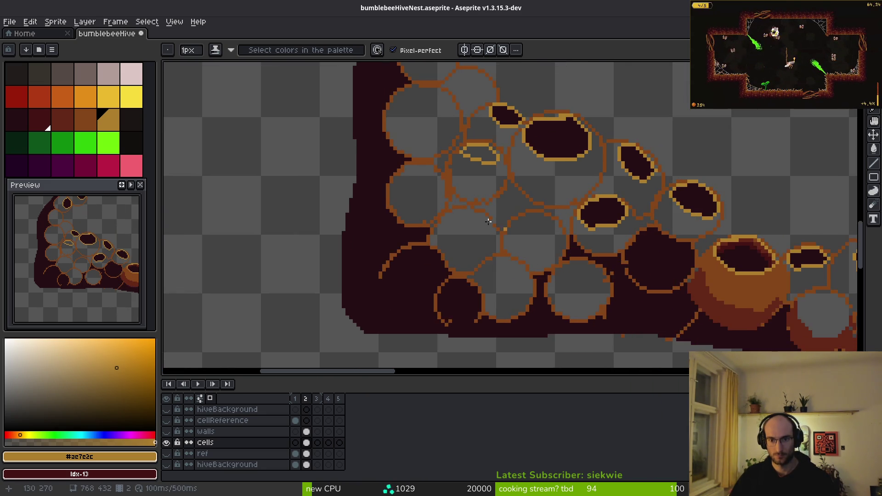
scroll(426, 200, "up", 1)
- Add a gold rim to another cell and draw a gold outline for a new cell in the gap
mouse_move(430, 183)
left_mouse_down()
mouse_move(522, 215)
mouse_move(503, 301)
mouse_move(368, 239)
mouse_move(425, 186)
left_mouse_up()
scroll(520, 267, "down", 4)
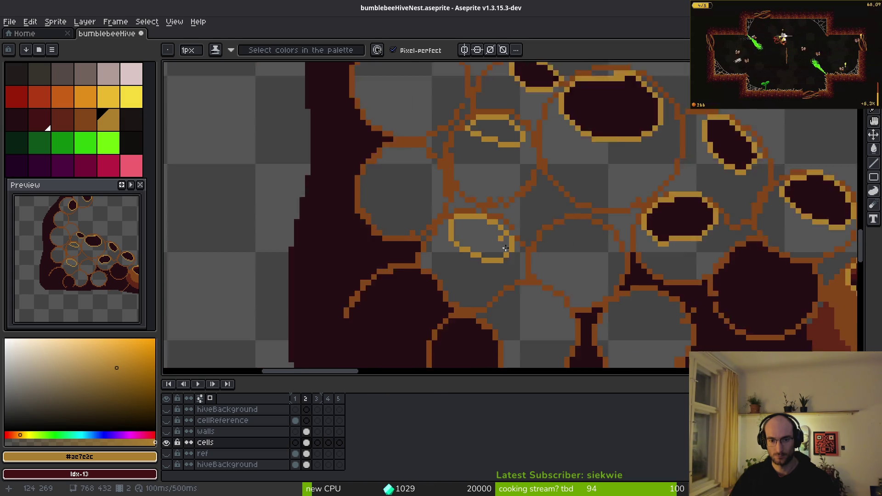
scroll(532, 224, "down", 4)
scroll(524, 216, "up", 5)
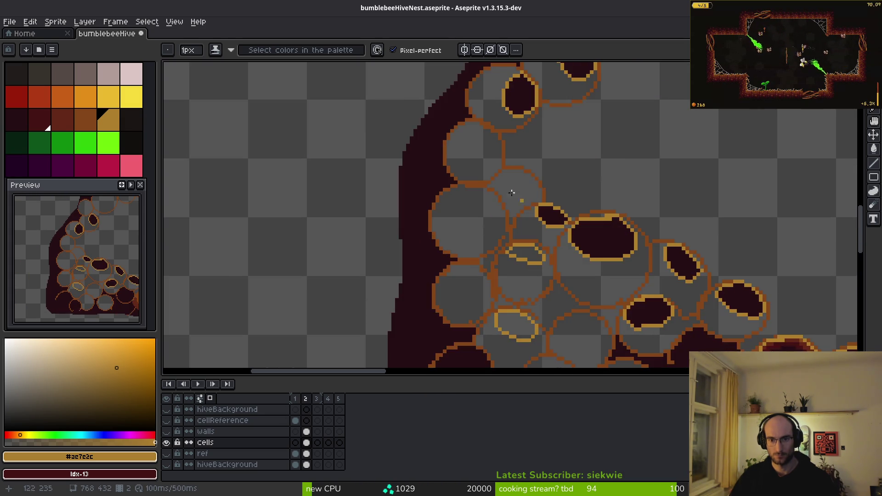
scroll(523, 214, "up", 1)
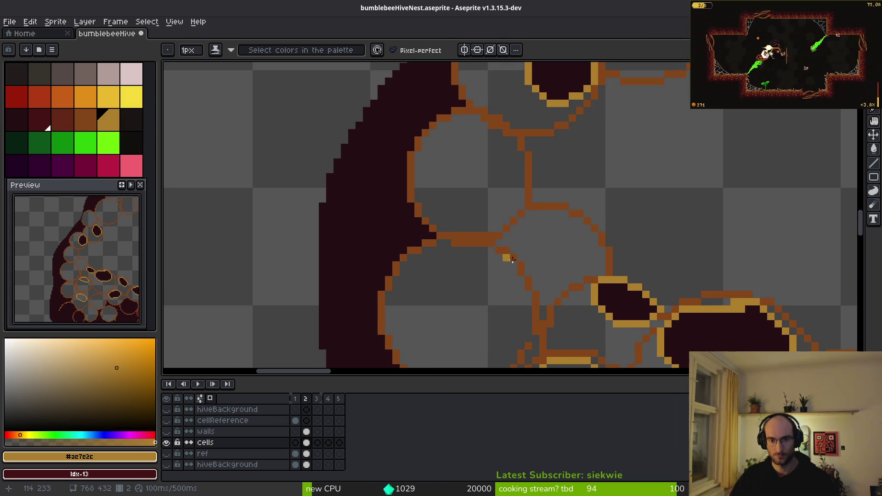
scroll(495, 232, "up", 1)
mouse_move(475, 204)
left_mouse_down()
mouse_move(530, 225)
mouse_move(533, 298)
mouse_move(443, 248)
mouse_move(474, 192)
mouse_move(522, 207)
left_mouse_up()
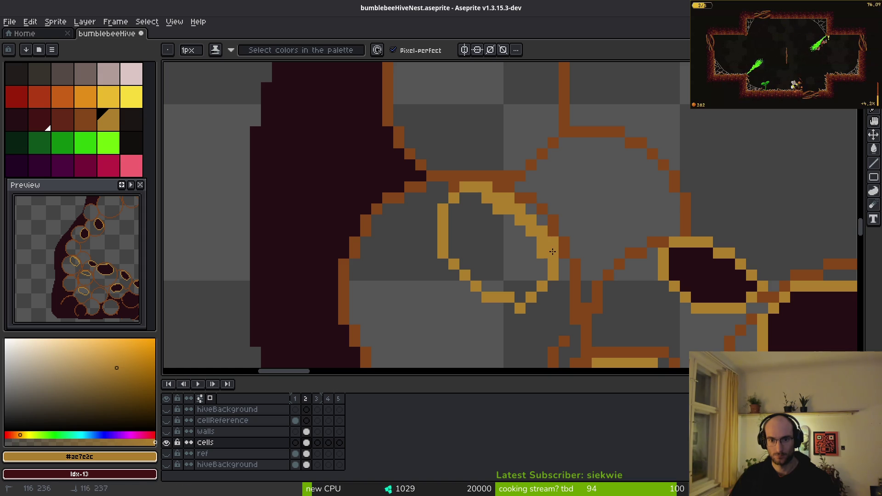
- Eyedrop the dark #250c13 and bucket-fill the new cell's interior
left_click(676, 284, "alt")
left_click_drag(497, 250, 469, 164)
key("g")
left_click(470, 163)
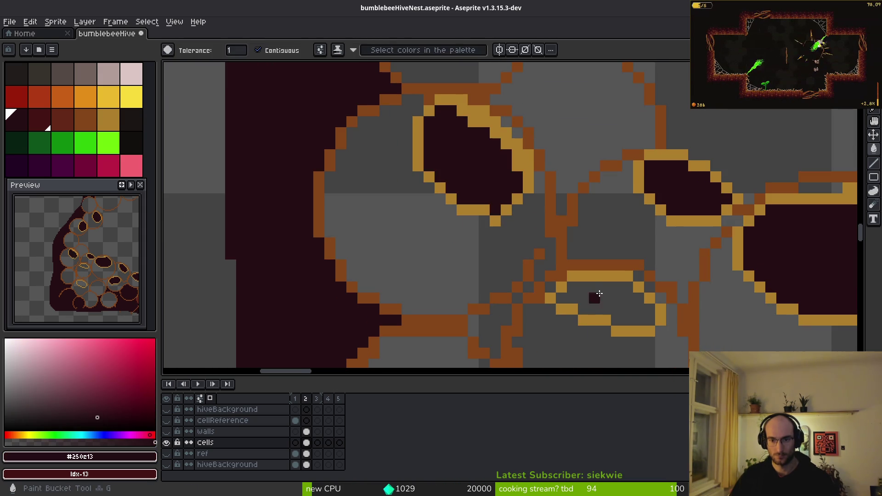
- Bucket-fill two more small cell interiors with #250c13, then zoom out to check the hive
left_click(596, 290)
scroll(596, 290, "down", 4)
left_click(549, 305)
scroll(537, 256, "up", 1)
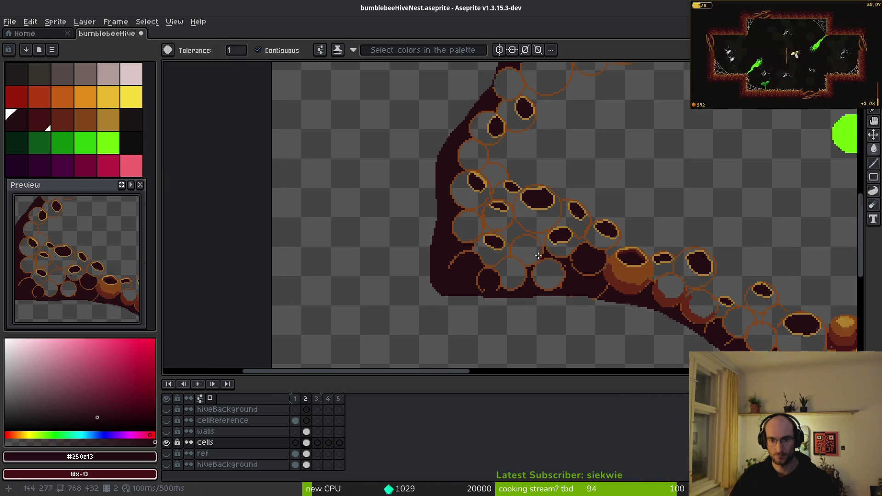
scroll(537, 255, "right", 5)
scroll(658, 261, "up", 1)
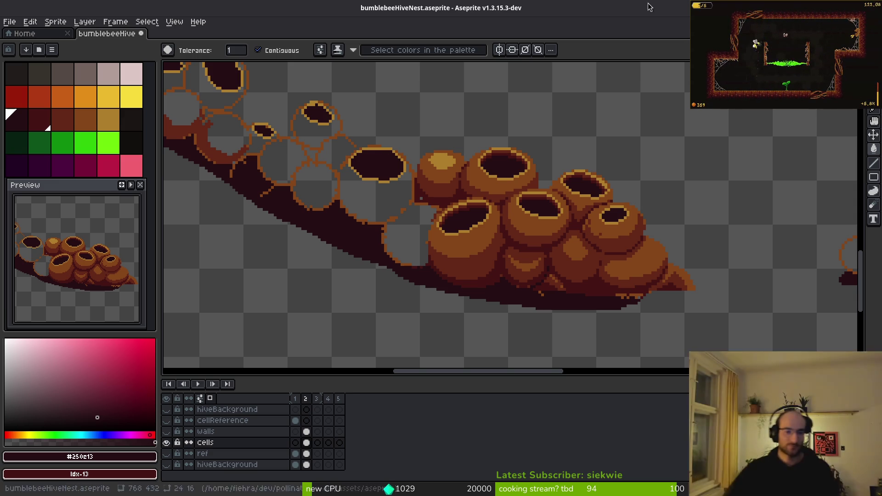
- Magic Wand-select the green blob, delete it, and save the sprite with Ctrl+S
scroll(505, 221, "down", 5)
scroll(534, 262, "up", 3)
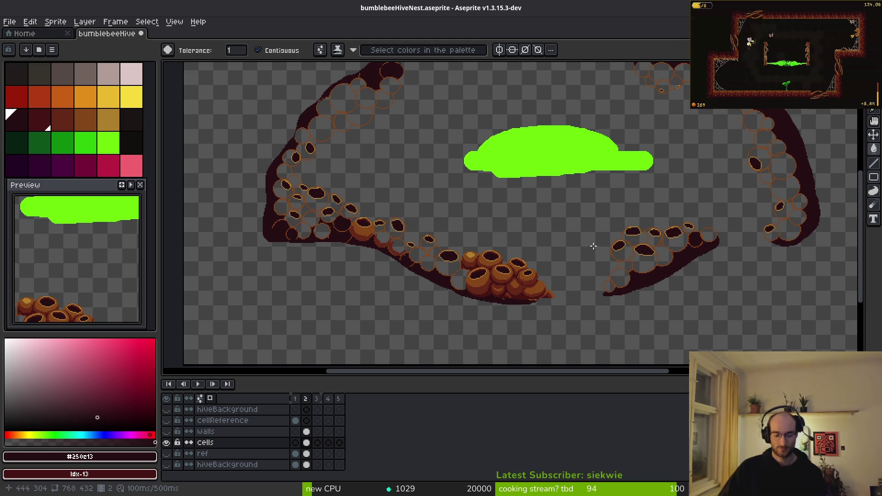
key("w")
left_click(537, 151)
key("Delete")
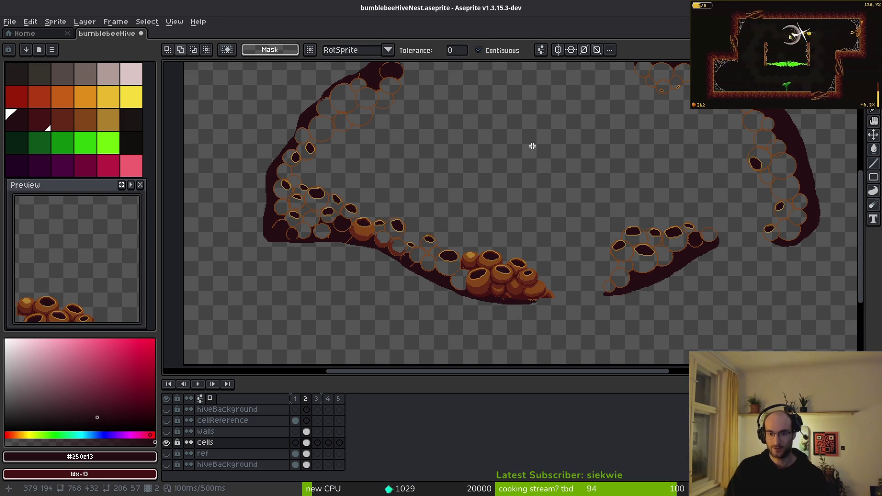
key("ctrl+s")
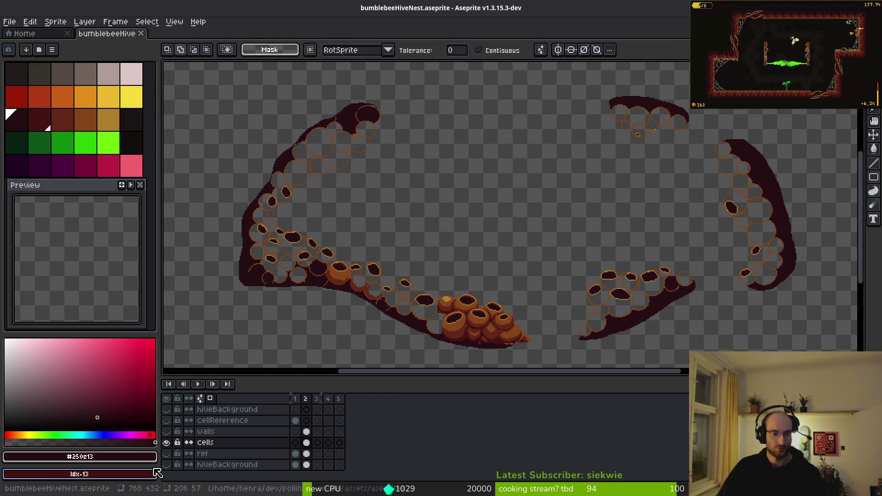
- Make the walls and hiveBackground layers visible and view the whole cave
left_click(166, 431)
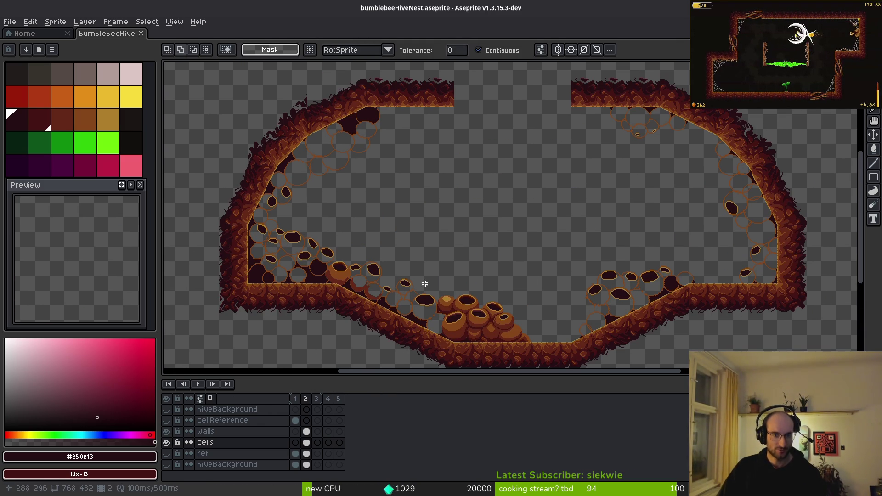
left_click(170, 463)
left_click_drag(561, 292, 508, 273)
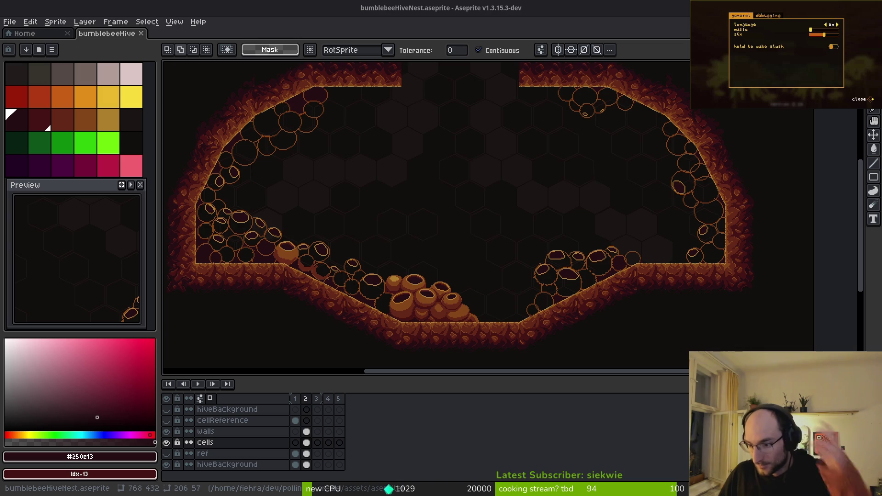
scroll(527, 282, "down", 1)
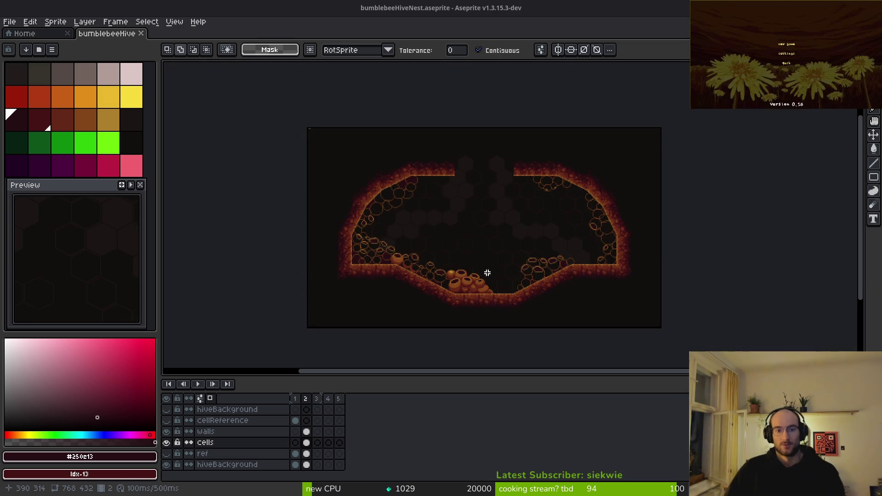
scroll(475, 246, "up", 3)
scroll(476, 245, "up", 2)
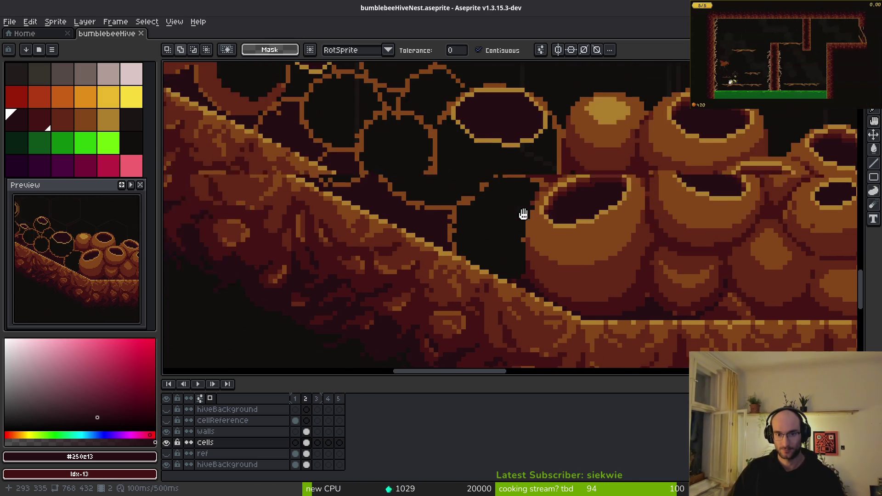
scroll(391, 204, "down", 1)
left_click_drag(390, 204, 399, 188)
key("i")
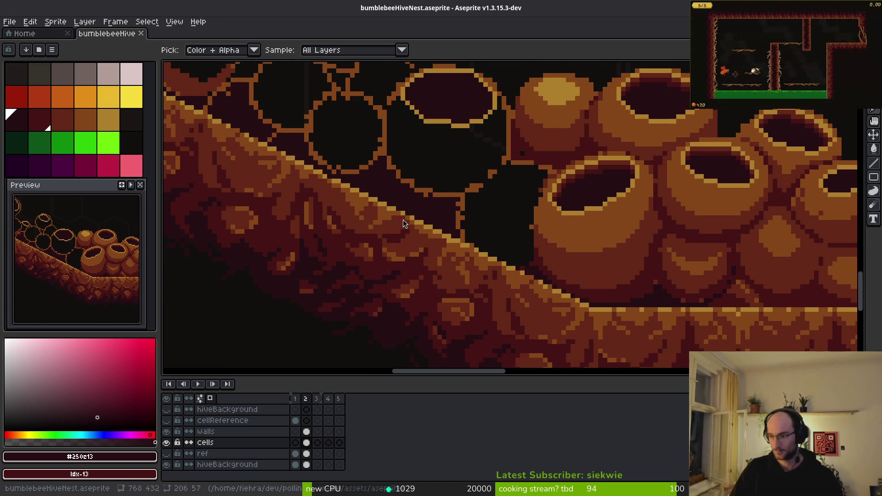
key("alt+Tab")
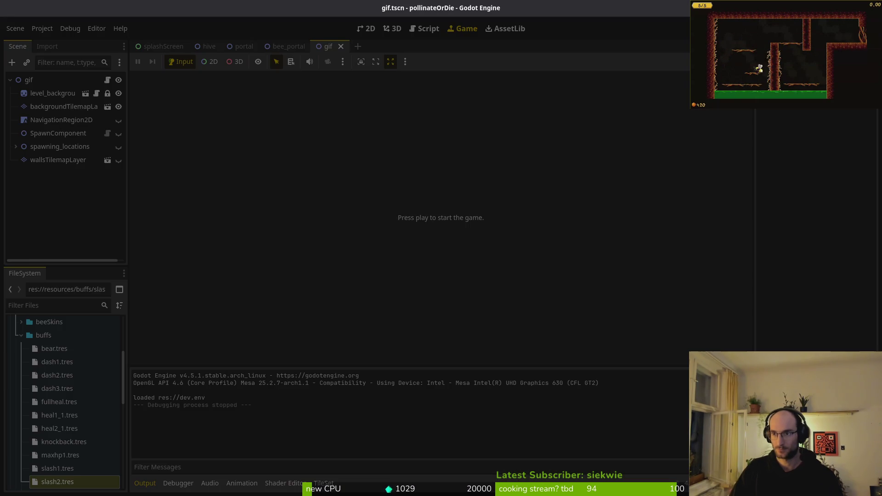
key("alt+Tab")
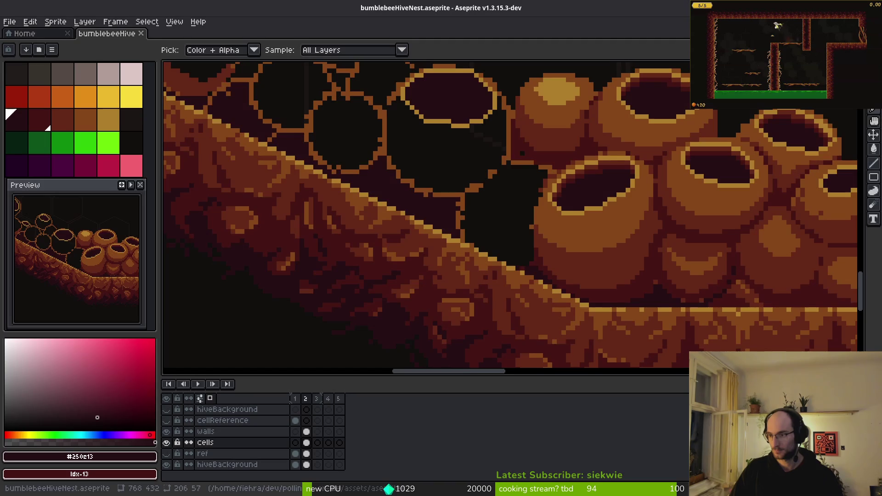
key("alt+Tab")
type(":q")
key("Return")
key("alt+Tab")
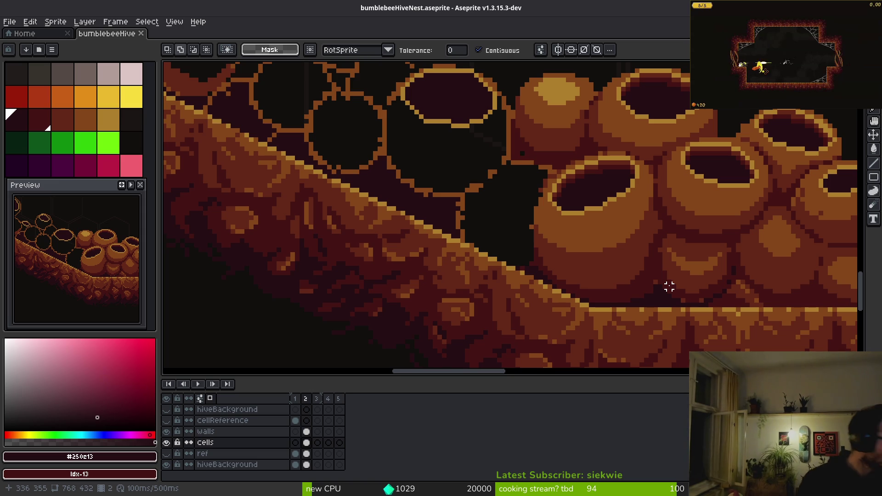
scroll(591, 244, "up", 2)
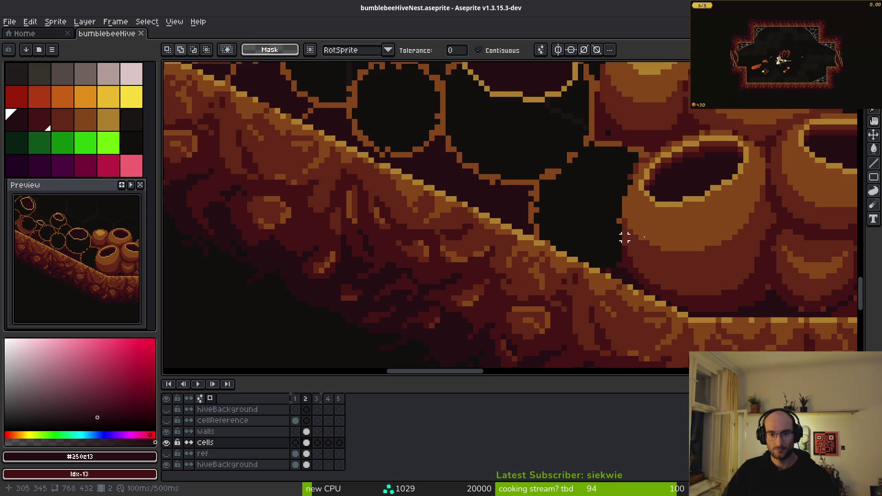
- Eyedrop the brown #854619 and draw a brown stroke along the cell's edge
scroll(545, 302, "down", 1)
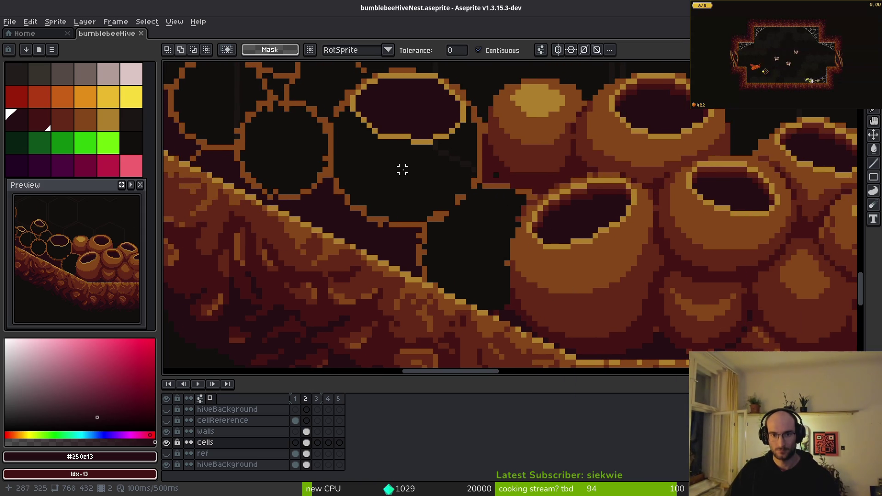
scroll(488, 252, "down", 1)
key("i")
left_click(575, 189)
key("b")
scroll(504, 203, "up", 2)
scroll(504, 204, "up", 2)
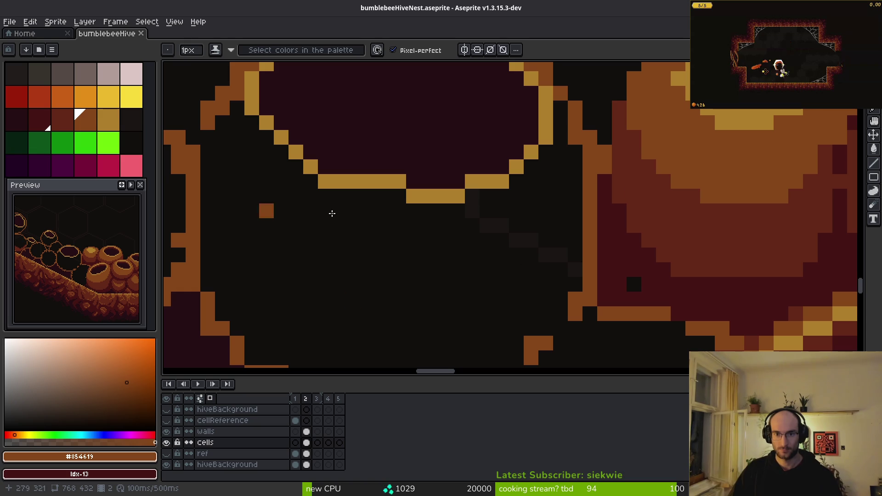
mouse_move(562, 205)
left_mouse_down()
mouse_move(550, 240)
mouse_move(434, 283)
mouse_move(305, 266)
mouse_move(242, 222)
mouse_move(207, 140)
left_mouse_up()
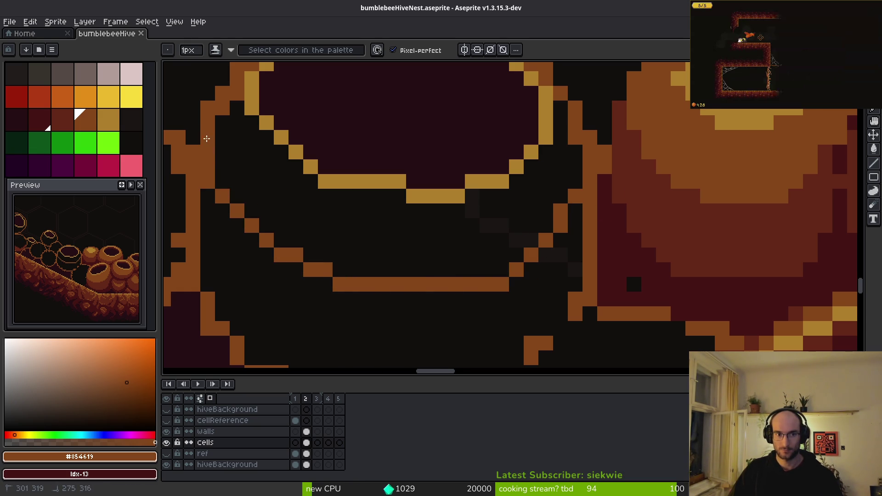
- Eyedrop dark red #431414 and draw it along the cell's lower inner edge
left_click_drag(493, 264, 544, 171)
left_click(685, 157, "alt")
left_click(610, 192)
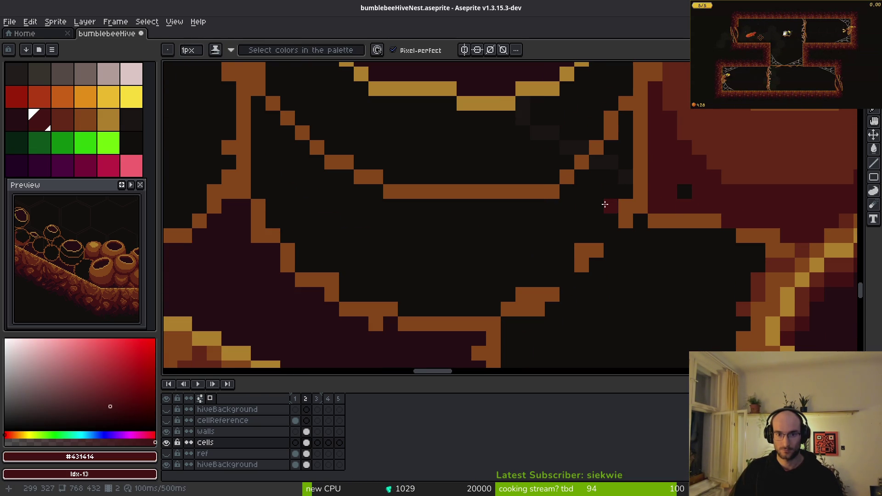
mouse_move(621, 180)
left_mouse_down()
mouse_move(536, 262)
mouse_move(408, 278)
mouse_move(317, 238)
mouse_move(256, 149)
left_mouse_up()
scroll(331, 177, "down", 3)
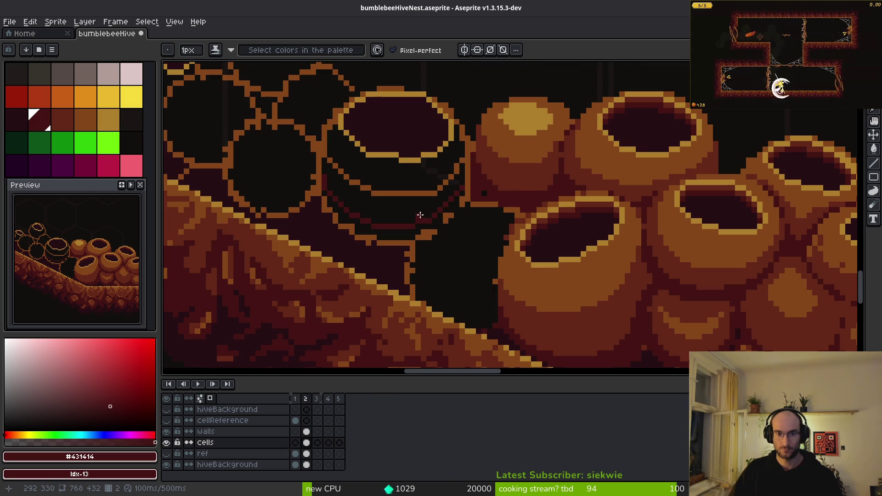
- Bucket-fill the area below the rim dark red and the pot body orange #854619
left_click_drag(426, 215, 528, 213)
key("g")
left_click(528, 213)
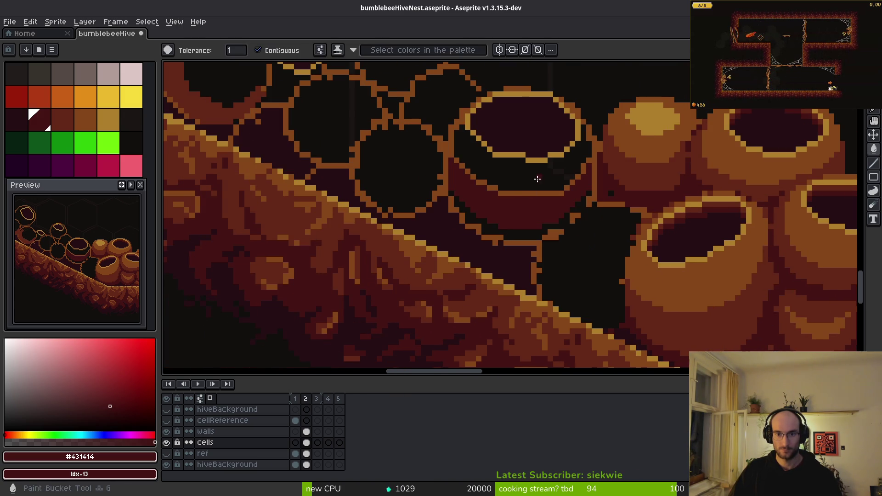
left_click(517, 171)
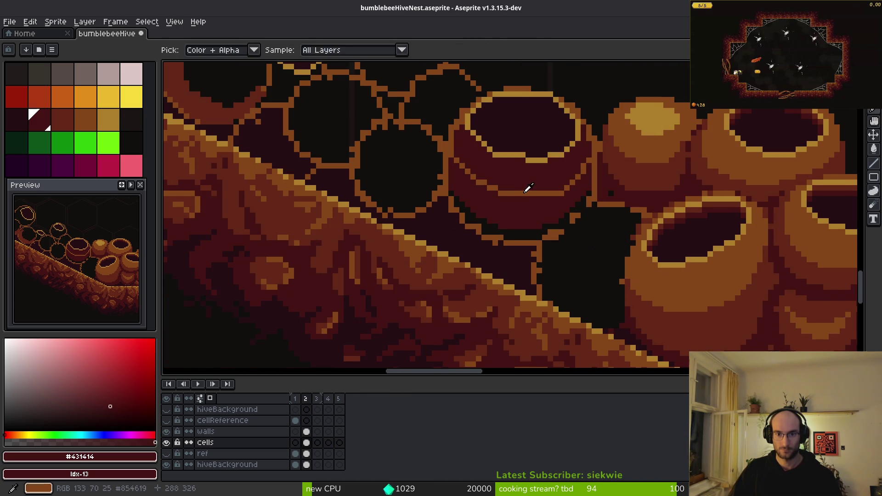
left_click(524, 192, "alt")
left_click(523, 184)
- Fill the pot body with a red shade, then try dark red #431414 on the outline area and undo it
left_click_drag(530, 218, 593, 210)
left_click(585, 203, "alt")
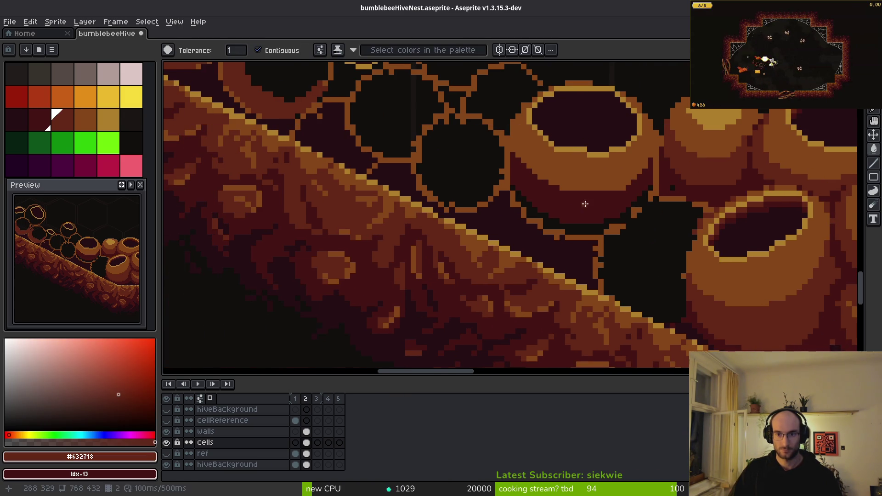
left_click(581, 203)
scroll(579, 202, "up", 3)
left_click(528, 210, "alt")
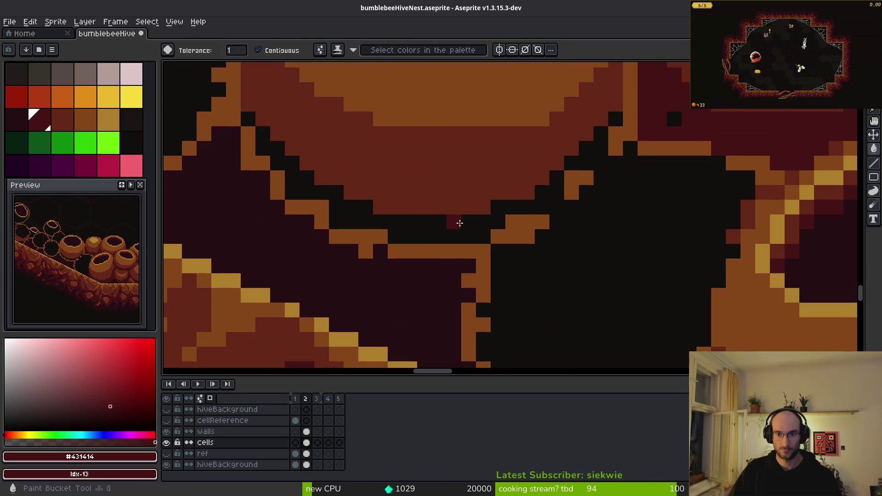
left_click(459, 223)
scroll(559, 232, "down", 2)
key("ctrl+z")
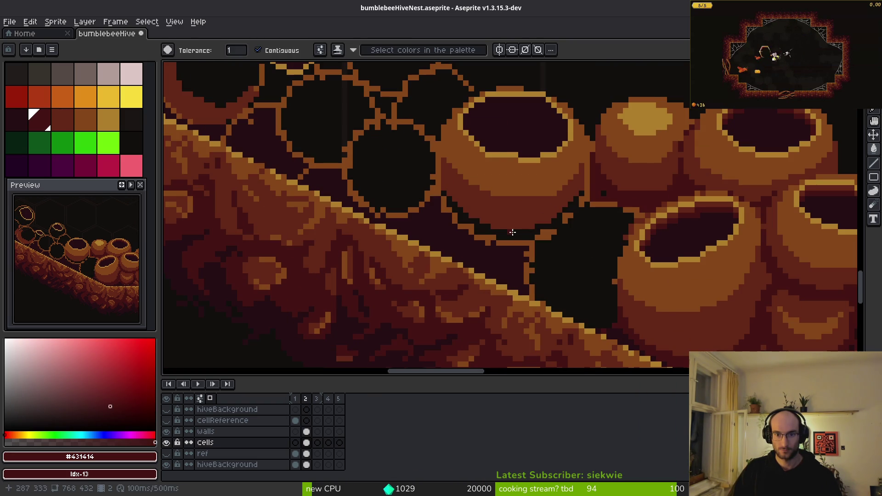
- Refill the outline area dark red, then try an orange #854619 fill and undo it
left_click(513, 232)
scroll(513, 232, "up", 2)
left_click(524, 208, "alt")
left_click(600, 164)
key("ctrl+z")
key("b")
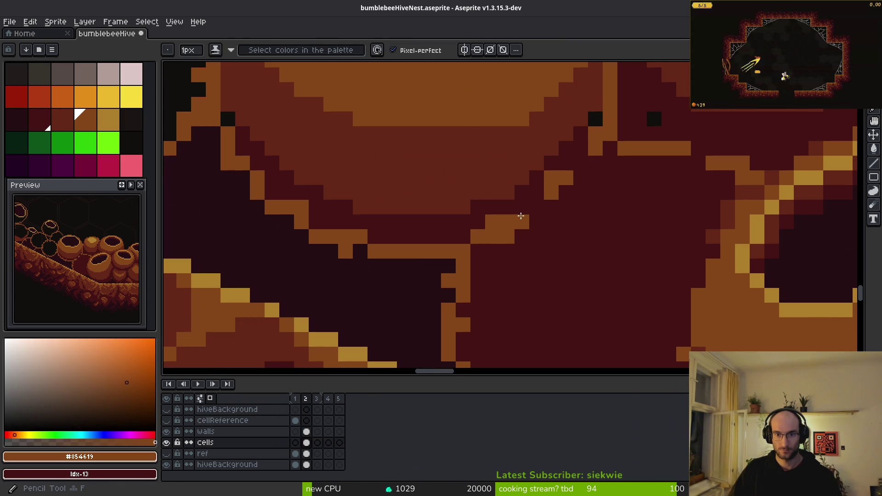
- Eyedrop red #632718, fill the dark region with it, and add a red pixel beside the rim
left_click_drag(591, 266, 543, 214)
left_click(399, 118, "alt")
key("g")
left_click(529, 239)
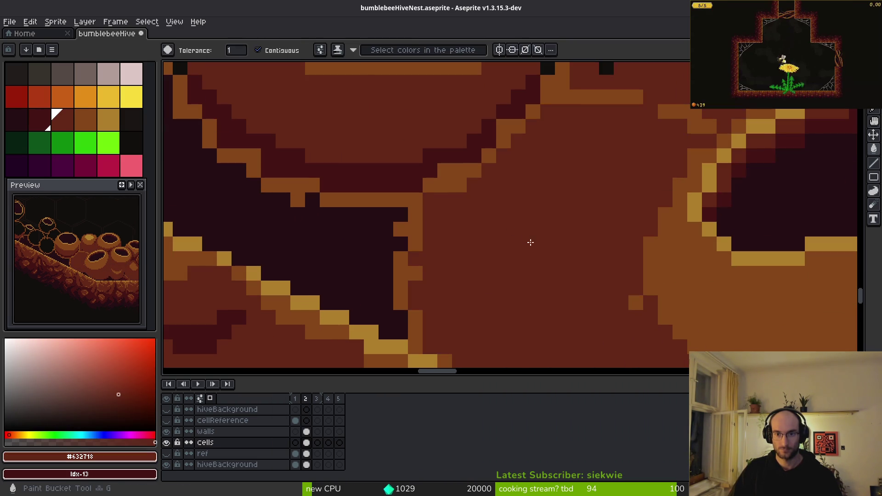
scroll(529, 239, "down", 2)
scroll(547, 170, "up", 2)
left_click(544, 173)
- Bucket-fill the dark central region of the pot
key("b")
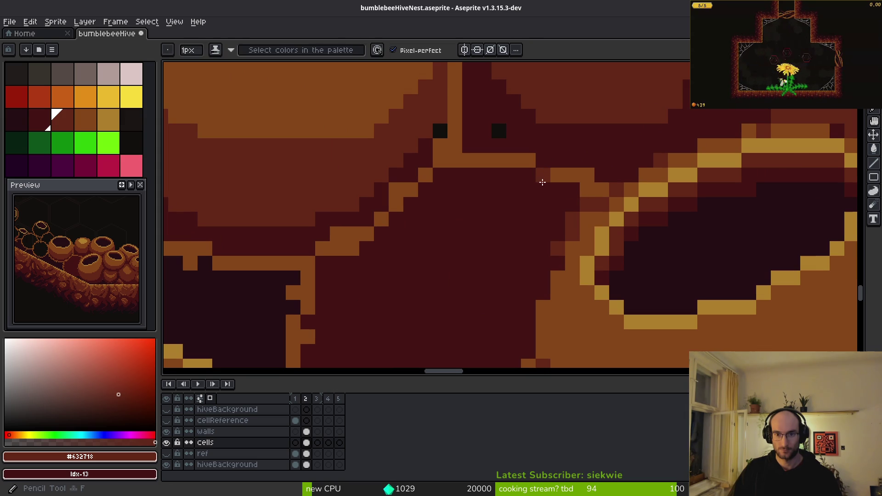
key("g")
left_click(464, 268)
scroll(464, 267, "down", 2)
scroll(542, 269, "up", 2)
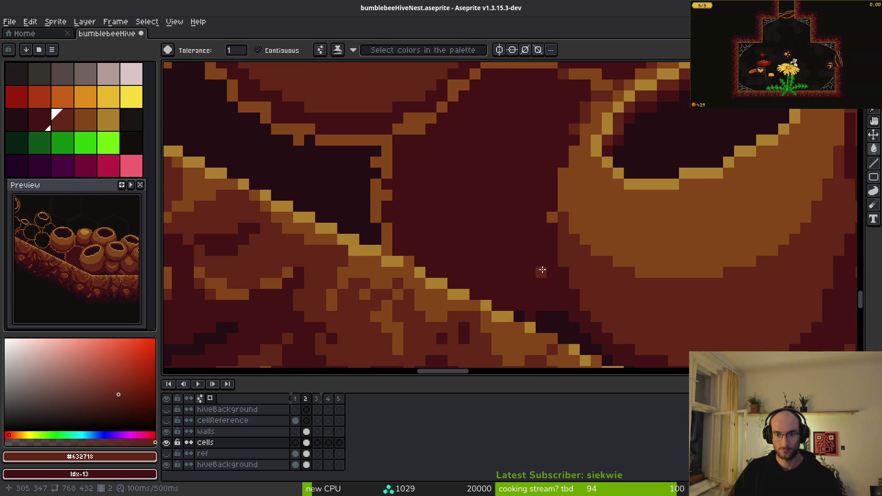
scroll(542, 270, "up", 2)
- Refill the central region, move a stray orange pixel higher, and undo the region fill
left_click(558, 298)
left_click(558, 275)
left_click(554, 299)
key("ctrl+z")
key("b")
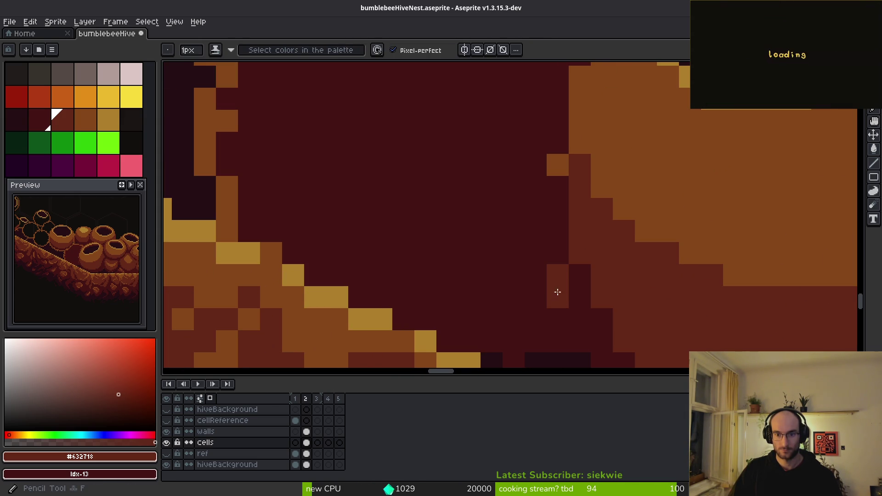
- Try filling the central region brown, undoing the fills twice
key("g")
left_click(445, 213)
scroll(446, 216, "down", 3)
scroll(447, 215, "down", 1)
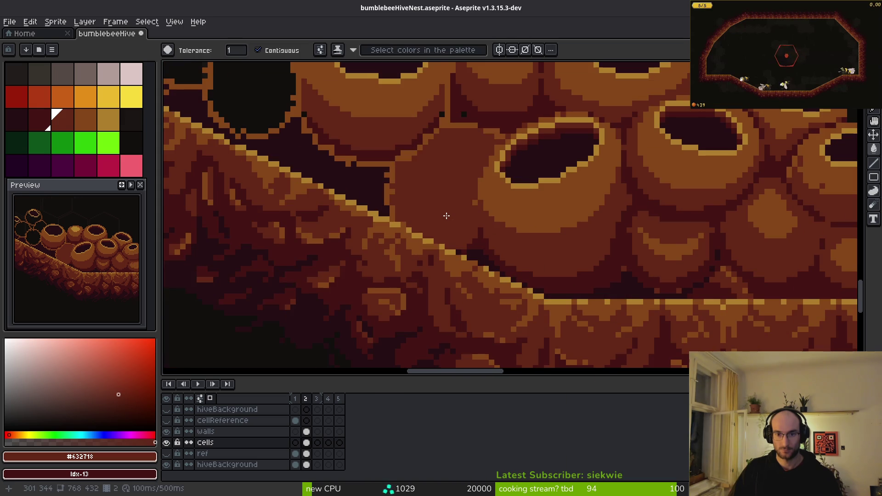
key("ctrl+z")
left_click(474, 218)
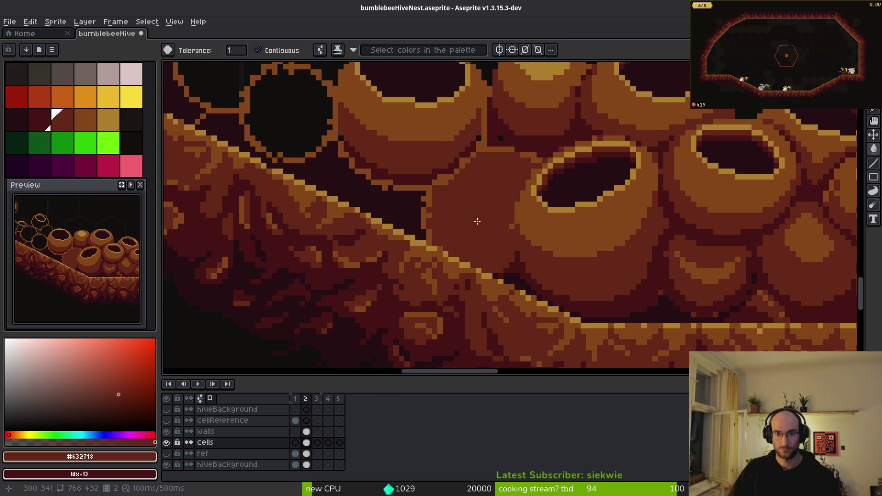
key("ctrl+z")
scroll(477, 221, "up", 2)
- Test orange #854619 in the central region, undo it, and settle on red #632718
left_click(564, 243, "alt")
left_click(538, 275)
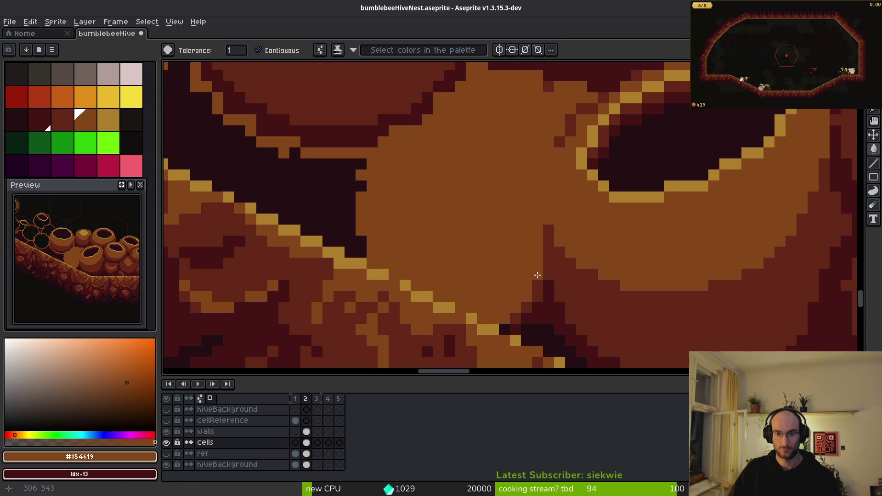
key("ctrl+z")
left_click(536, 265, "alt")
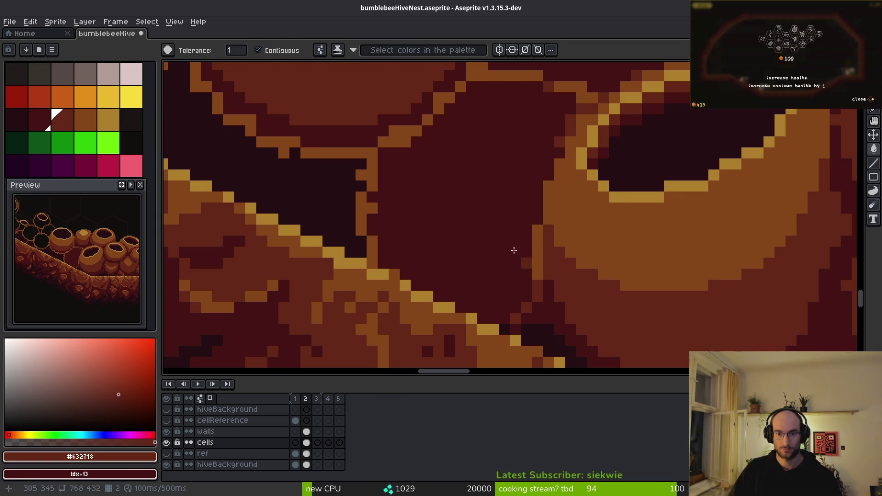
left_click(536, 265)
scroll(535, 265, "down", 2)
scroll(529, 247, "up", 2)
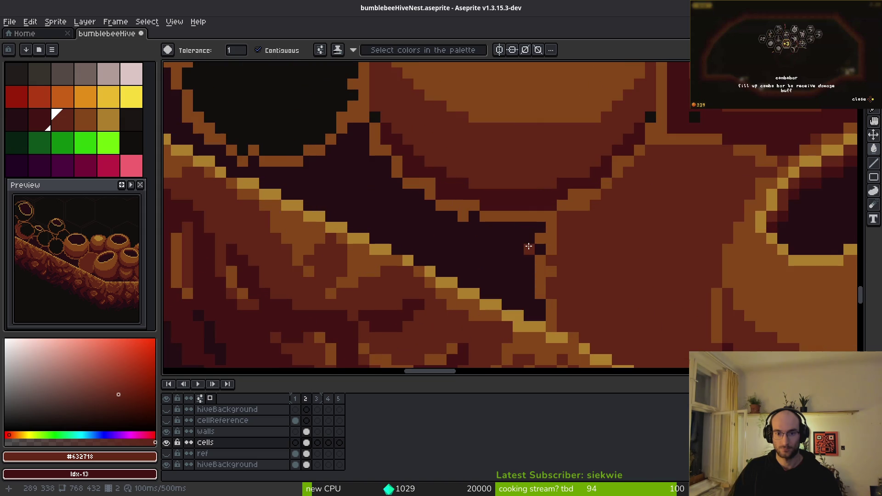
scroll(549, 211, "down", 3)
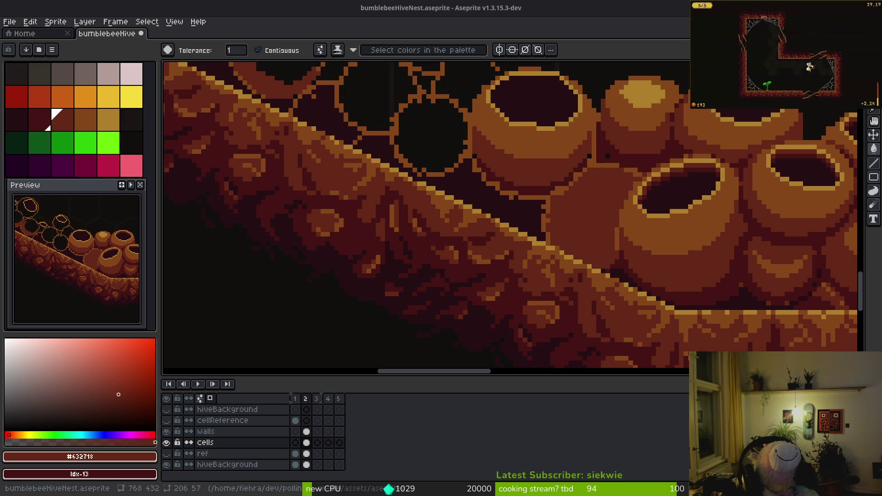
key("Escape")
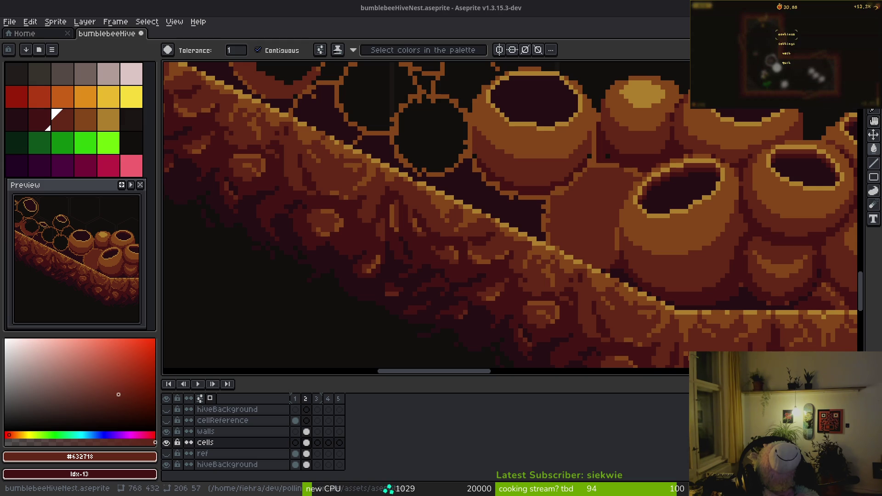
key("Escape")
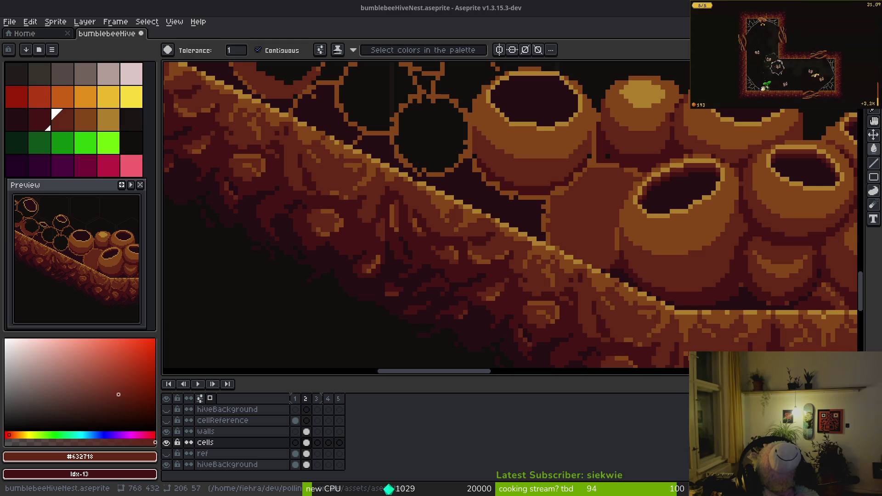